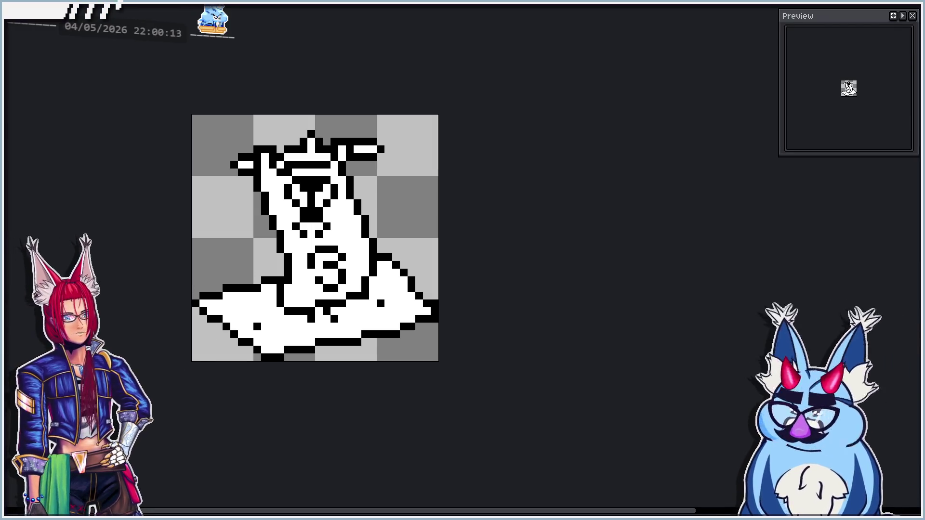
Step through the collapse frames and check the 3x3 sprite sheet reference.
key("ctrl+z")
key("ctrl+z")
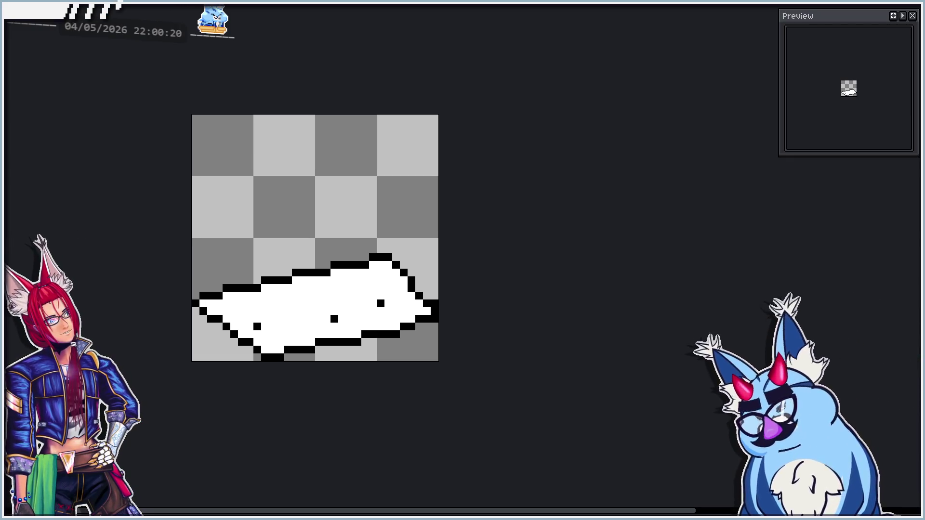
key("Right")
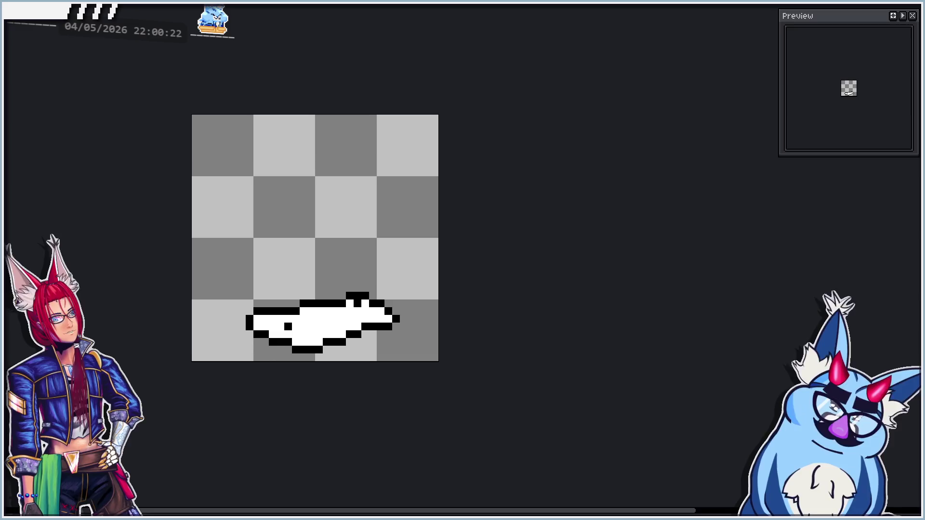
key("Right")
key("Right")
key("Right")
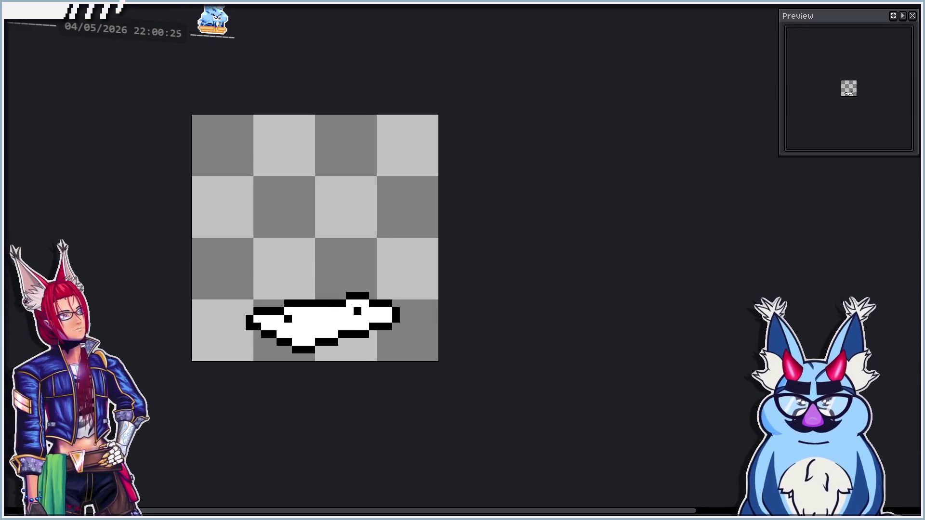
key("Right")
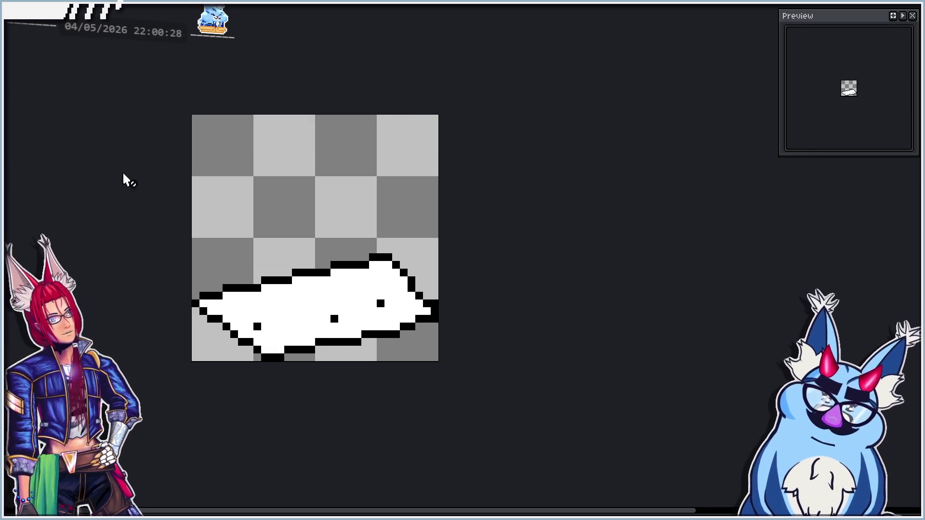
key("ctrl+Tab")
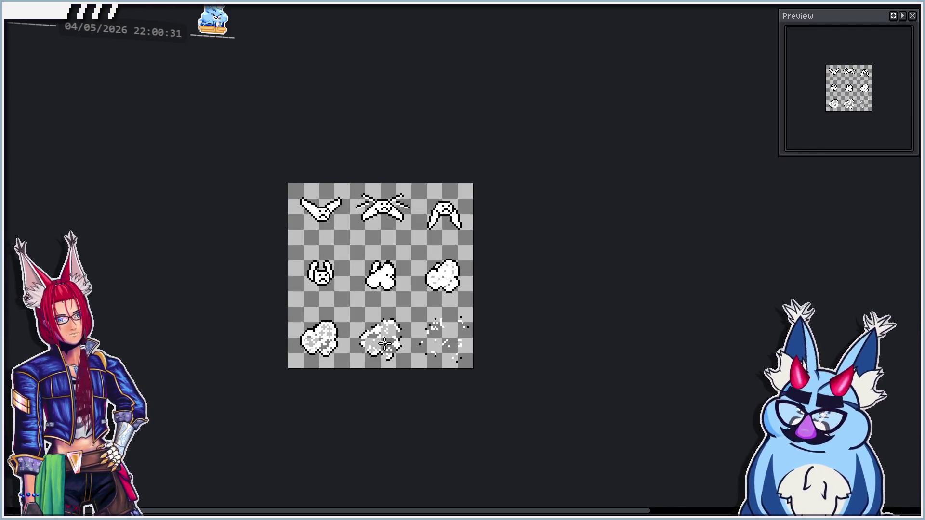
scroll(385, 345, "up", 1)
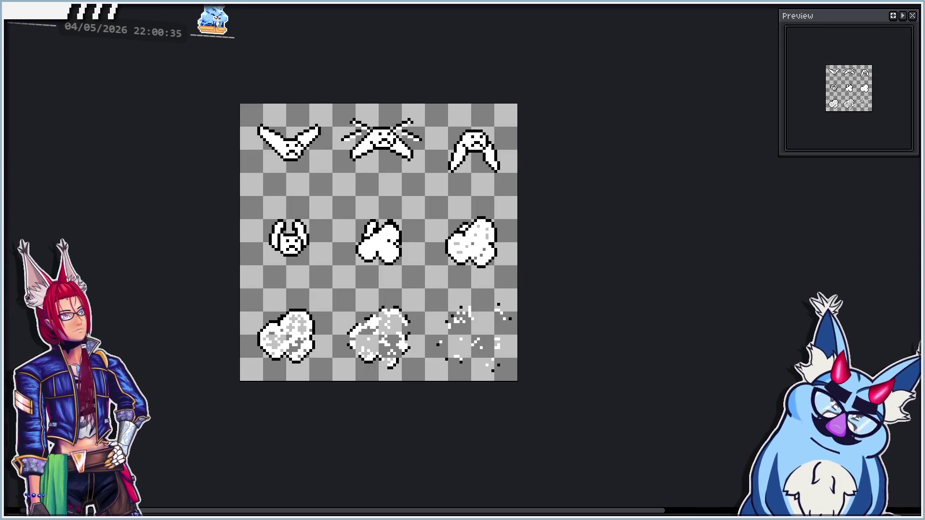
key("ctrl+Tab")
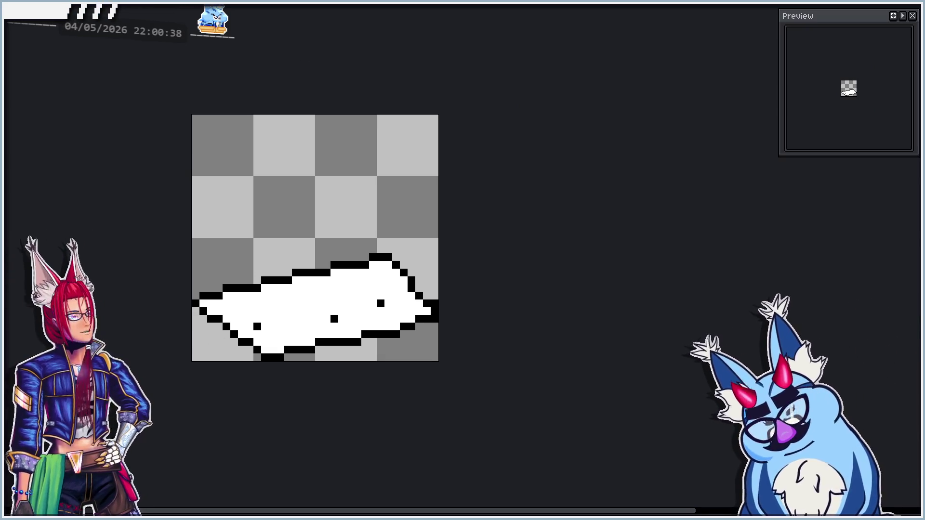
Preview the animation, then name the frames 15–20 tag 'Dying 3'.
key("Return")
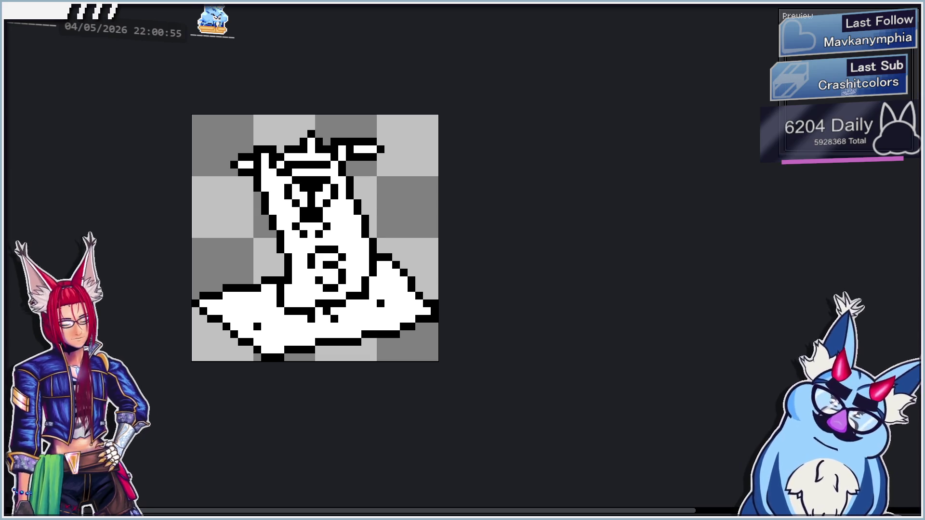
key("alt+F2")
type("Dying 3")
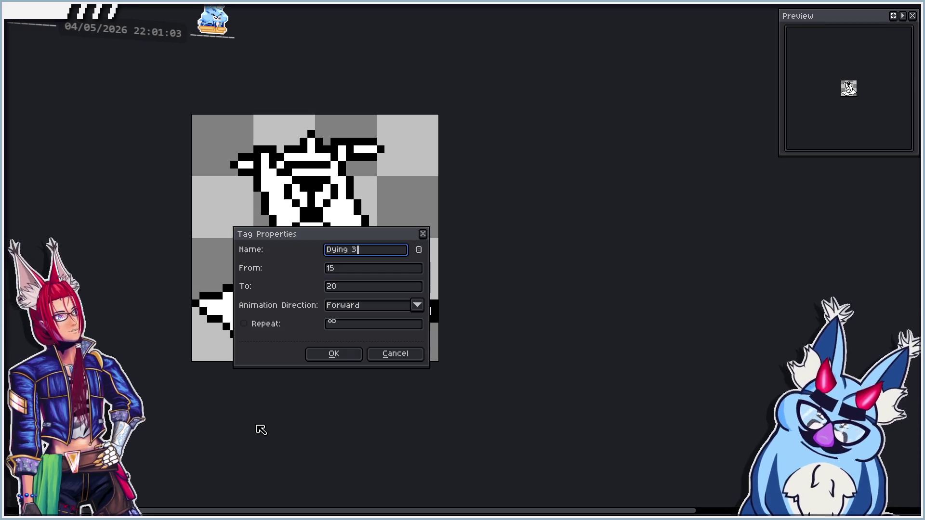
left_click(339, 355)
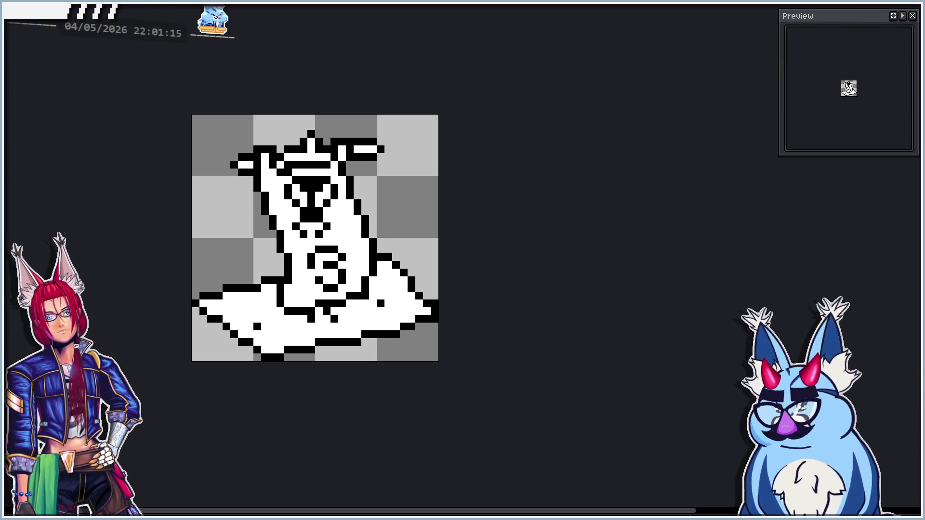
Select the creature's upper body and try tilting it counter-clockwise, undoing the first attempt.
mouse_move(228, 128)
left_mouse_down()
mouse_move(386, 325)
mouse_move(364, 299)
left_mouse_up()
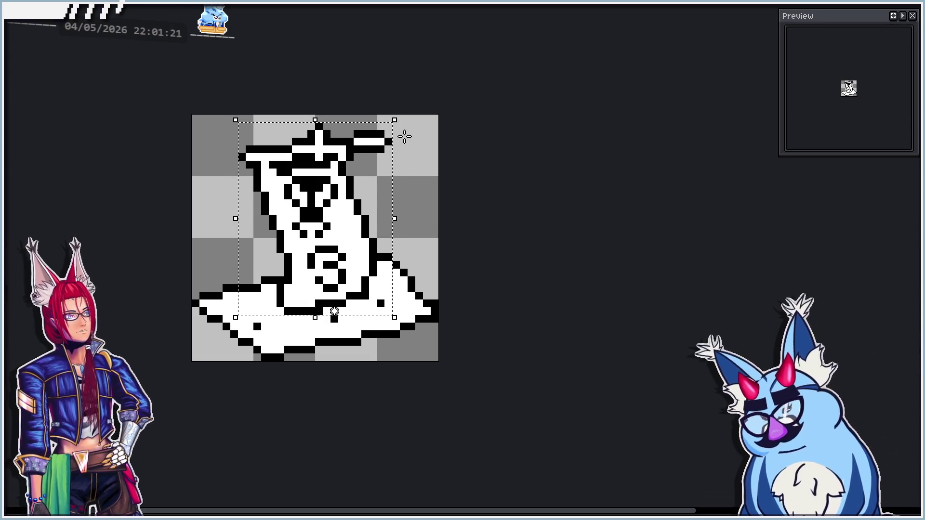
left_click_drag(404, 114, 364, 117)
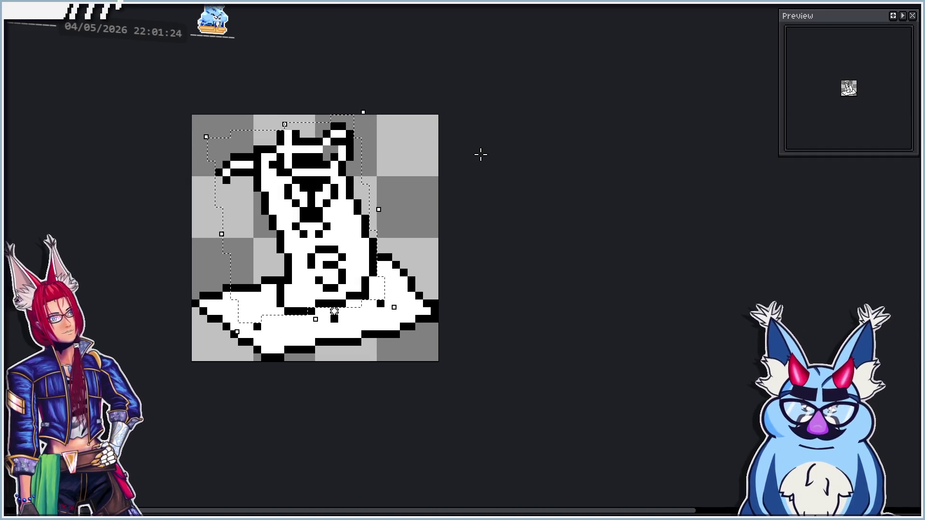
key("Return")
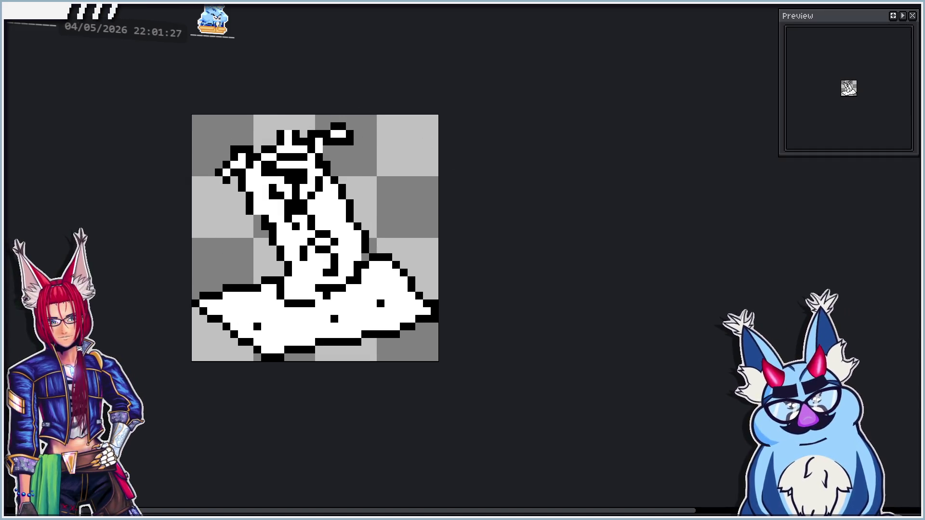
key("ctrl+z")
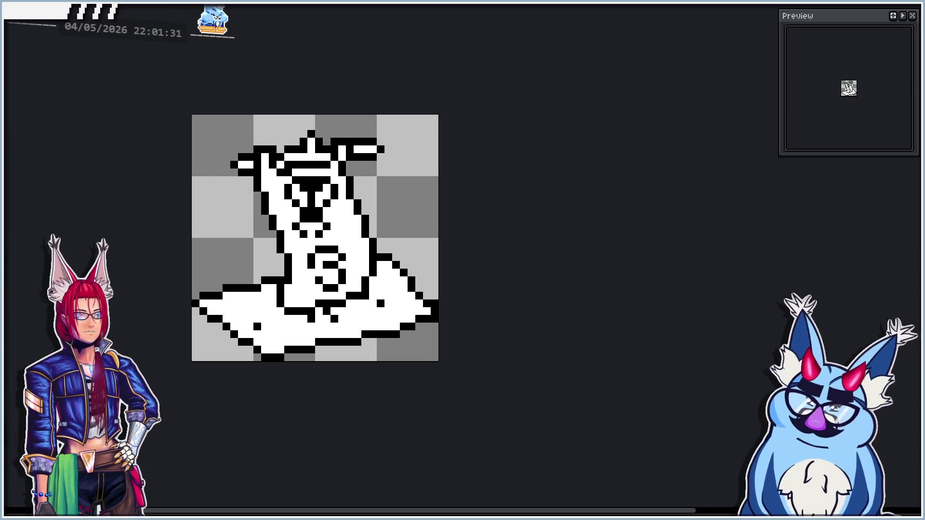
key("ctrl+z")
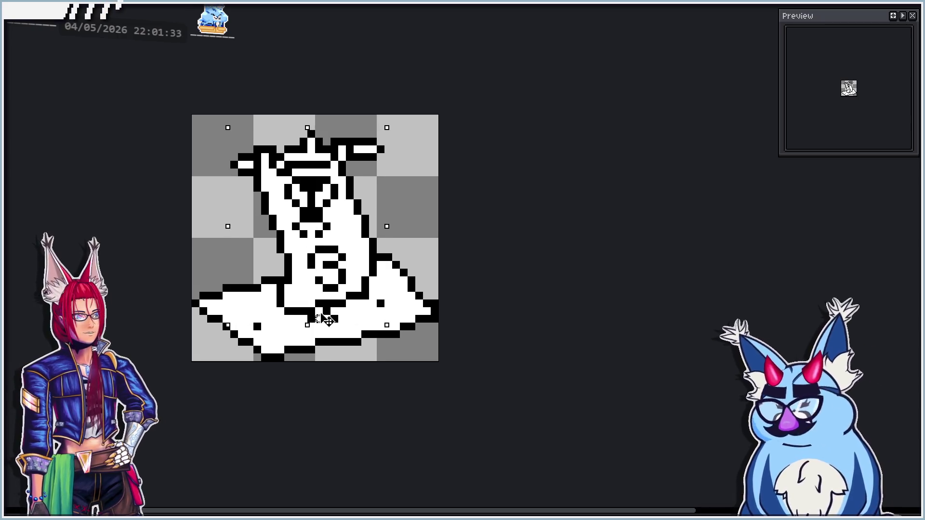
key("ctrl+z")
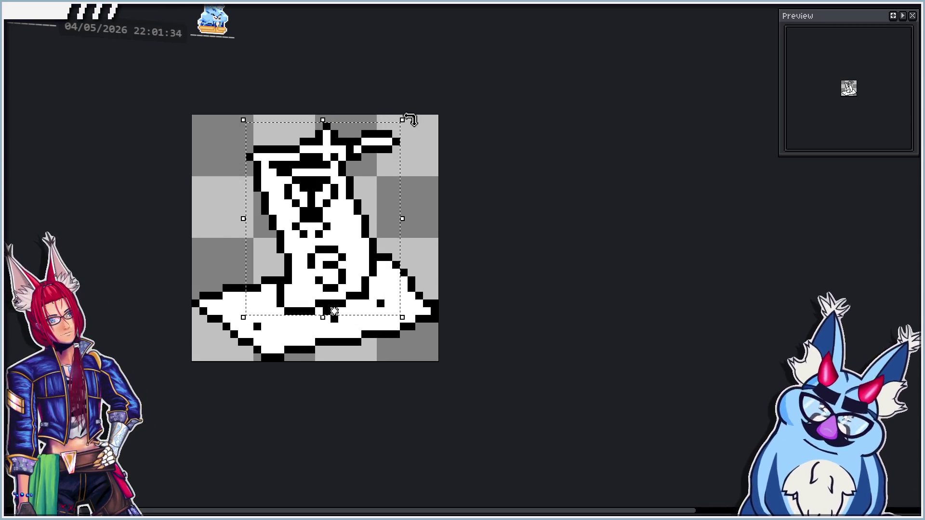
left_click_drag(409, 120, 330, 113)
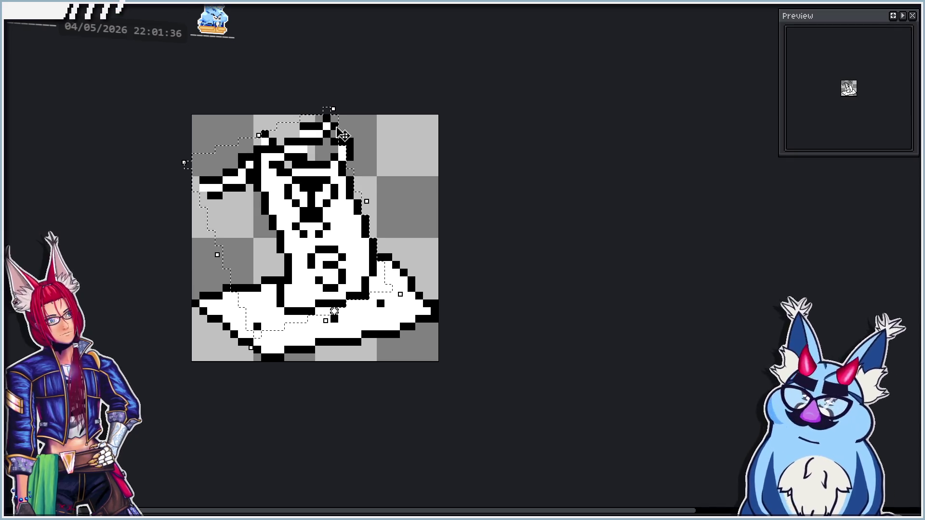
left_click(506, 240)
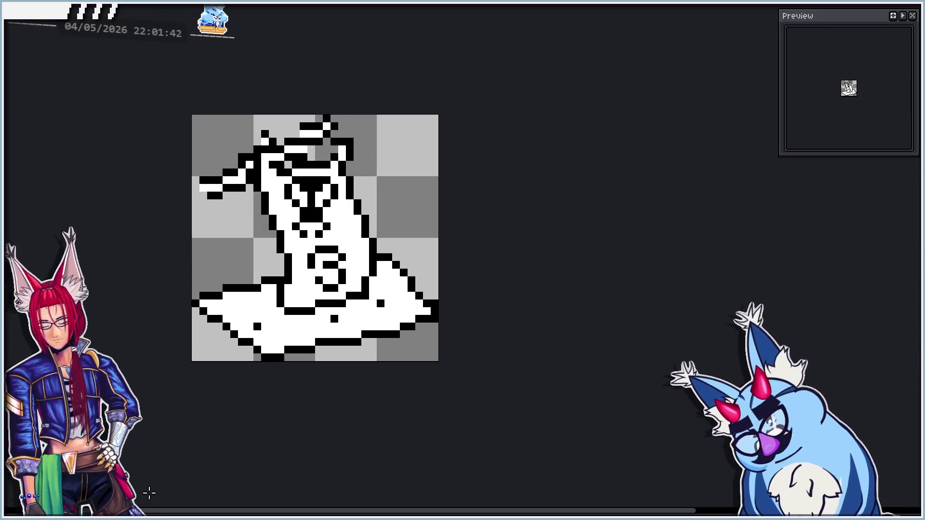
Move the pivot to the body's base and rotate the upper body counter-clockwise around it.
key("ctrl+z")
key("ctrl+z")
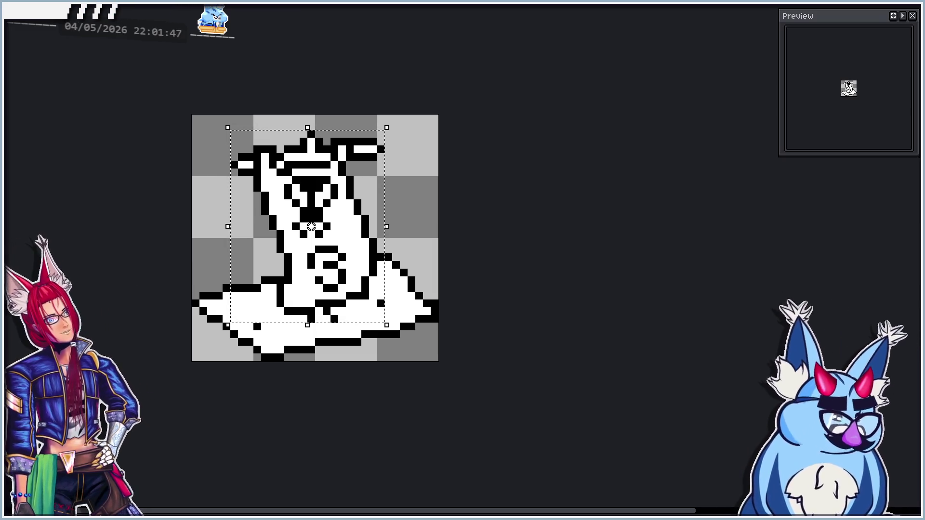
left_click_drag(312, 229, 334, 319)
left_click_drag(397, 124, 289, 129)
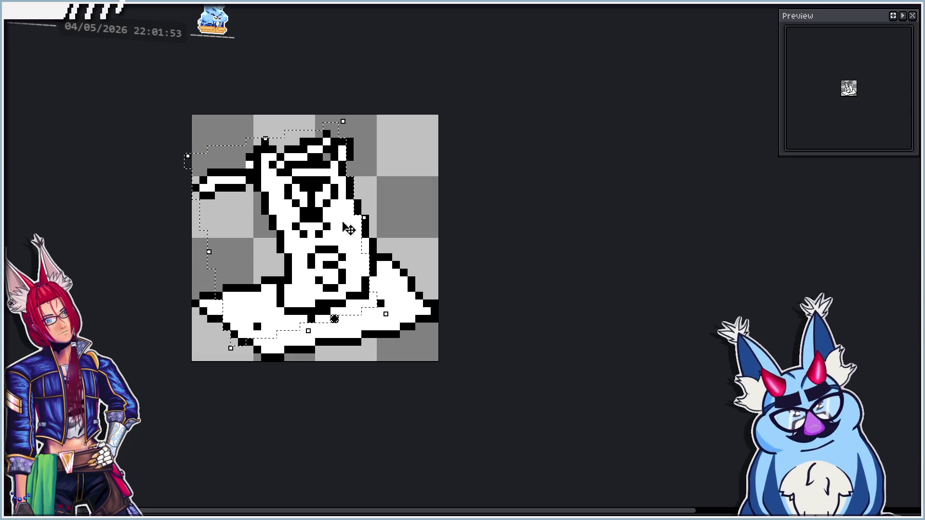
left_click(493, 245)
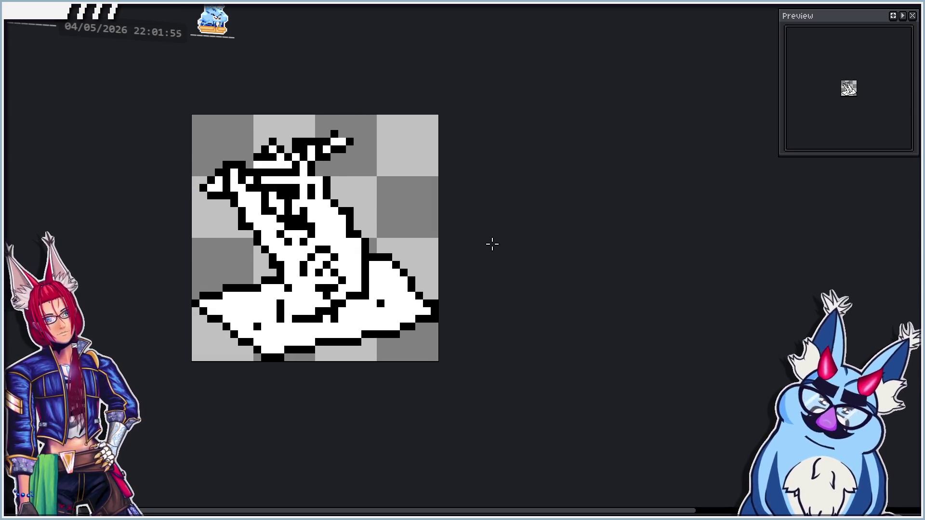
key("ctrl+z")
key("ctrl+z")
key("ctrl+y")
key("ctrl+y")
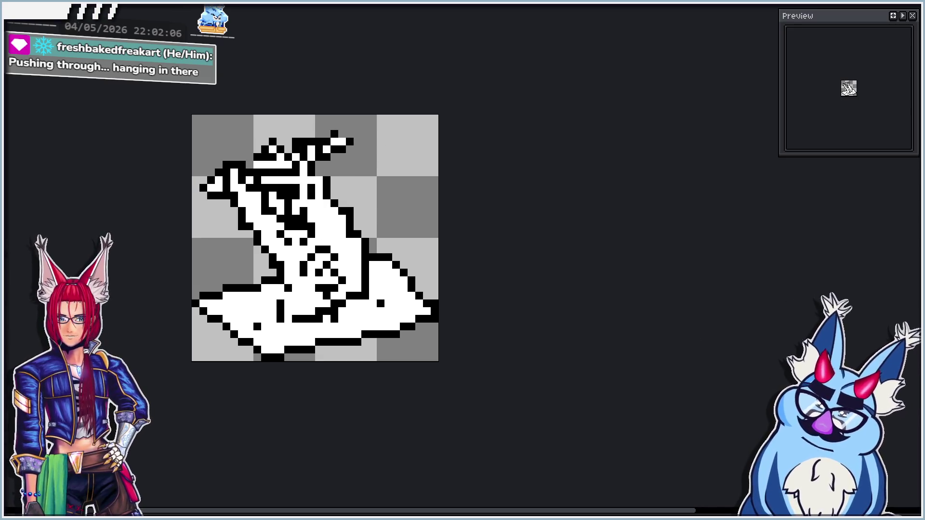
Play the animation, then paste puddle pixels over the creature's lower body and commit them.
key("Return")
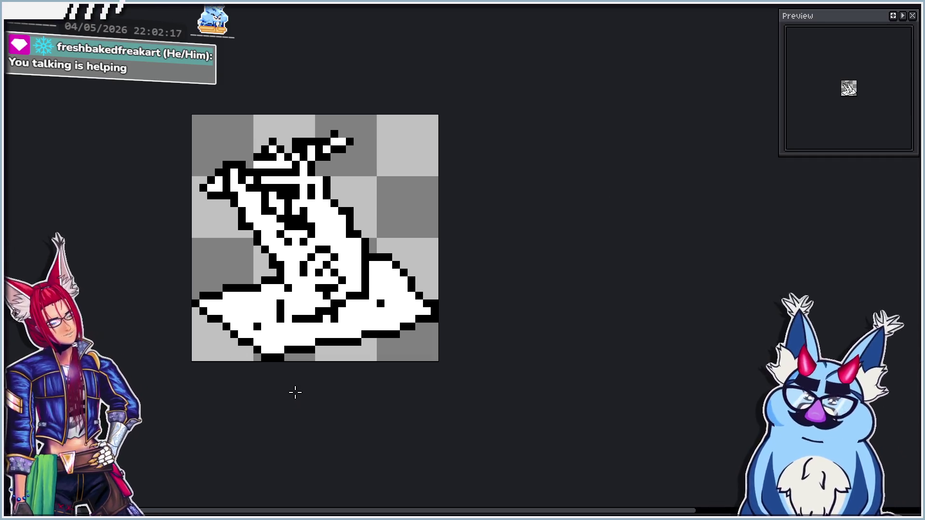
key("Right")
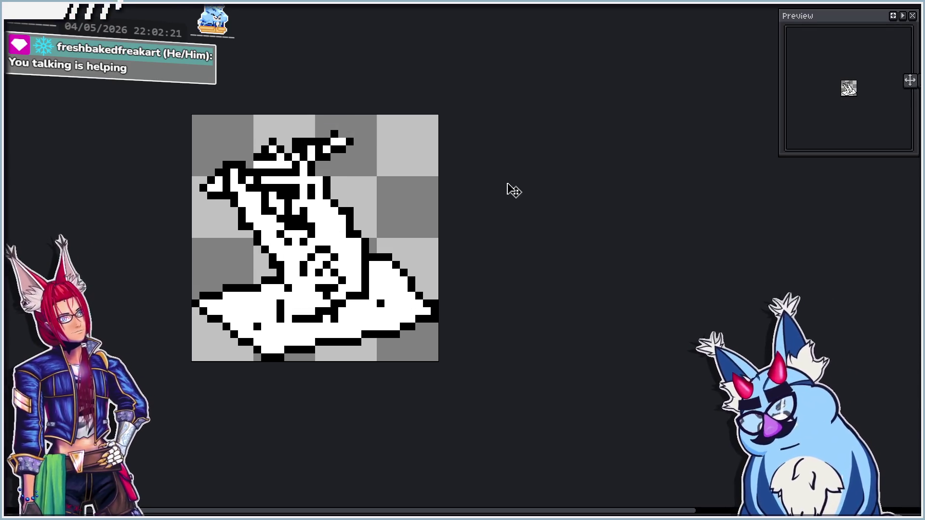
key("Return")
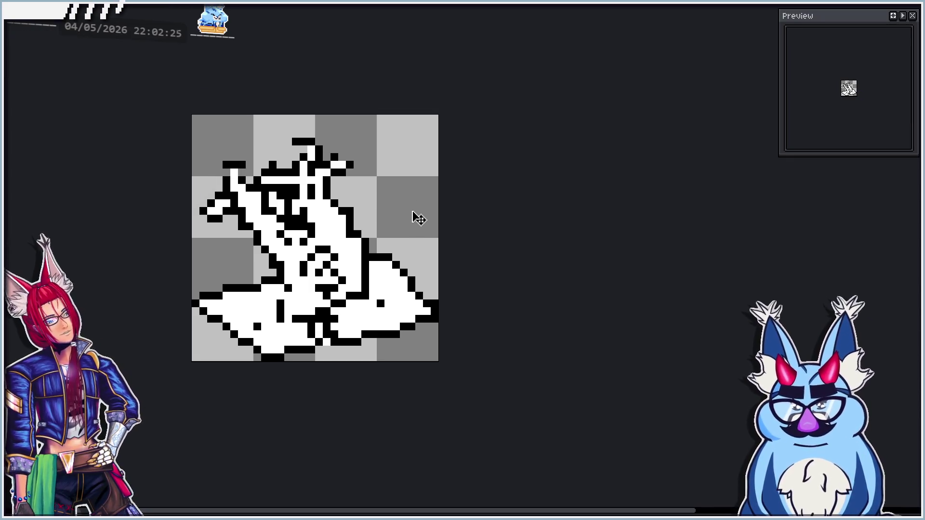
mouse_move(912, 12)
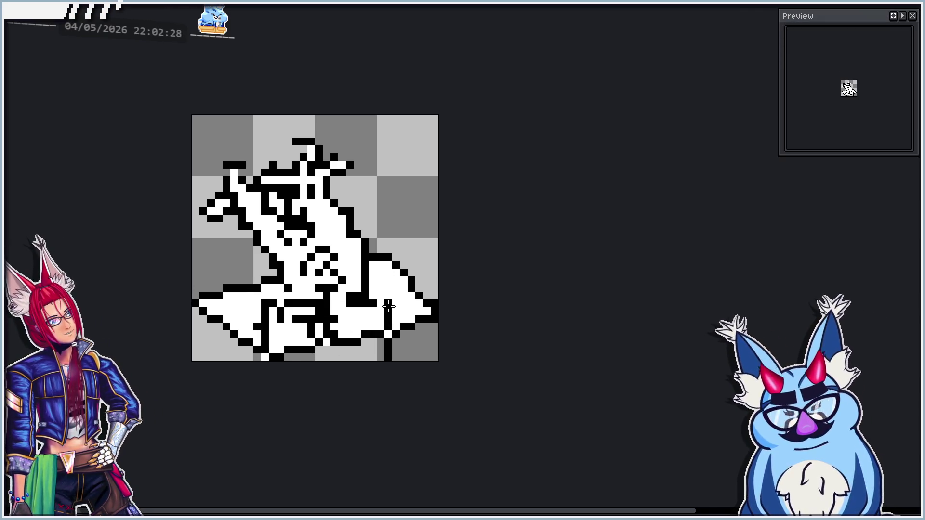
key("ctrl+v")
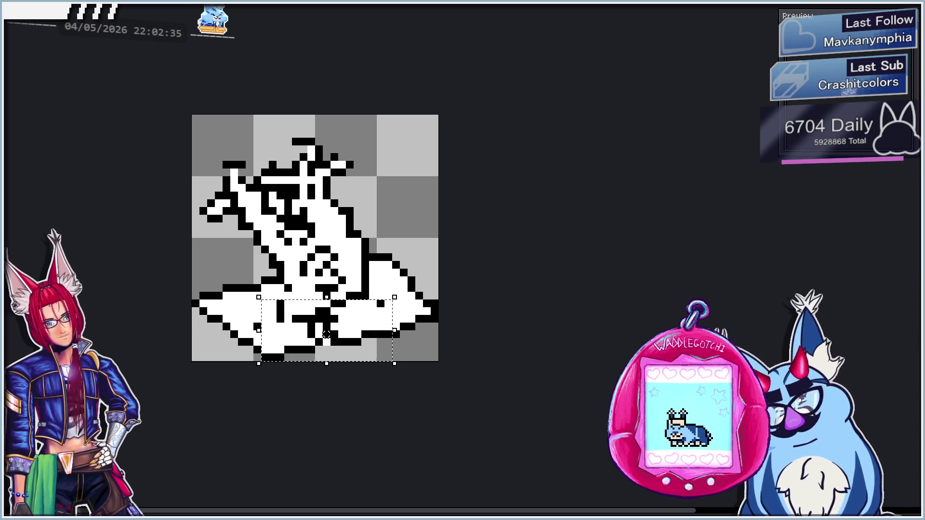
key("Return")
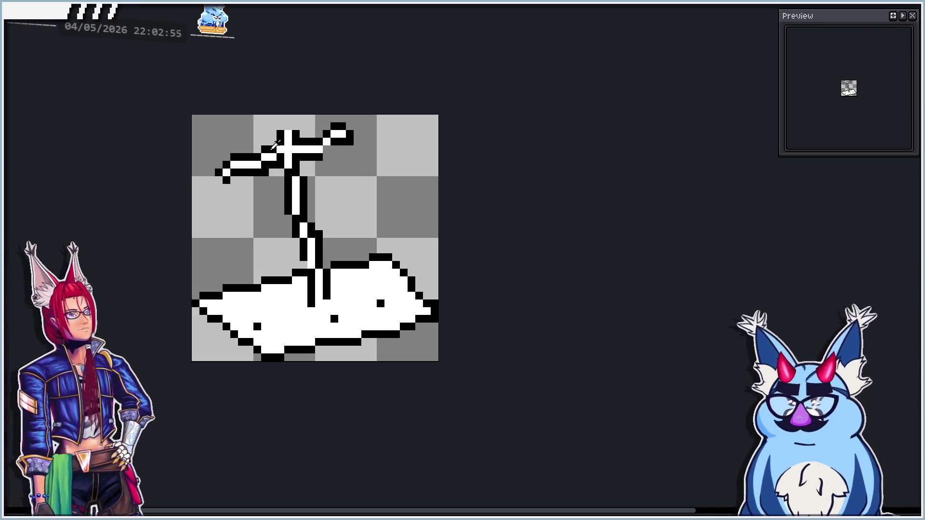
Fix black outline pixels on the head and around the upper-right arm.
scroll(288, 126, "up", 1)
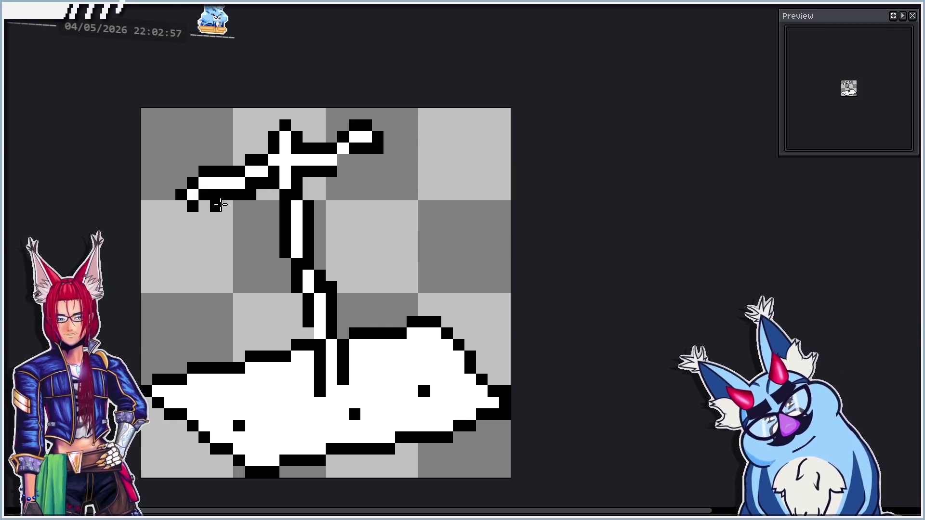
left_click(204, 207)
right_click(204, 195)
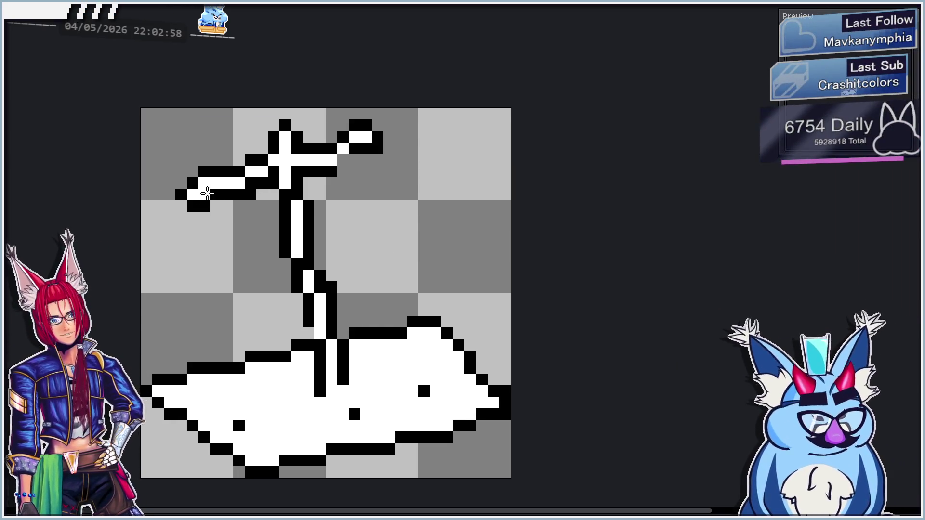
left_click(205, 183)
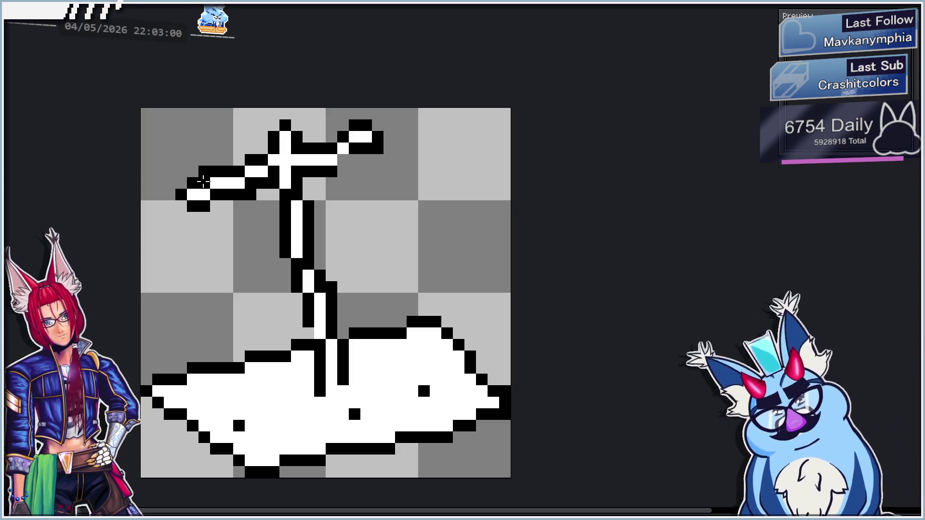
right_click(205, 171)
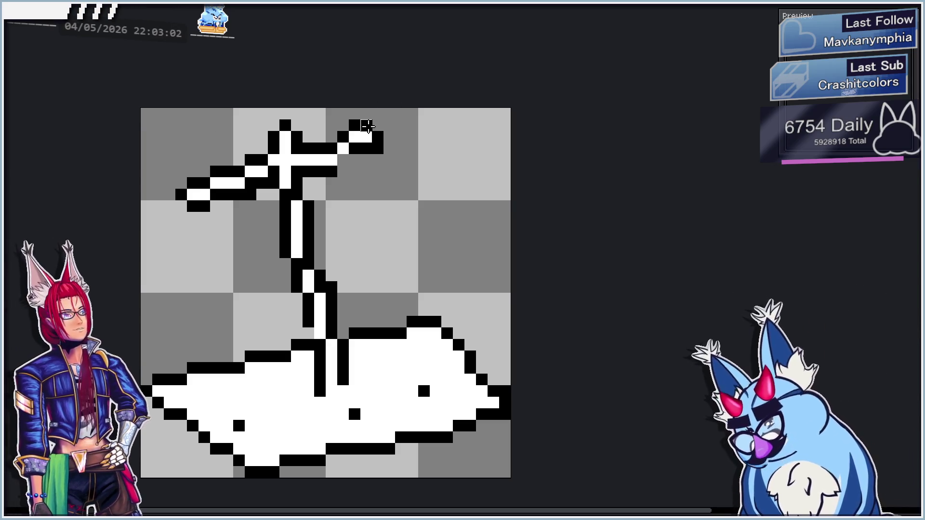
left_click(330, 139)
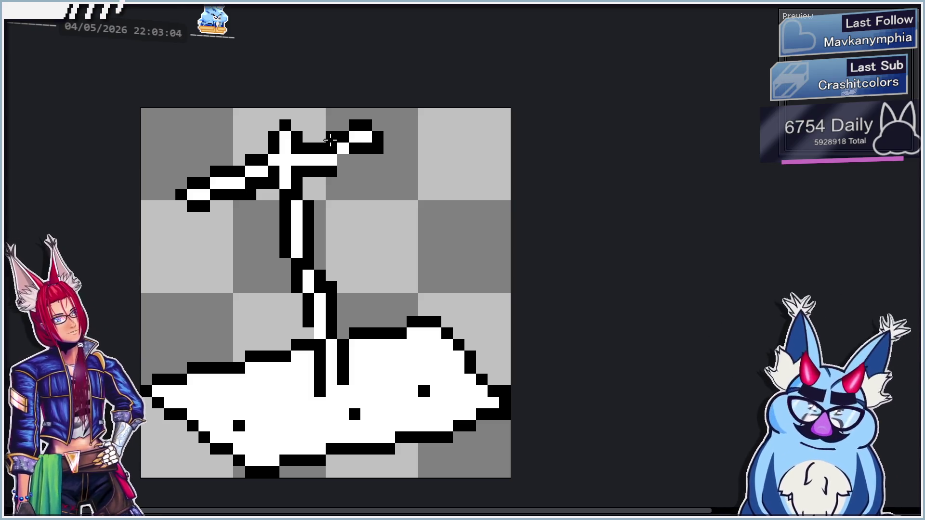
left_click(343, 160)
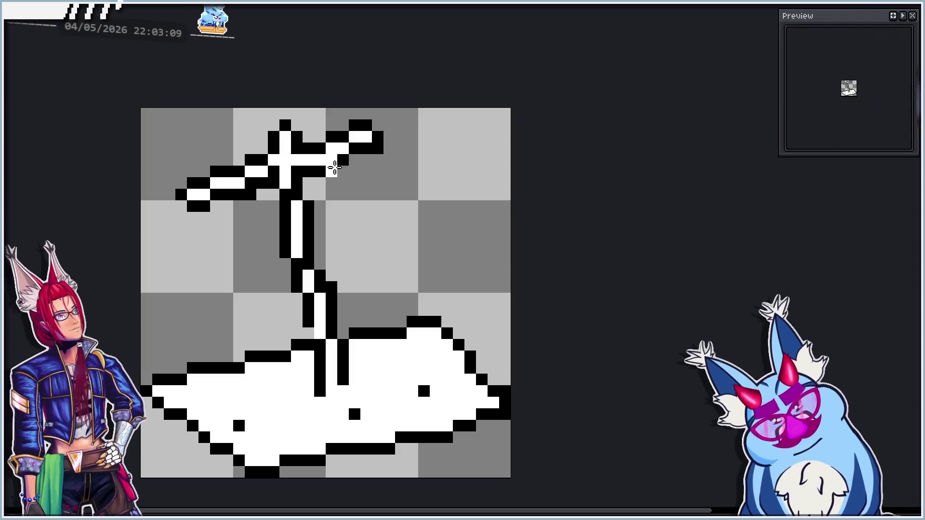
left_click(332, 160)
scroll(399, 180, "down", 2)
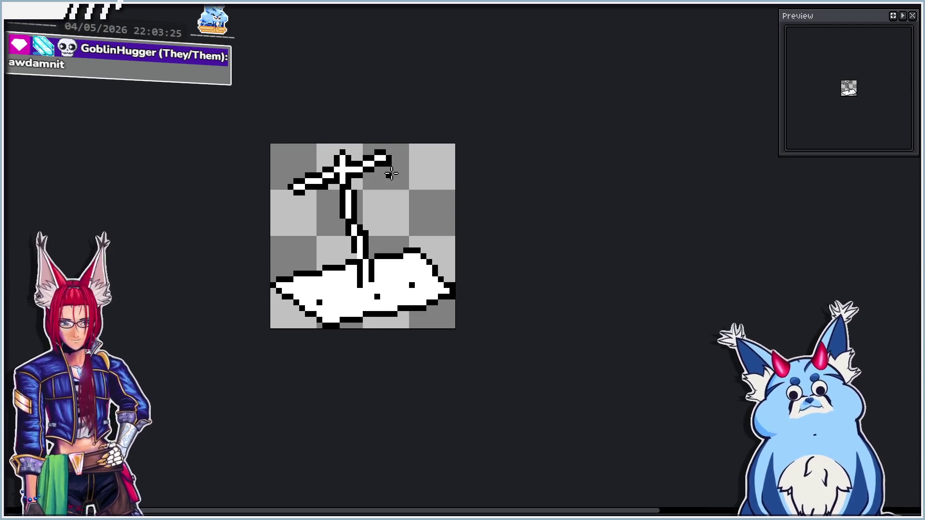
Extend the neck's black outline upward and add a pixel below the left neck stroke.
scroll(373, 232, "up", 1)
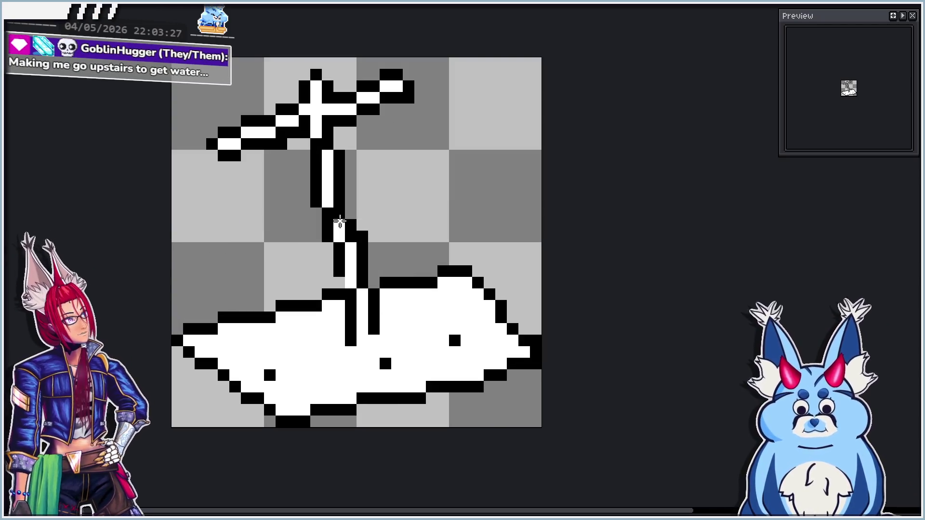
scroll(339, 218, "up", 1)
left_click(355, 213)
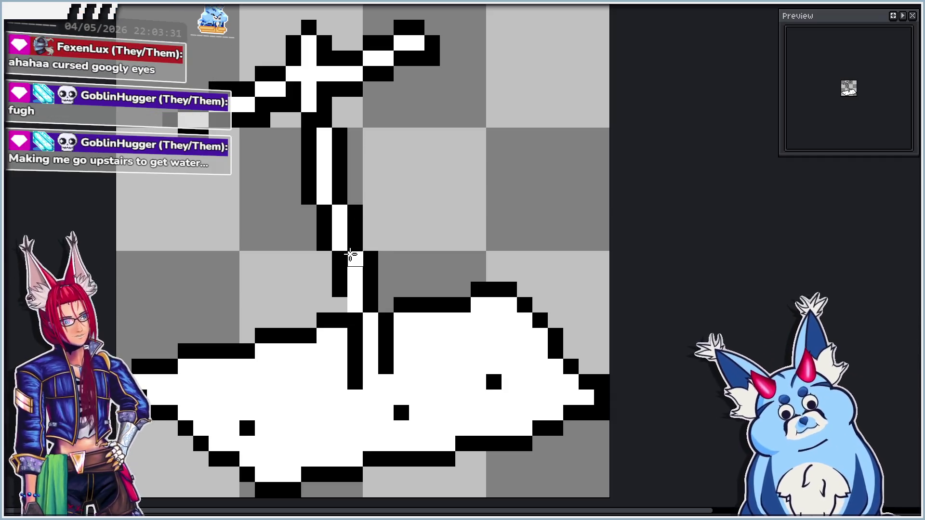
left_click(340, 305)
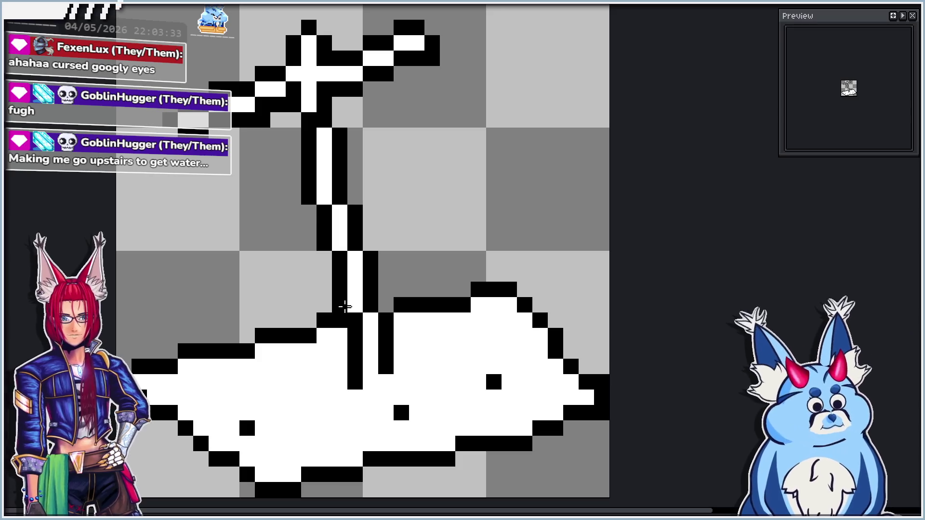
scroll(373, 209, "down", 1)
scroll(373, 209, "down", 2)
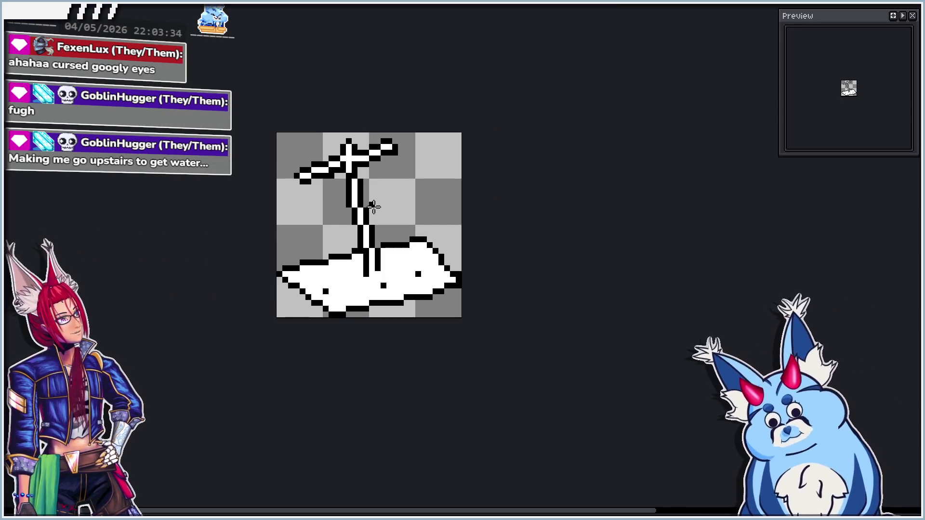
scroll(342, 199, "up", 1)
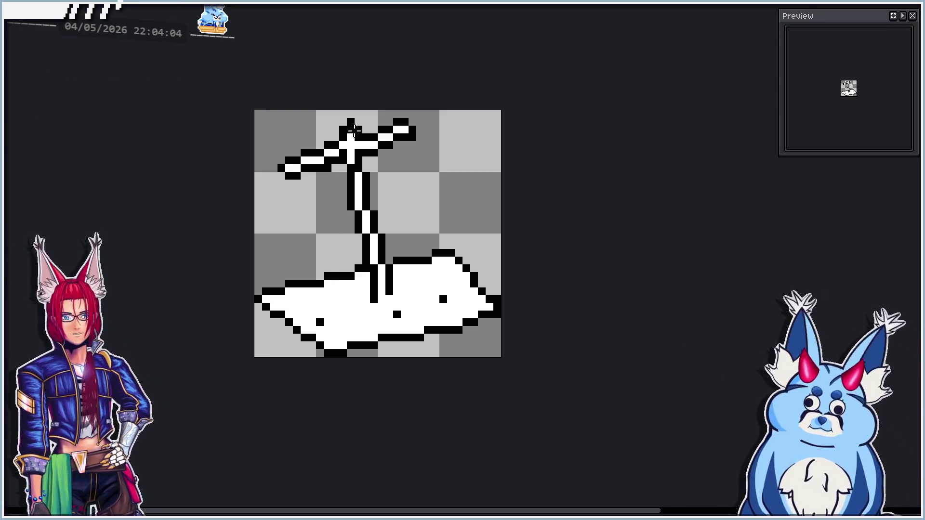
left_click_drag(341, 176, 352, 180)
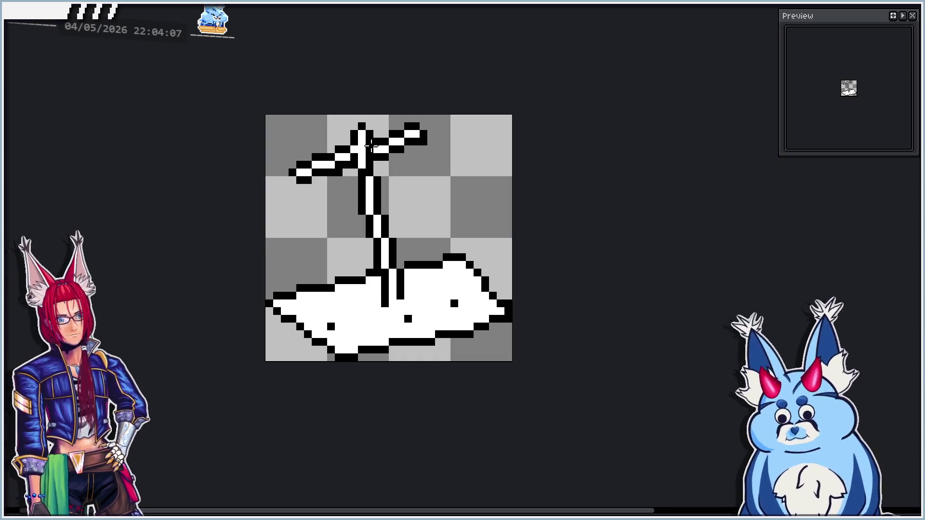
Reshape the cross's left arm with a black outline pixel and white pixel beneath, comparing versions.
key("ctrl+z")
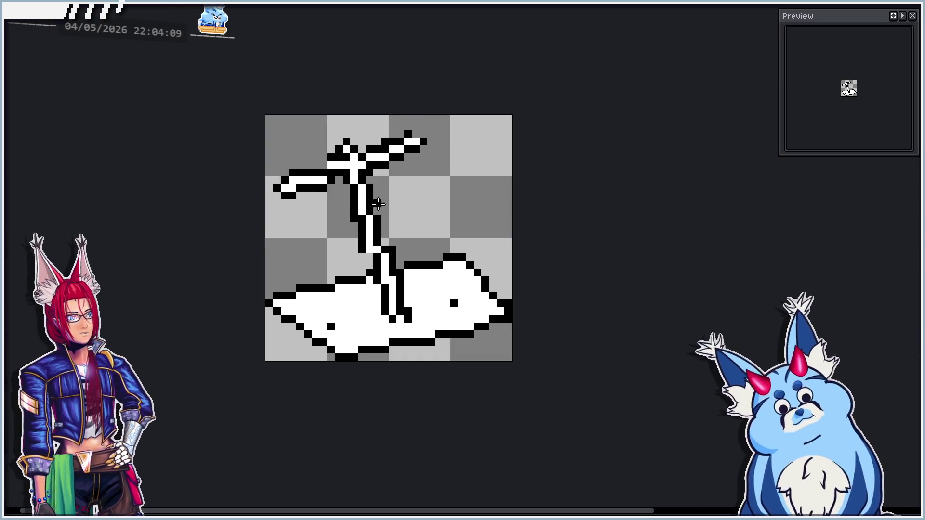
scroll(356, 203, "up", 1)
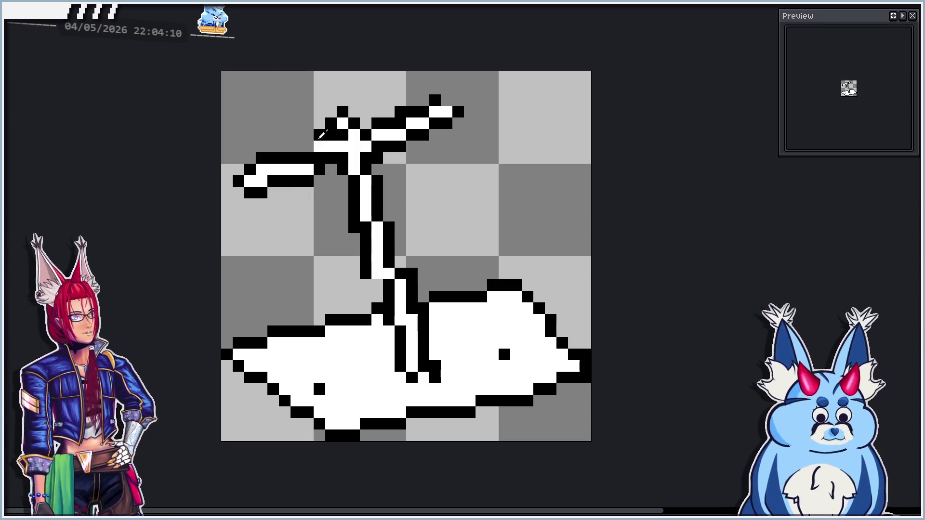
left_click(307, 147)
right_click(309, 158)
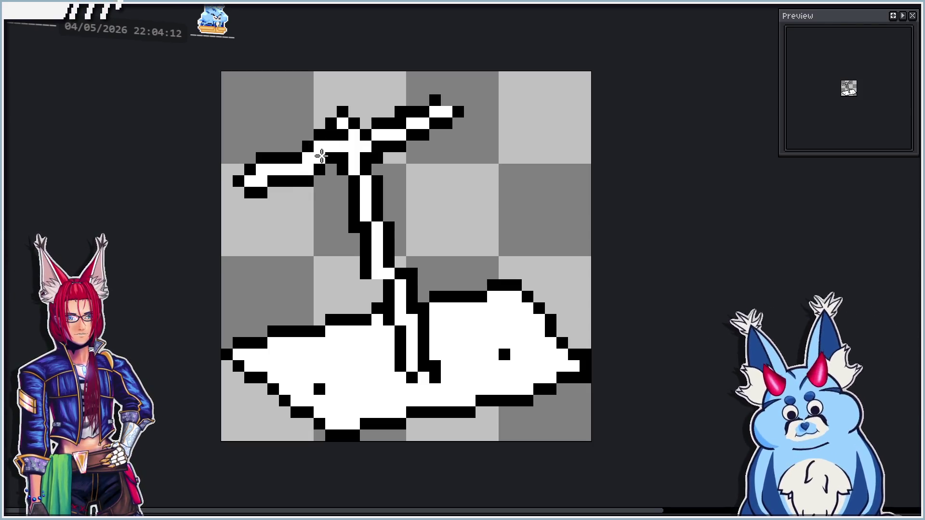
key("ctrl+z")
key("ctrl+y")
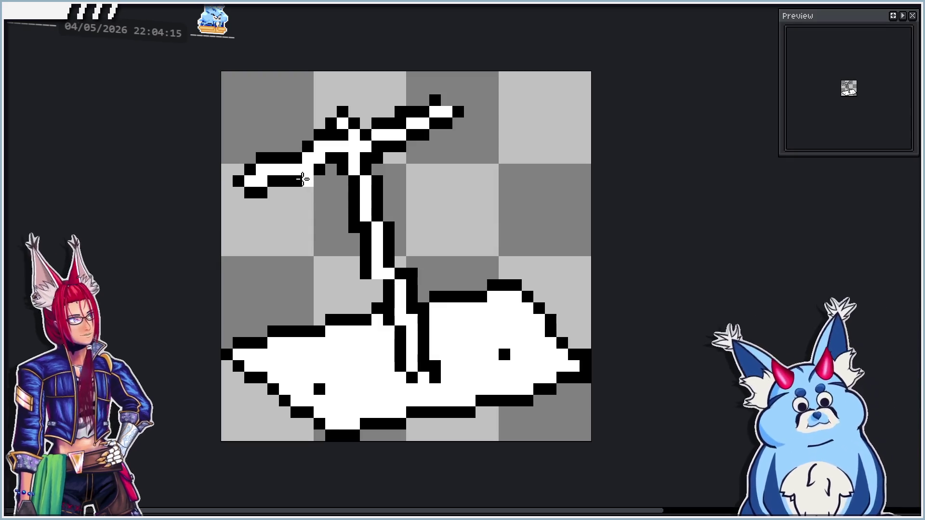
key("ctrl+z")
key("ctrl+y")
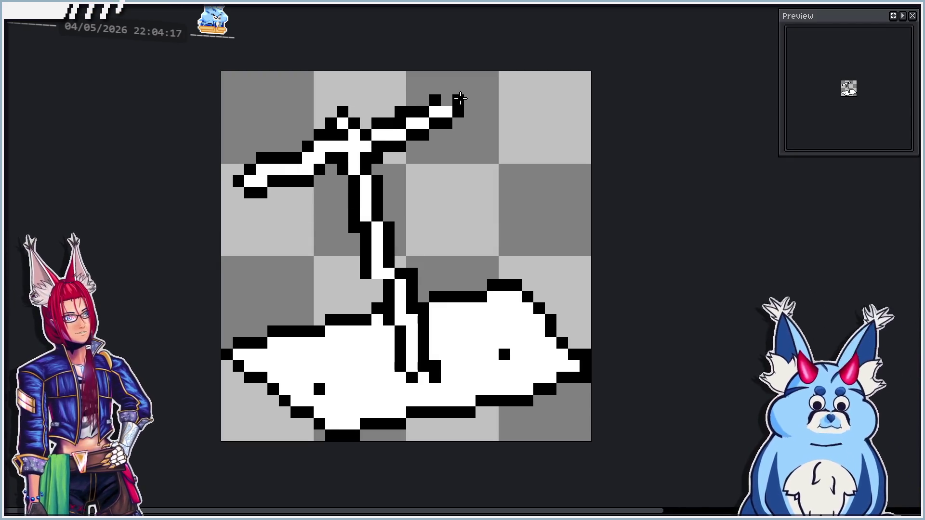
Add black pixels along the upper-right arm tip and compare with the previous state.
left_click(447, 100)
left_click(423, 123)
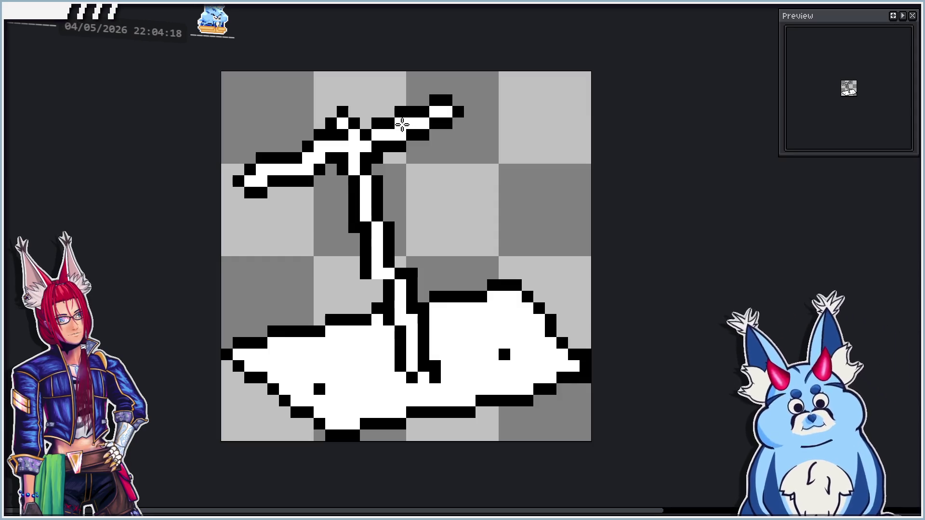
key("ctrl+z")
key("ctrl+y")
key("ctrl+y")
key("ctrl+y")
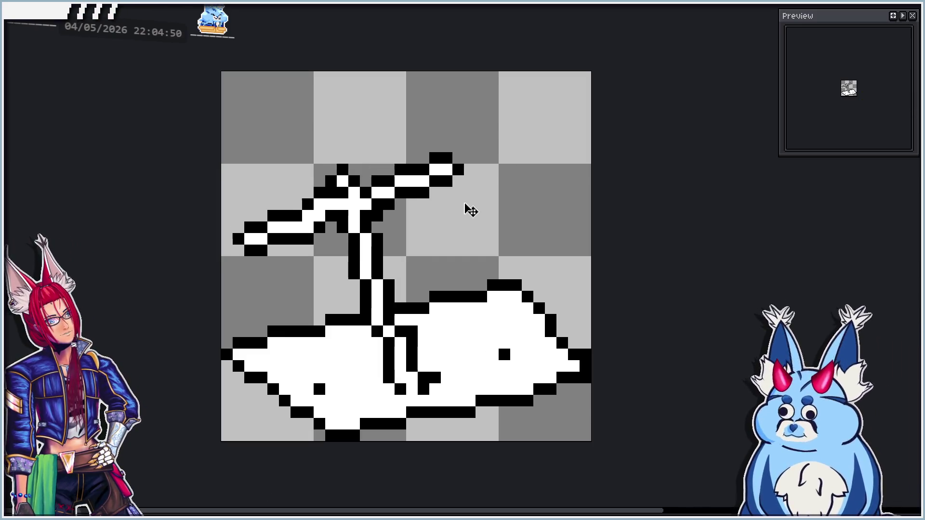
Repaint the lower neck white and rework its base so the cross sits near the puddle.
mouse_move(378, 367)
left_mouse_down()
mouse_move(366, 384)
mouse_move(423, 400)
mouse_move(392, 423)
mouse_move(403, 424)
left_mouse_up()
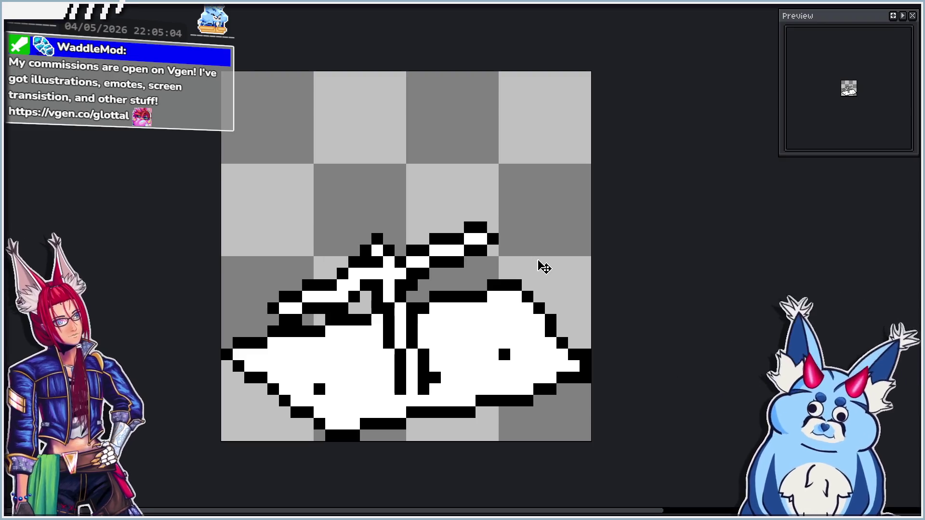
scroll(426, 315, "down", 2)
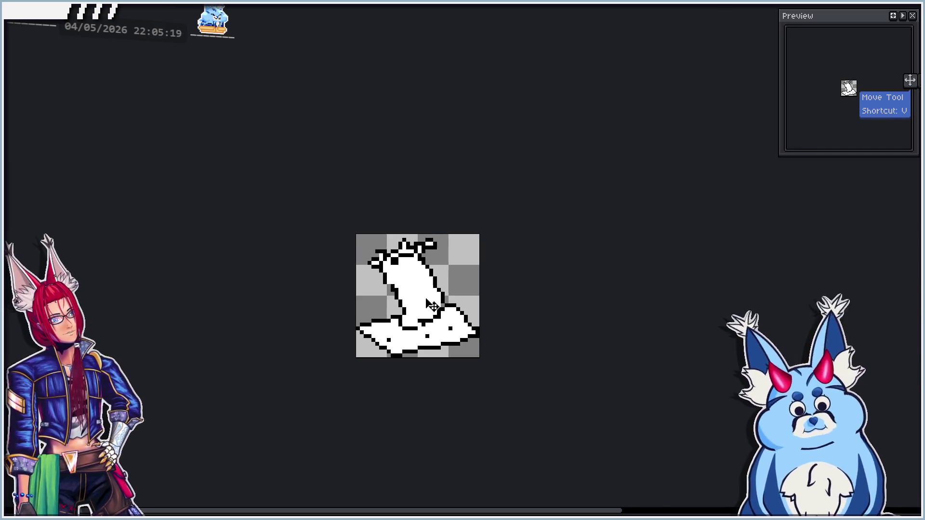
Add heavier black outline pixels where the leaning body meets the puddle's right lobe, then play the animation.
scroll(425, 298, "up", 2)
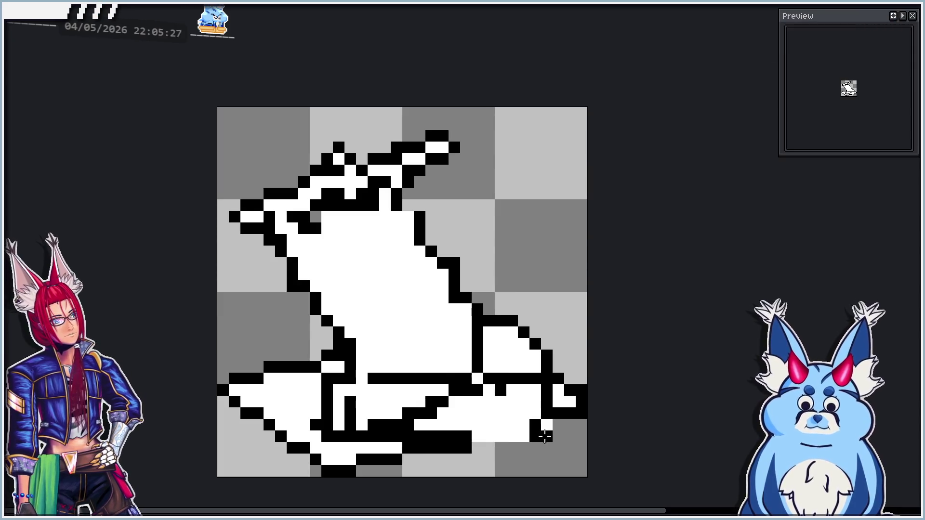
key("ctrl+shift+d")
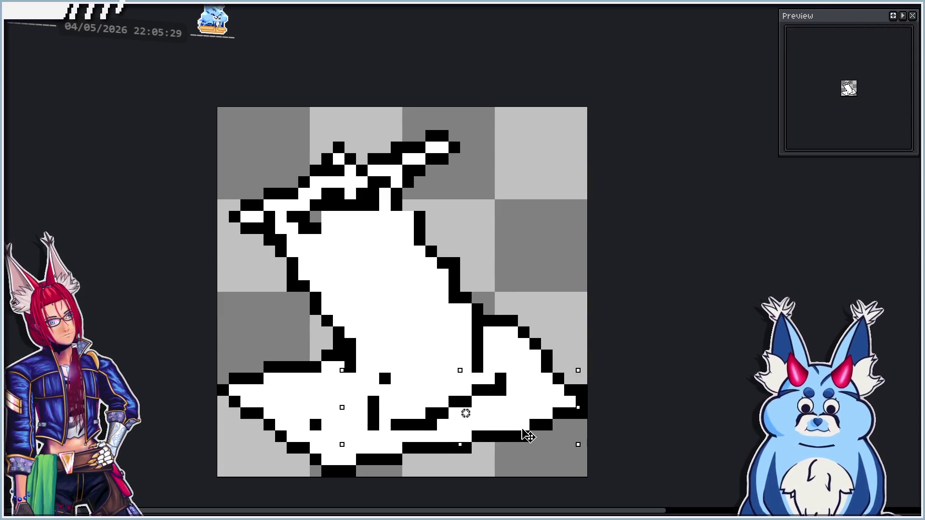
left_click(558, 295)
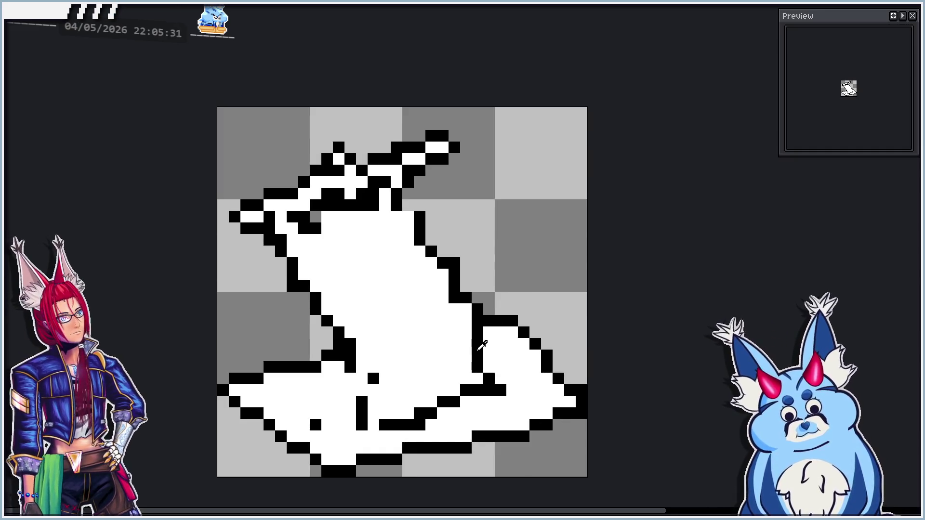
left_click_drag(481, 344, 489, 373)
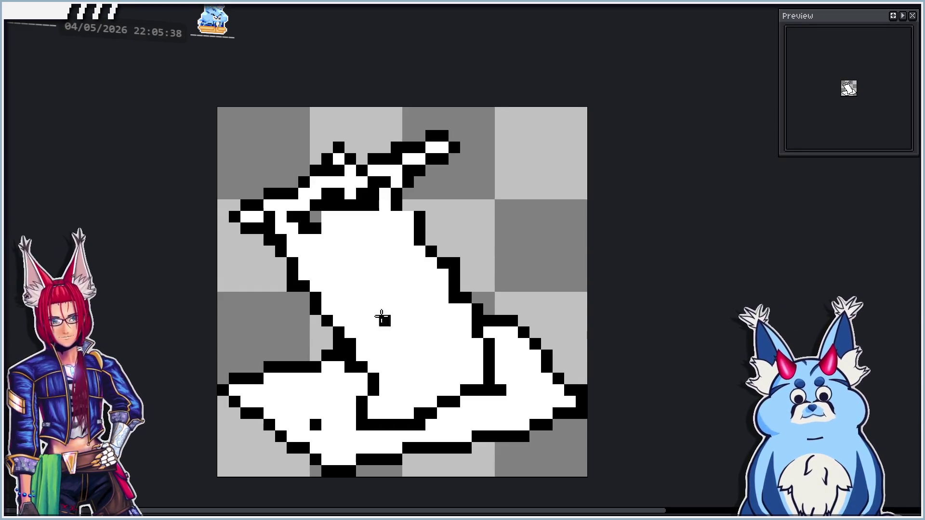
key("Return")
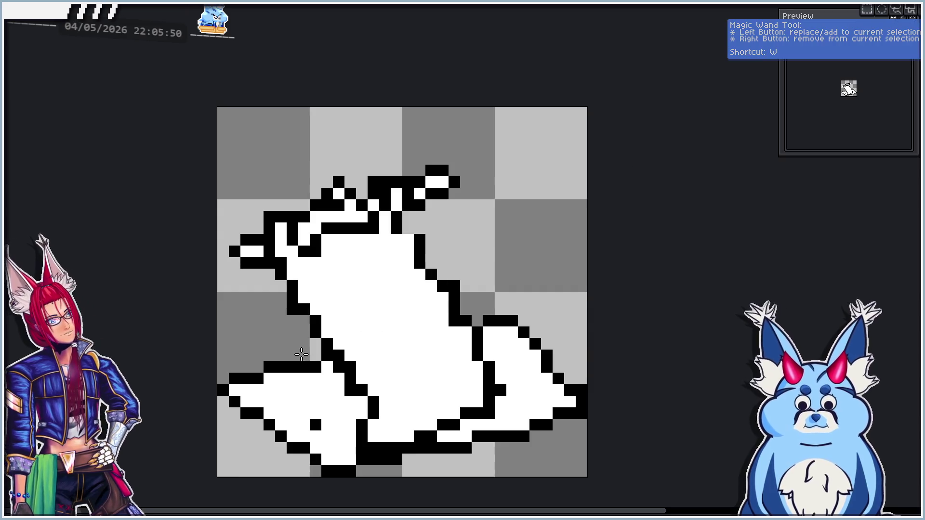
Lift the lower-right puddle and body block a few pixels and fix the body's left outline.
left_click_drag(296, 347, 590, 479)
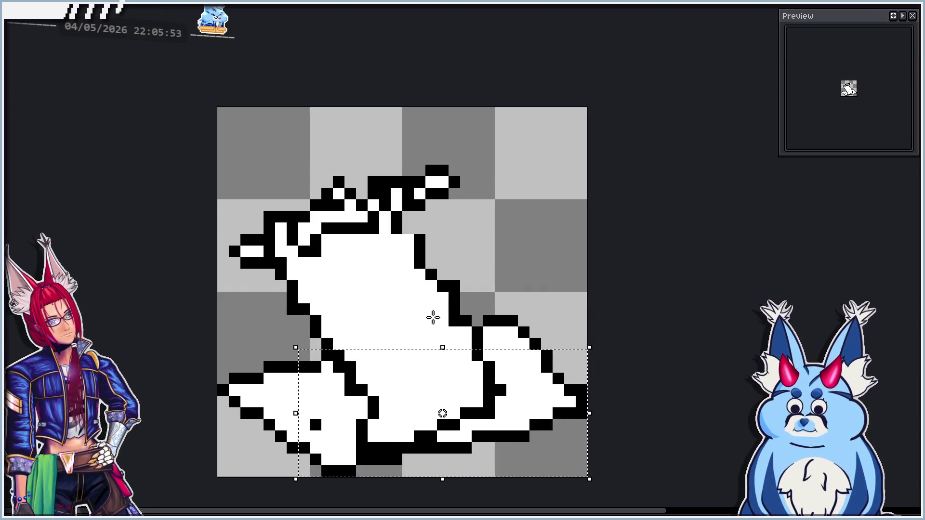
left_click_drag(414, 304, 577, 405)
mouse_move(519, 440)
left_mouse_down()
mouse_move(537, 427)
mouse_move(521, 400)
left_mouse_up()
left_click(656, 264)
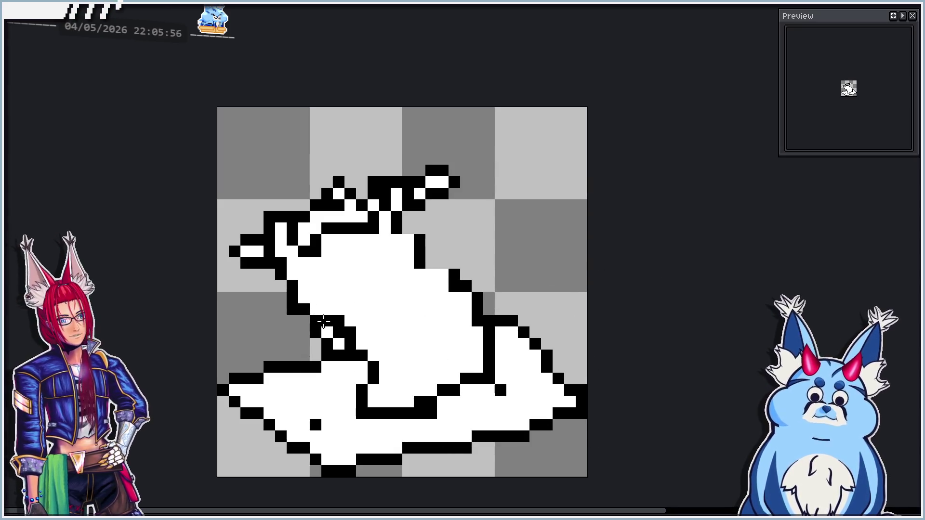
left_click_drag(316, 324, 343, 343)
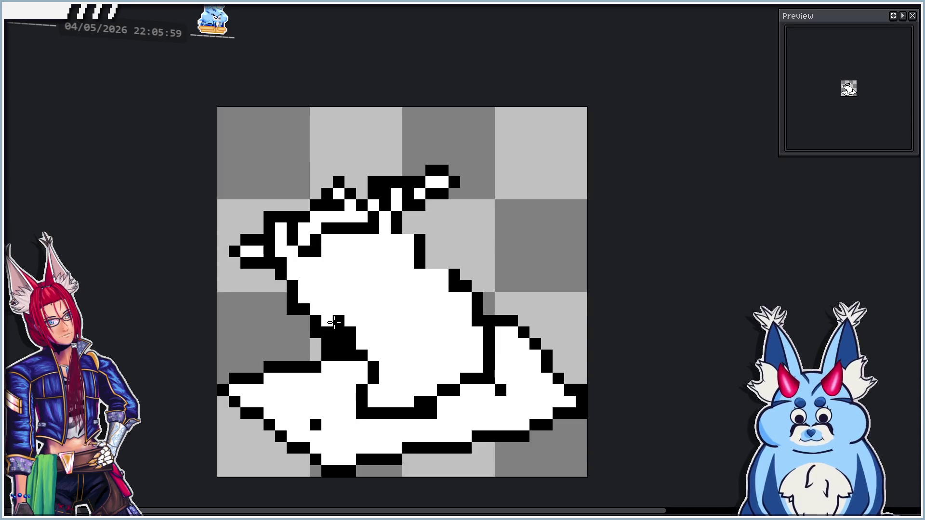
key("ctrl+z")
key("ctrl+z")
left_click(362, 367)
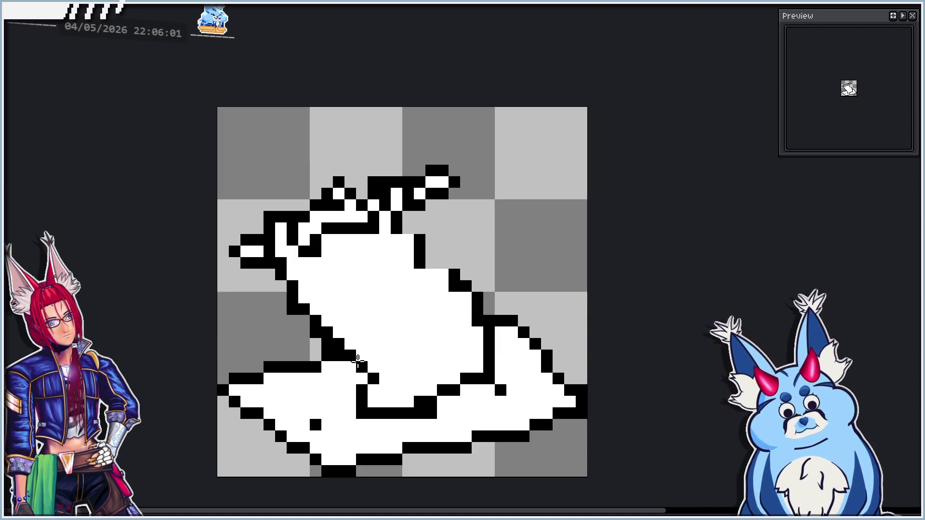
right_click(362, 355)
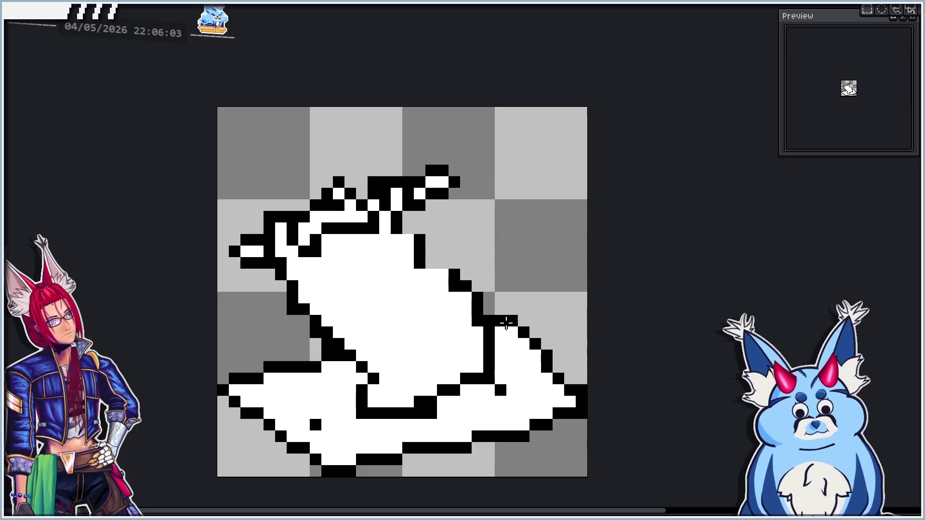
Nudge the creature's lower part one pixel up-right, compare neighbouring frames, then advance a frame.
key("m")
left_click_drag(342, 382, 555, 444)
mouse_move(496, 401)
left_mouse_down()
mouse_move(454, 374)
mouse_move(504, 409)
mouse_move(539, 411)
left_mouse_up()
key("ctrl+d")
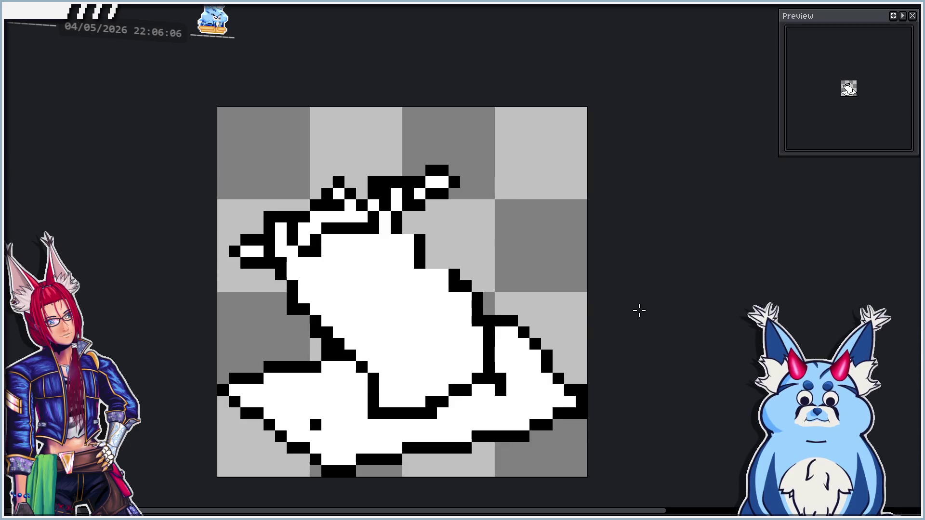
key("Left")
key("Right")
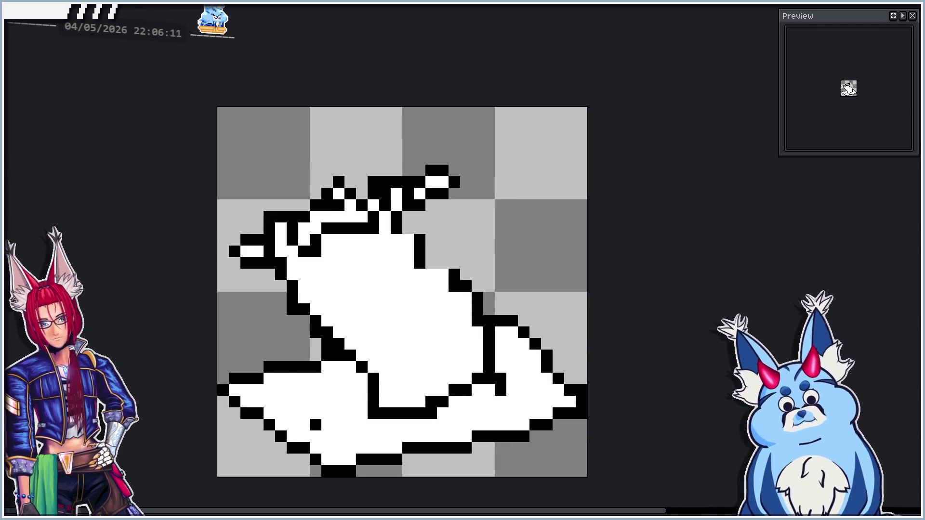
key("Right")
key("Right")
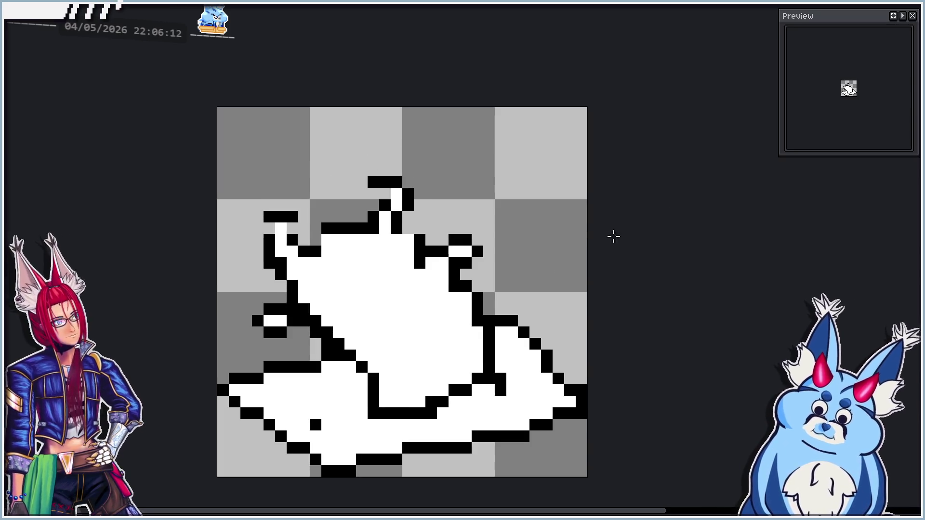
Stretch the slumped frame's lower body taller and shift it up and right.
key("Right")
key("Right")
key("Right")
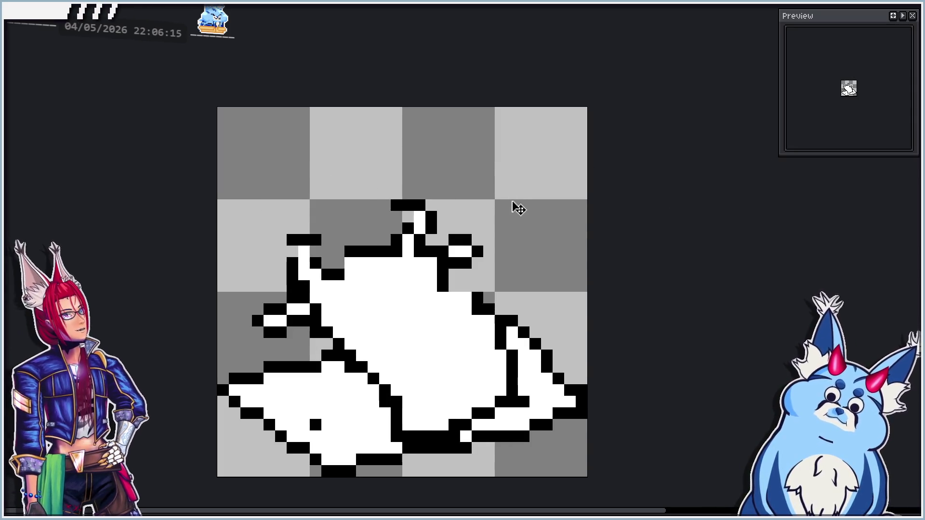
key("Right")
key("Right")
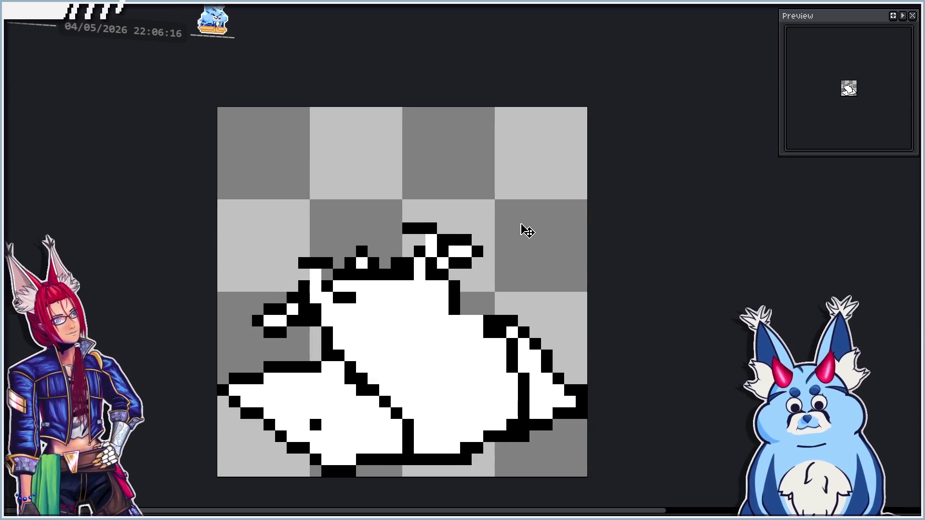
key("m")
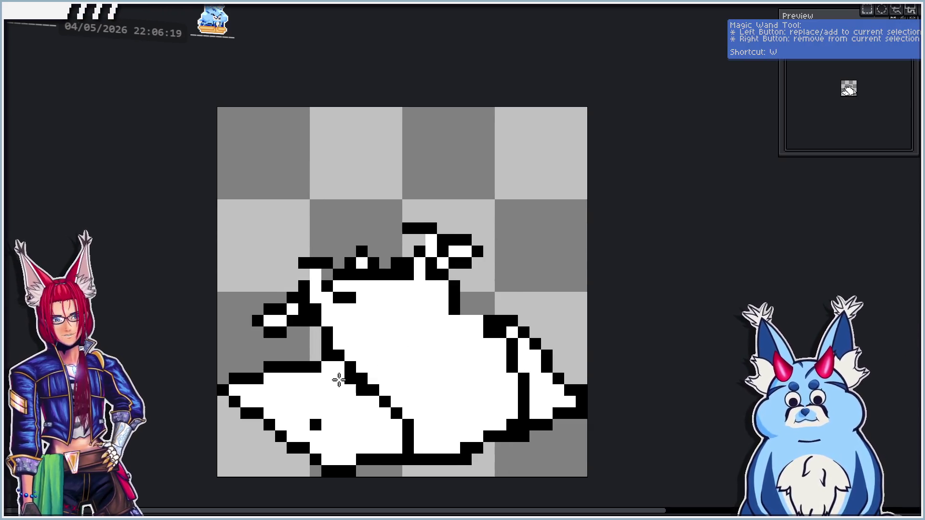
mouse_move(332, 372)
left_mouse_down()
mouse_move(466, 404)
mouse_move(589, 477)
left_mouse_up()
left_click_drag(487, 359, 487, 347)
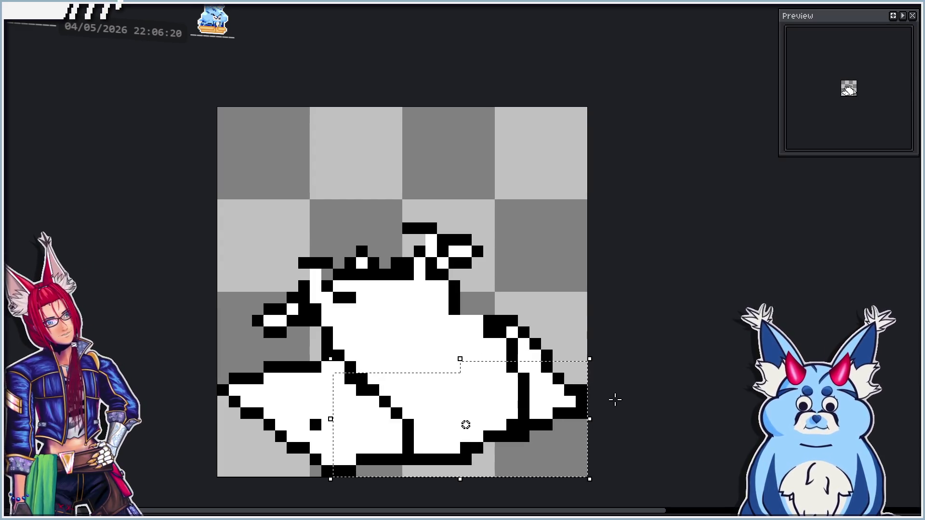
left_click_drag(535, 435, 546, 424)
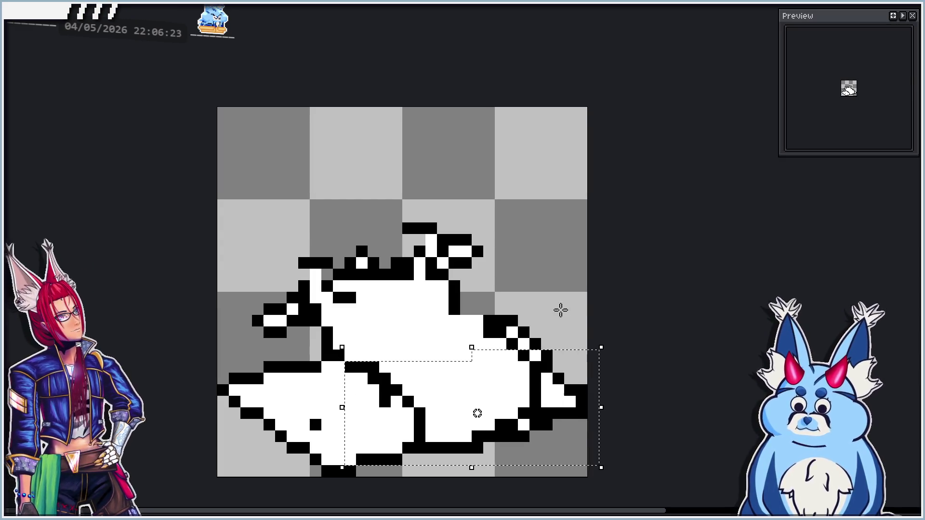
key("ctrl+d")
Rotate the lower body slightly clockwise, fill the grey hole white, and tidy the upper-right outline.
left_click_drag(309, 343, 627, 450)
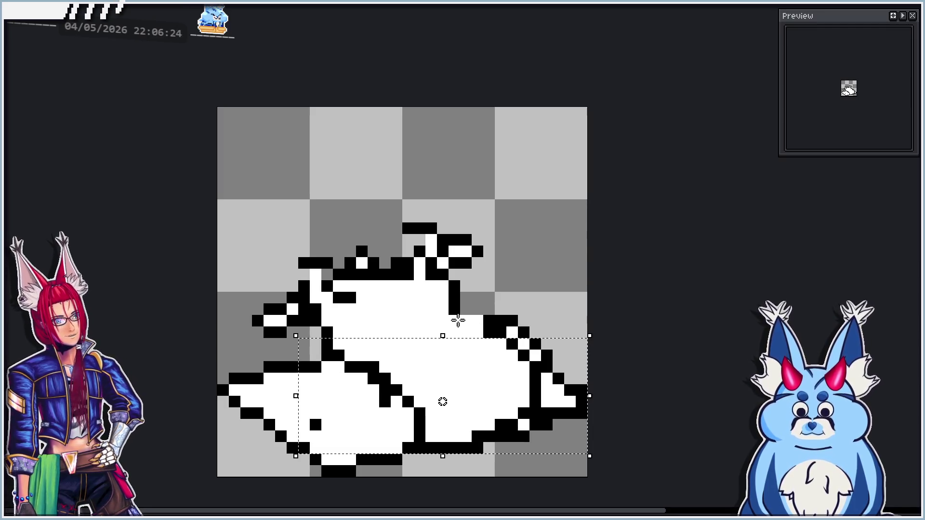
mouse_move(425, 314)
left_mouse_down()
mouse_move(574, 355)
mouse_move(529, 388)
left_mouse_up()
key("Return")
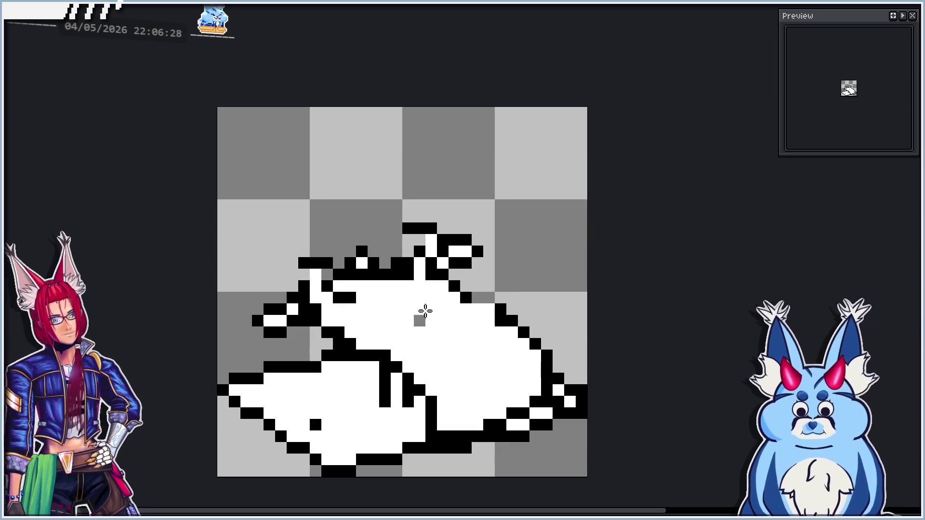
left_click_drag(419, 309, 420, 321)
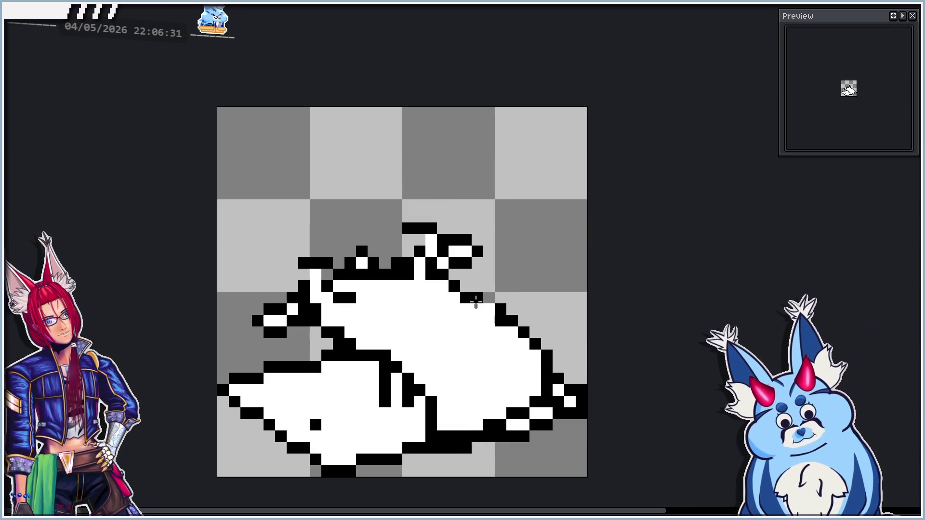
mouse_move(489, 298)
left_mouse_down()
mouse_move(460, 289)
mouse_move(501, 303)
left_mouse_up()
right_click(461, 288)
left_click(482, 305)
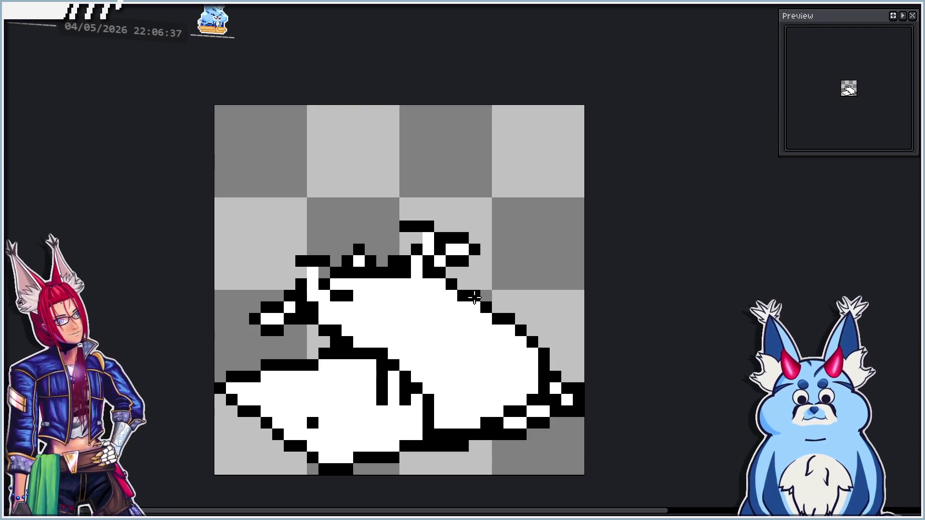
Step through neighbouring frames and select the lower-right part of the sprite.
key("Right")
key("Right")
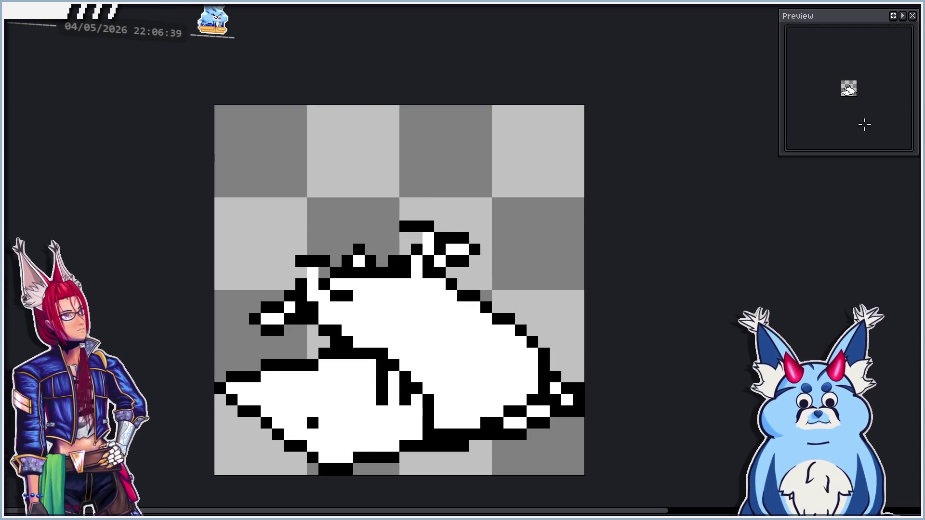
key("Right")
key("Right")
key("Right")
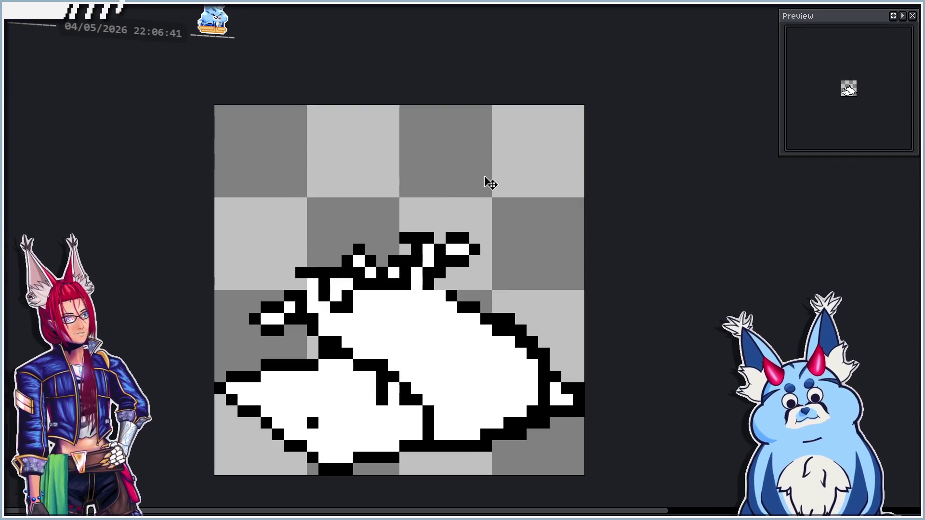
key("Right")
key("Left")
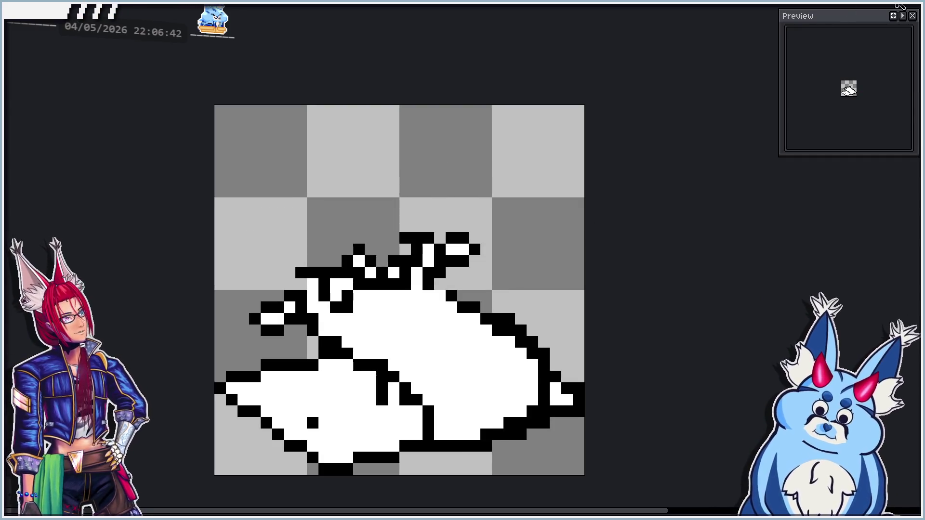
mouse_move(399, 405)
left_mouse_down()
mouse_move(584, 475)
mouse_move(573, 456)
left_mouse_up()
Drop the selection and step through frames to the lowered-pose frame.
key("ctrl+d")
key("Right")
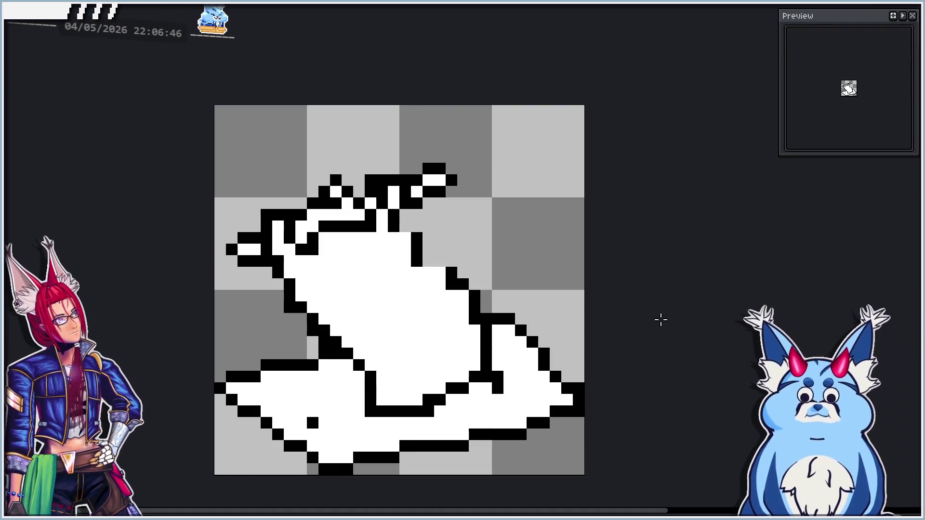
key("Left")
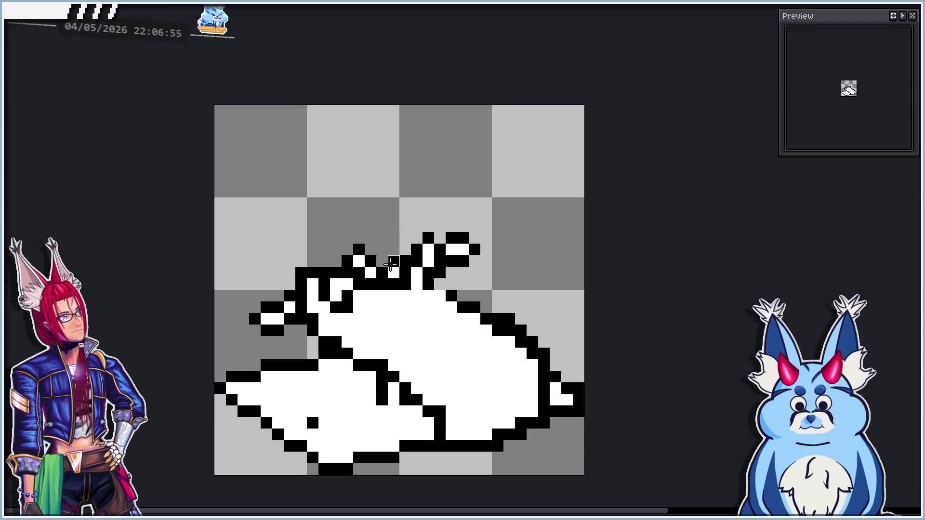
key("period")
key("period")
key("period")
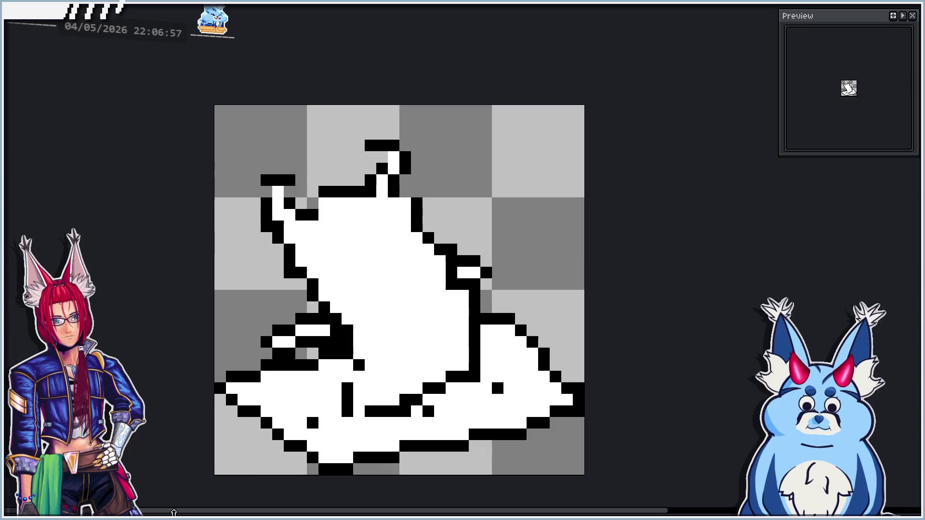
key("period")
key("period")
key("period")
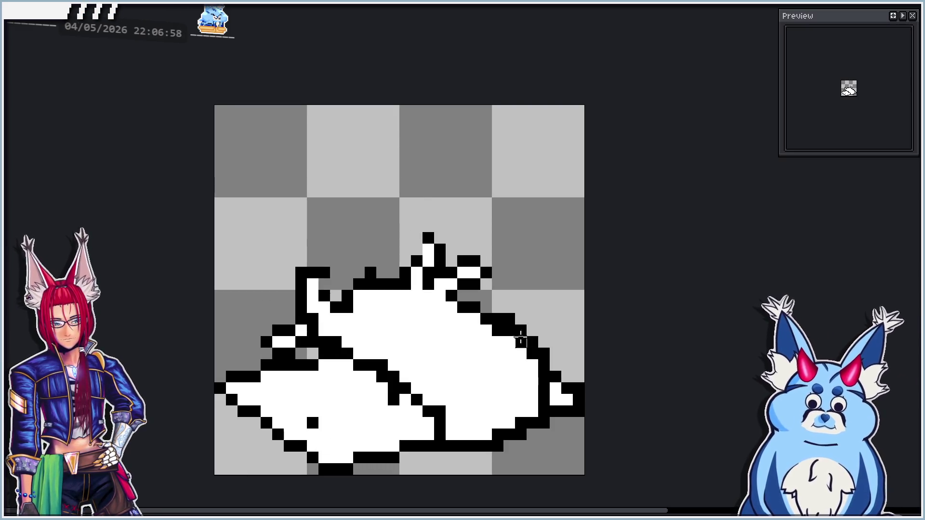
key("period")
key("period")
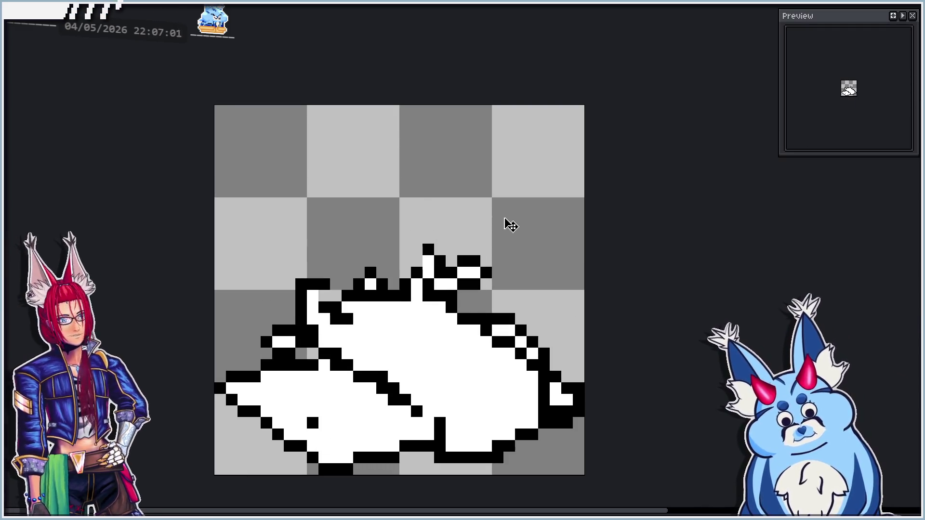
scroll(450, 196, "down", 1)
scroll(472, 366, "up", 1)
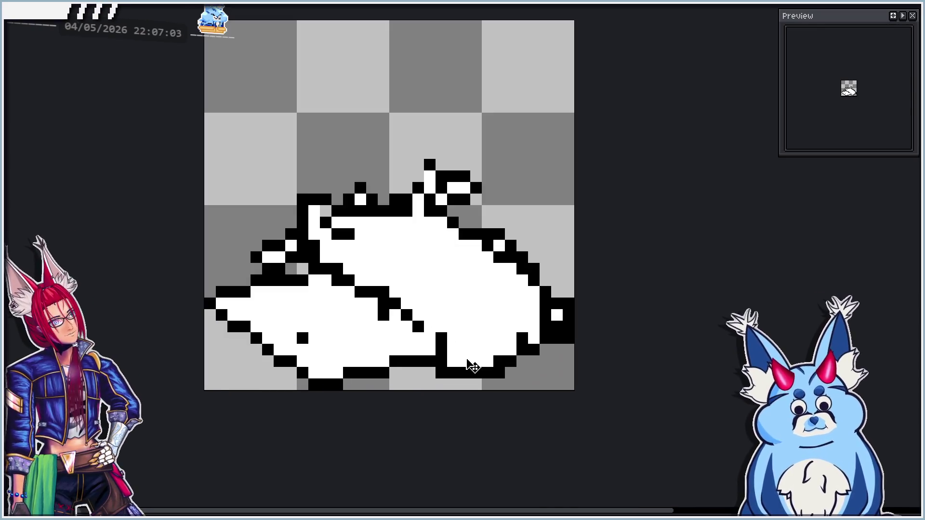
key("period")
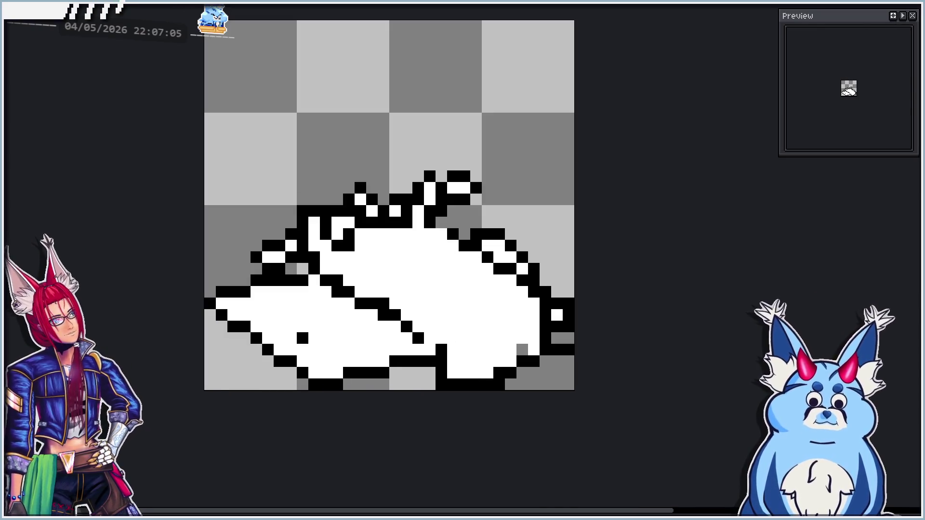
Shift a strip of the lower-right body one pixel left, undoing an accidental black band.
left_click_drag(424, 344, 561, 386)
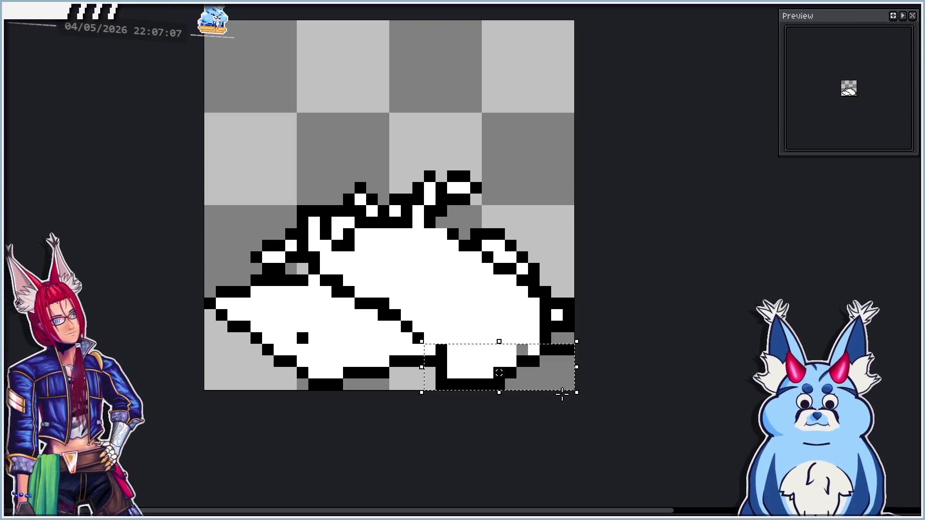
key("ctrl+d")
key("b")
mouse_move(400, 349)
left_mouse_down()
mouse_move(557, 339)
mouse_move(398, 357)
left_mouse_up()
key("ctrl+z")
key("m")
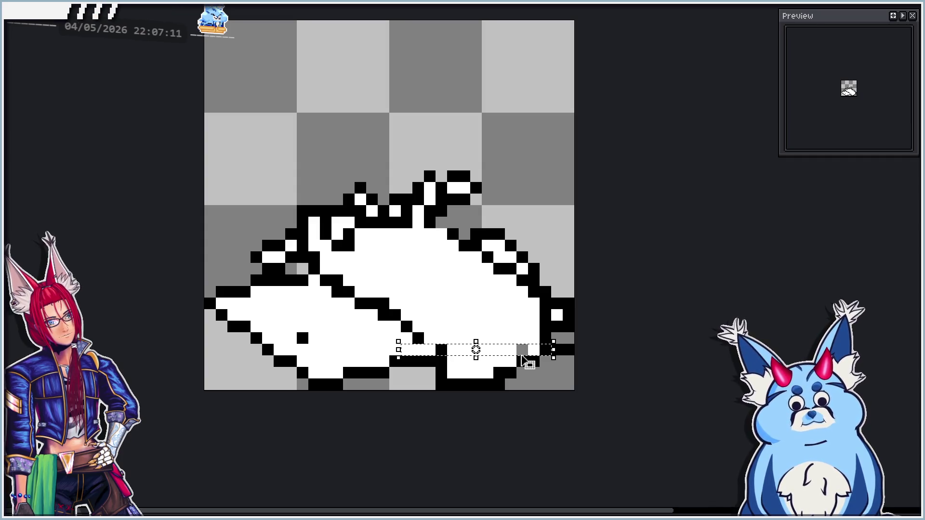
left_click_drag(501, 356, 496, 355)
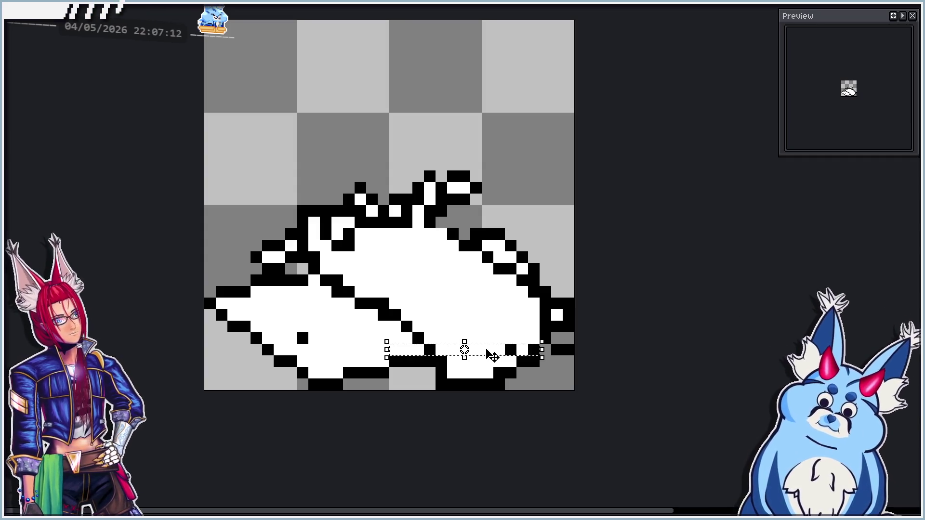
mouse_move(422, 354)
left_mouse_down()
mouse_move(531, 393)
mouse_move(577, 393)
mouse_move(551, 374)
left_mouse_up()
key("ctrl+d")
On another frame, move the lower-right body part upward, then zoom out to view the whole sprite.
key("period")
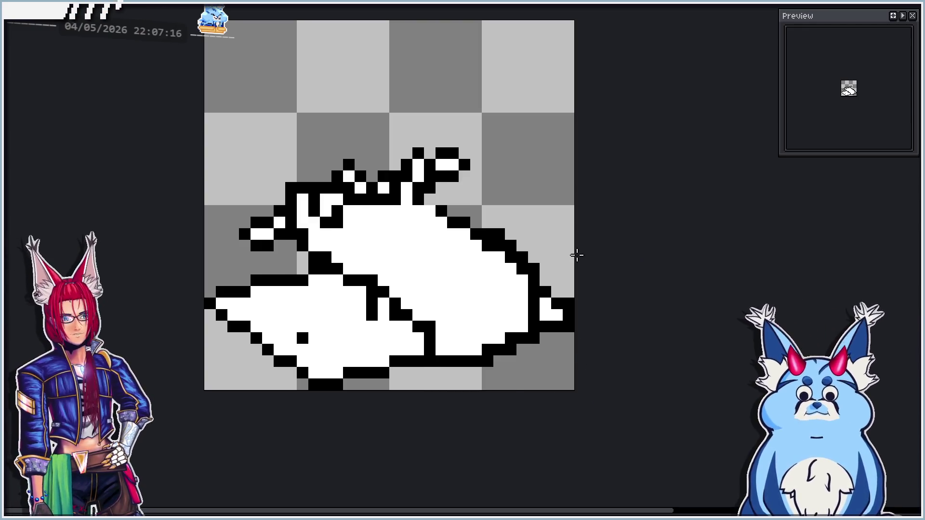
key("period")
left_click_drag(368, 316, 640, 386)
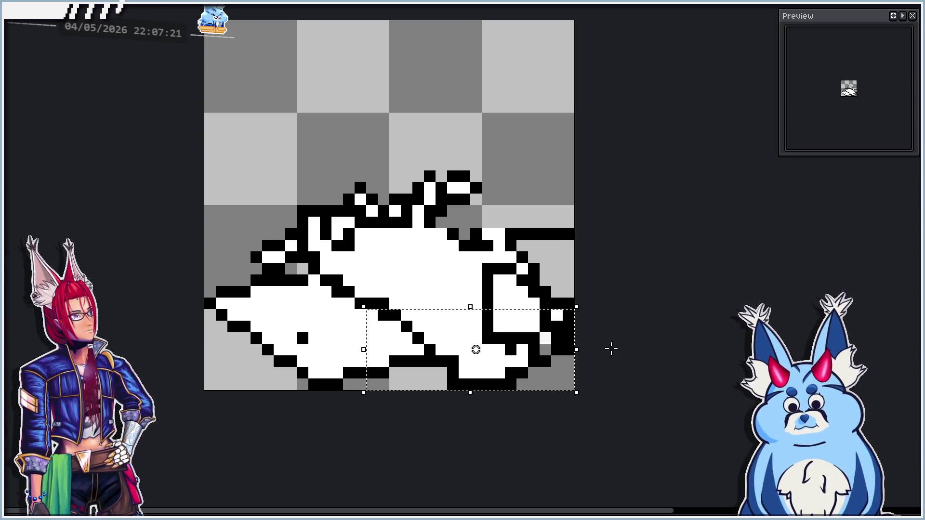
mouse_move(611, 347)
left_mouse_down()
mouse_move(541, 355)
mouse_move(549, 358)
left_mouse_up()
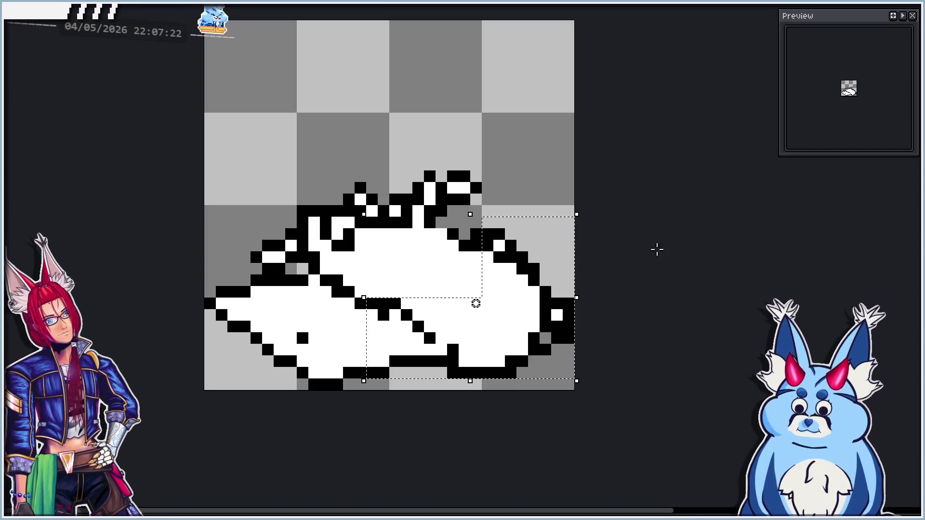
key("ctrl+d")
key("period")
key("minus")
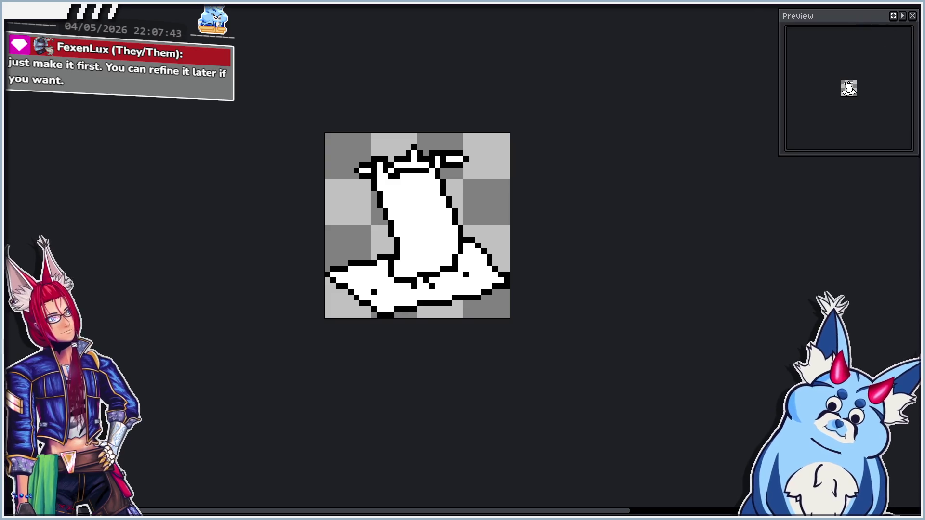
Delete the hat-shaped sprite from the canvas and paste in replacement pixels.
scroll(422, 271, "up", 2)
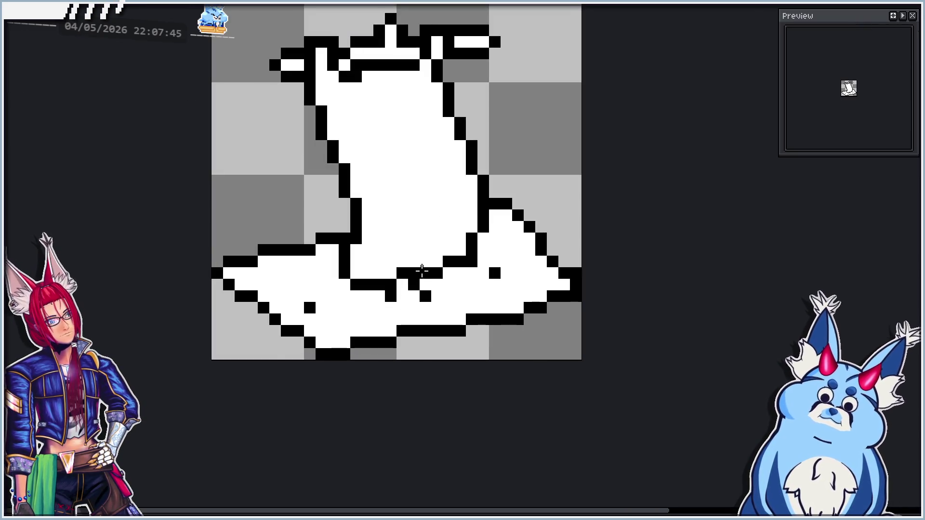
scroll(422, 271, "down", 3)
scroll(420, 269, "up", 1)
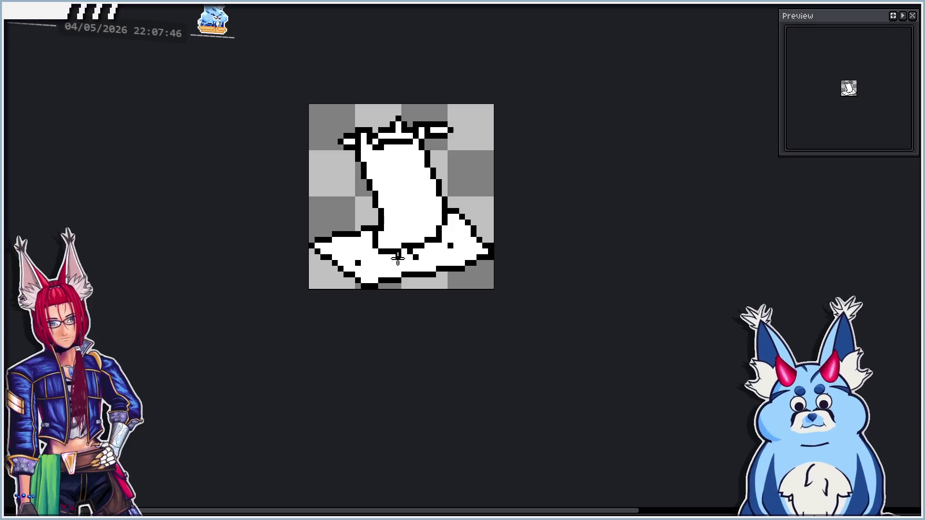
key("Delete")
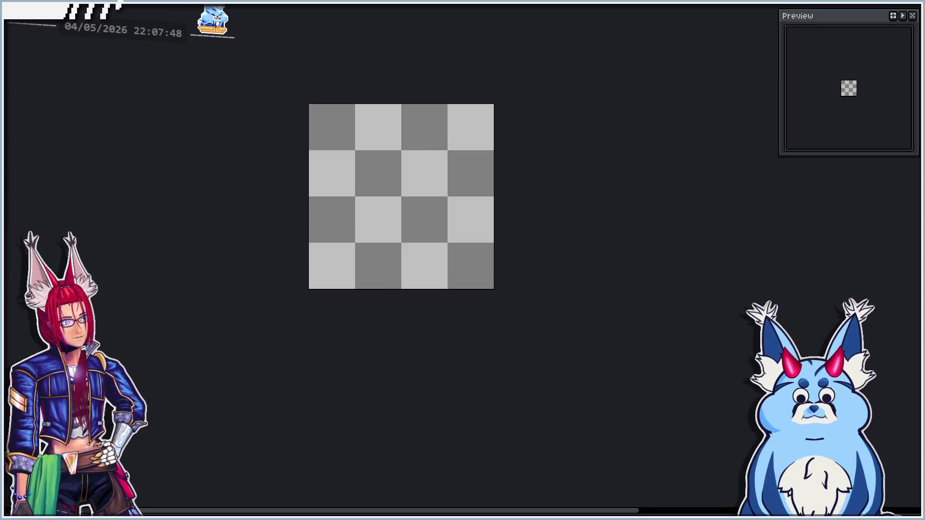
key("ctrl+v")
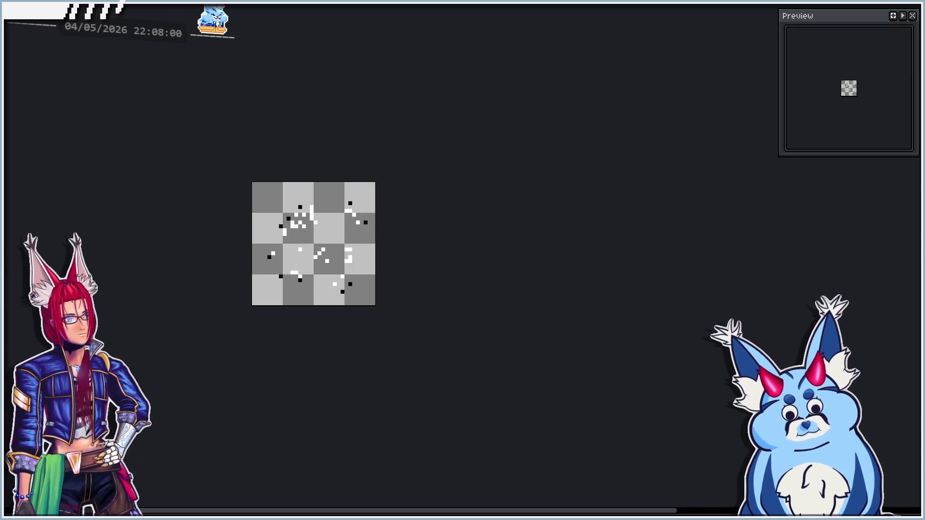
Erase stray pixels around the creature, then zoom out to watch the collapse animation loop.
scroll(138, 339, "up", 1)
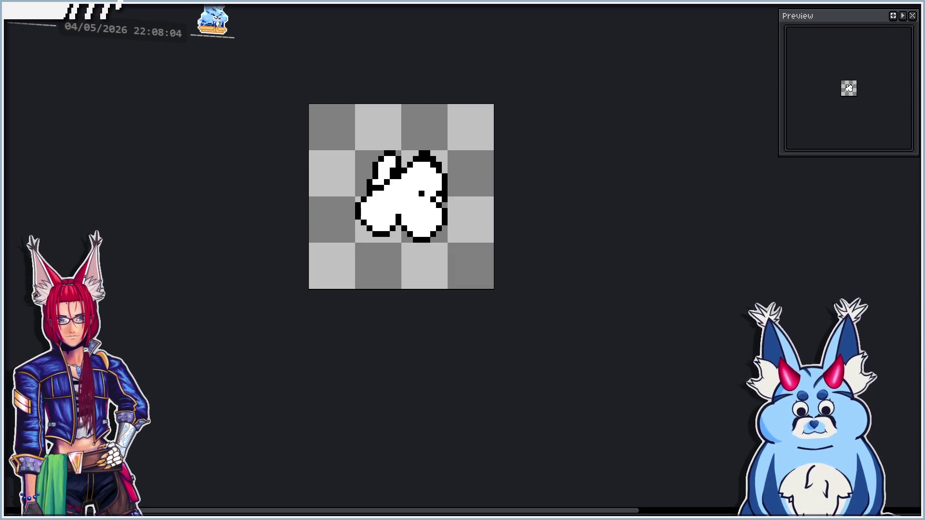
scroll(342, 107, "up", 3)
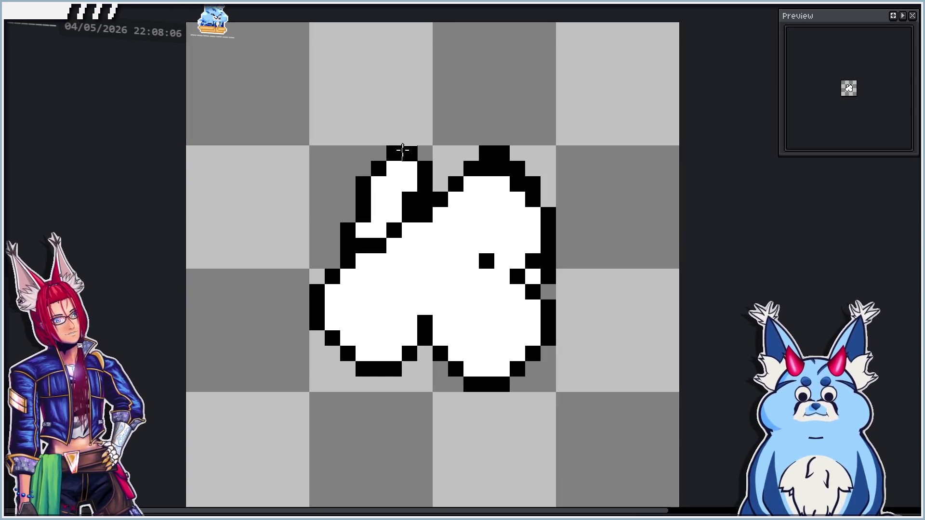
mouse_move(351, 231)
left_mouse_down()
mouse_move(423, 182)
mouse_move(367, 223)
mouse_move(406, 198)
left_mouse_up()
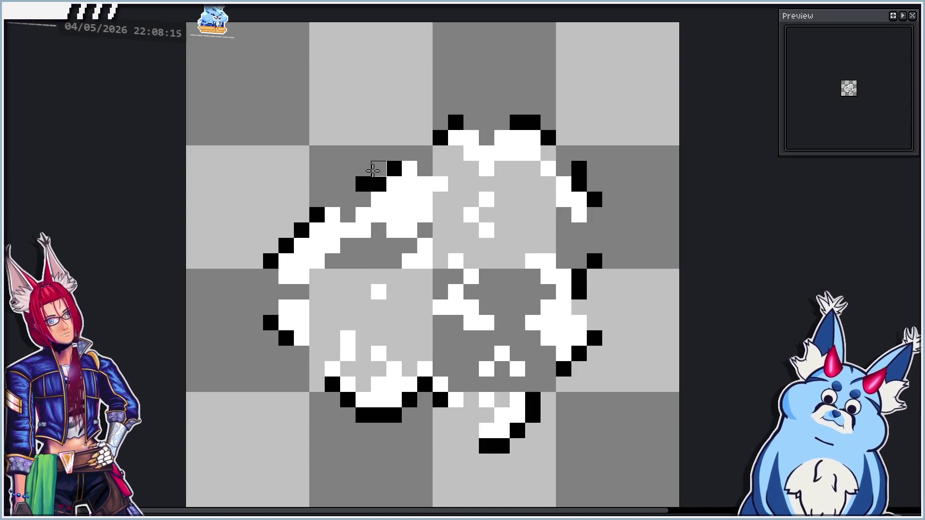
scroll(316, 192, "down", 1)
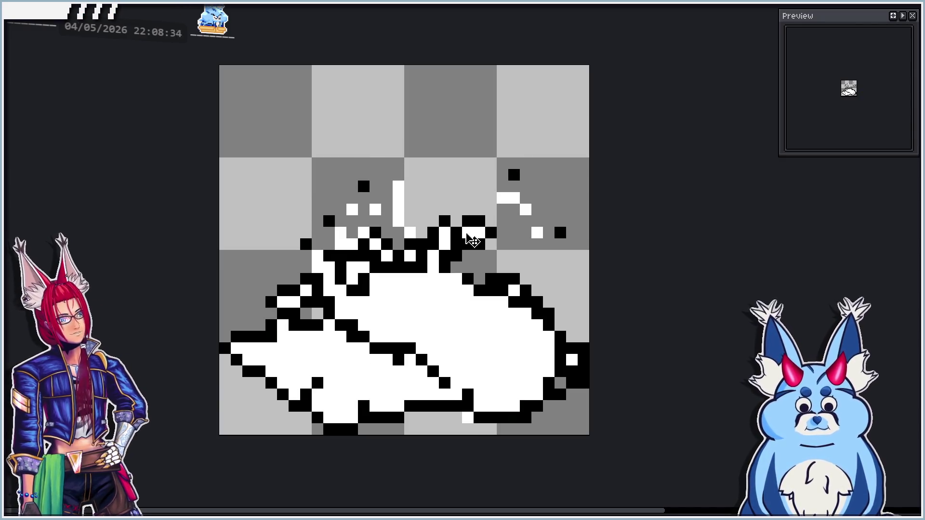
scroll(472, 246, "down", 2)
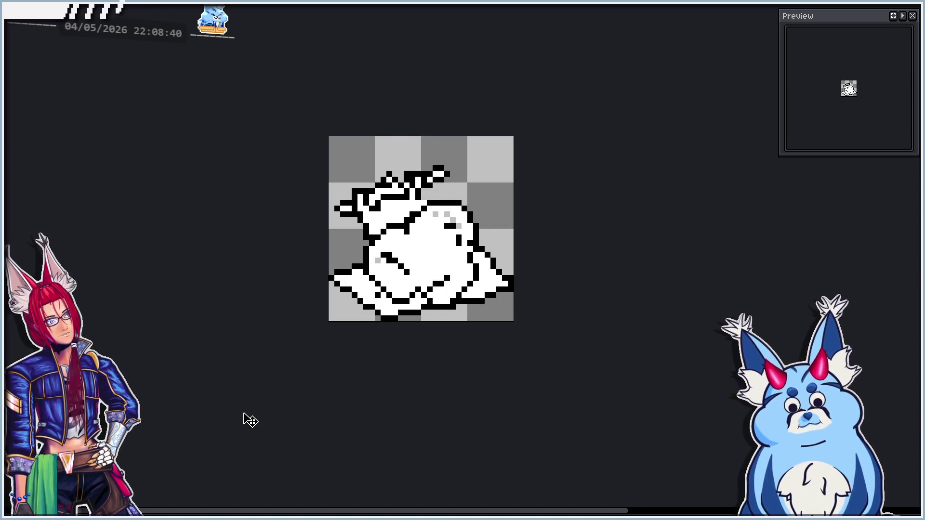
scroll(487, 320, "down", 1)
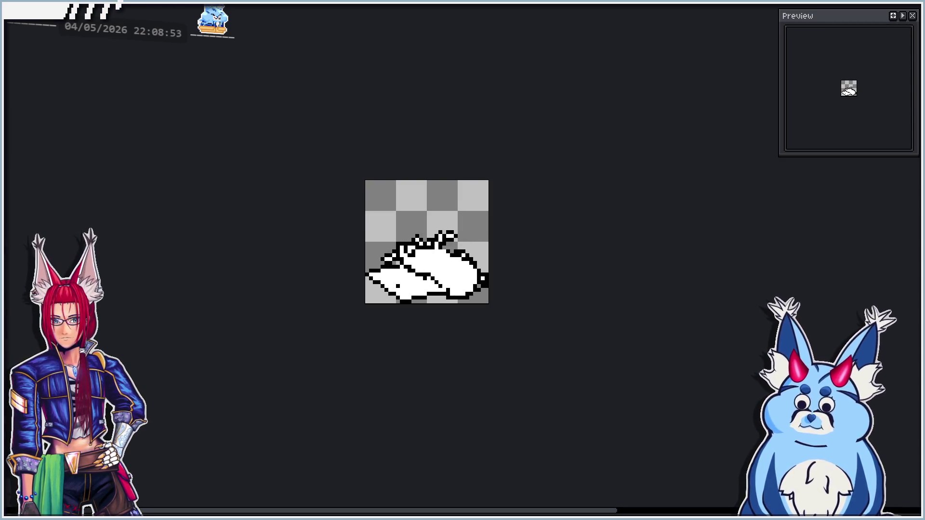
scroll(387, 368, "up", 3)
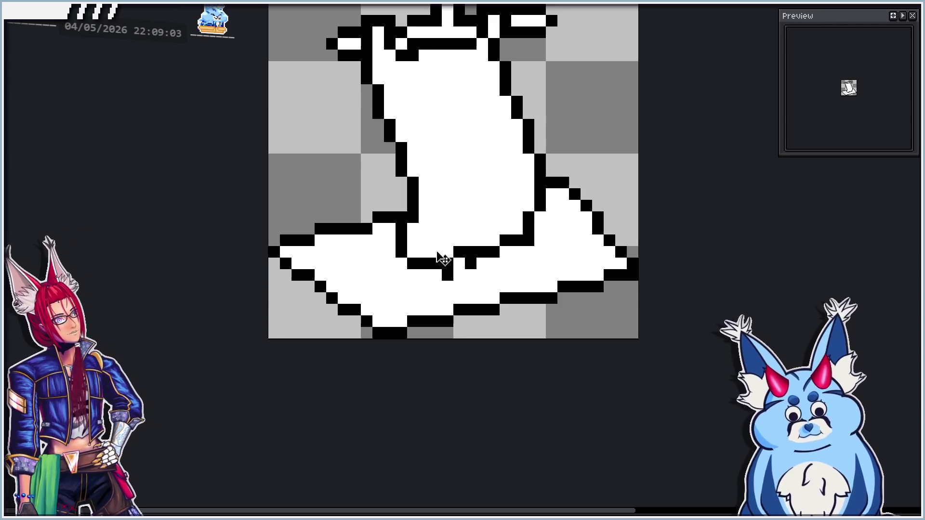
Undo the last neck change on the stretched-neck frame and play the animation.
key("ctrl+z")
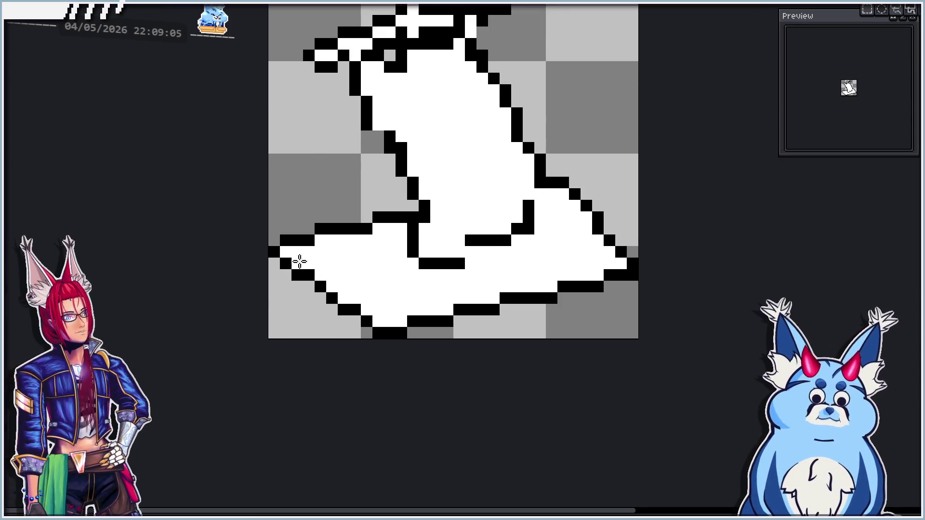
mouse_move(260, 217)
left_mouse_down()
mouse_move(271, 245)
mouse_move(357, 341)
mouse_move(367, 332)
mouse_move(374, 341)
left_mouse_up()
left_click(440, 249)
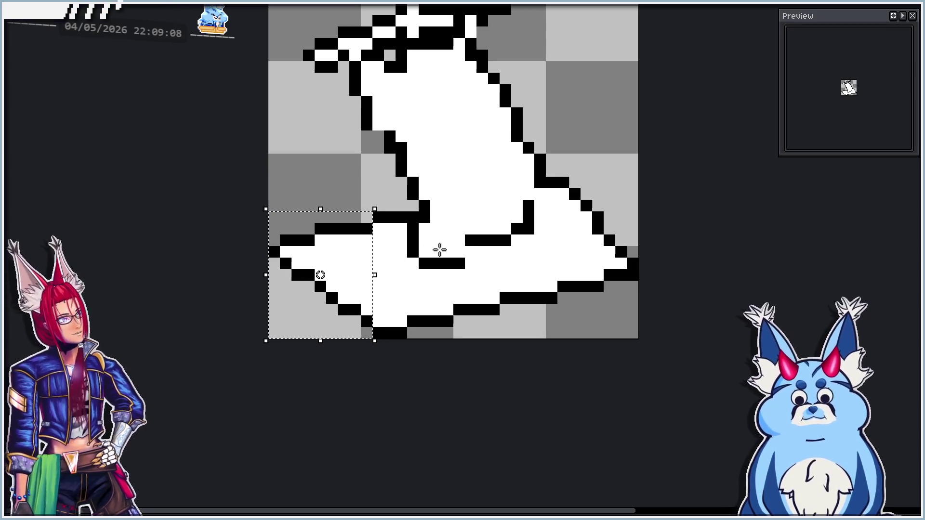
scroll(380, 289, "down", 1)
key("Return")
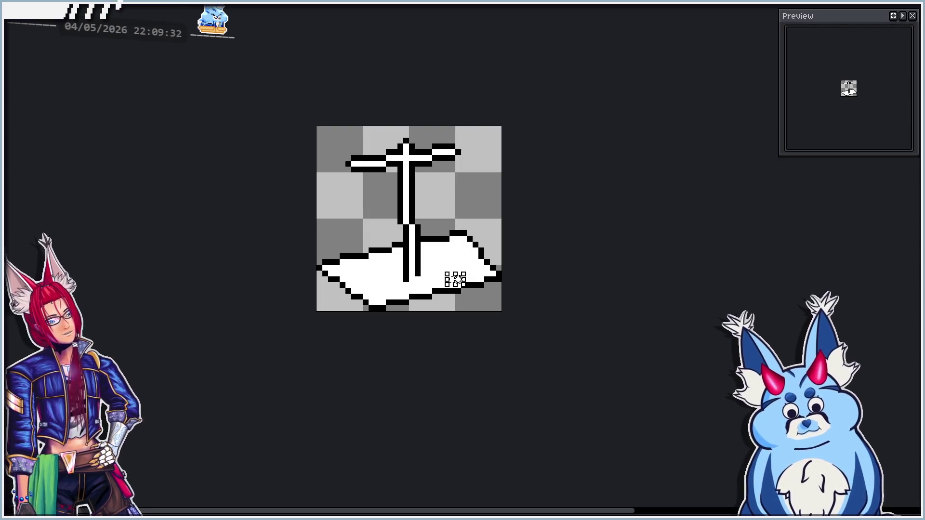
Shift the puddle's lower-left edge and right part by a pixel on this frame.
scroll(454, 354, "up", 1)
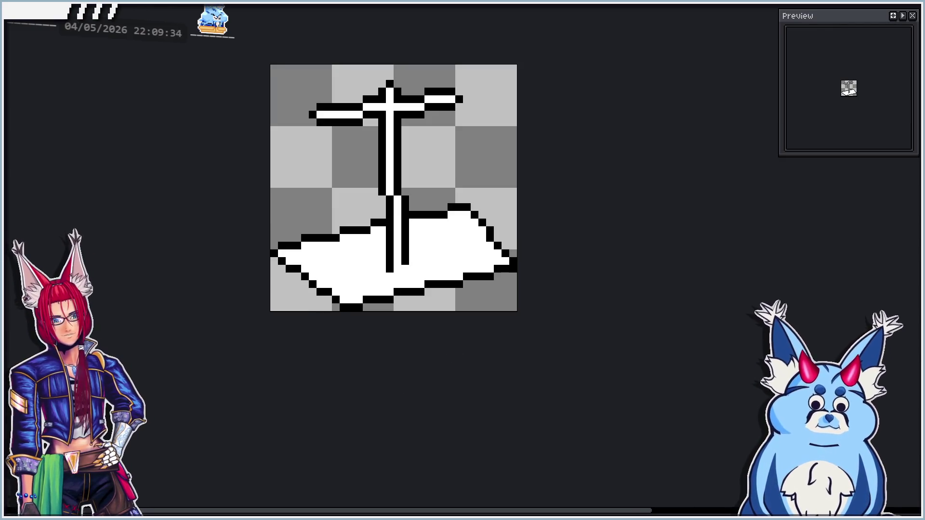
mouse_move(252, 220)
left_mouse_down()
mouse_move(361, 318)
mouse_move(372, 278)
left_mouse_up()
scroll(357, 308, "up", 1)
key("ctrl+d")
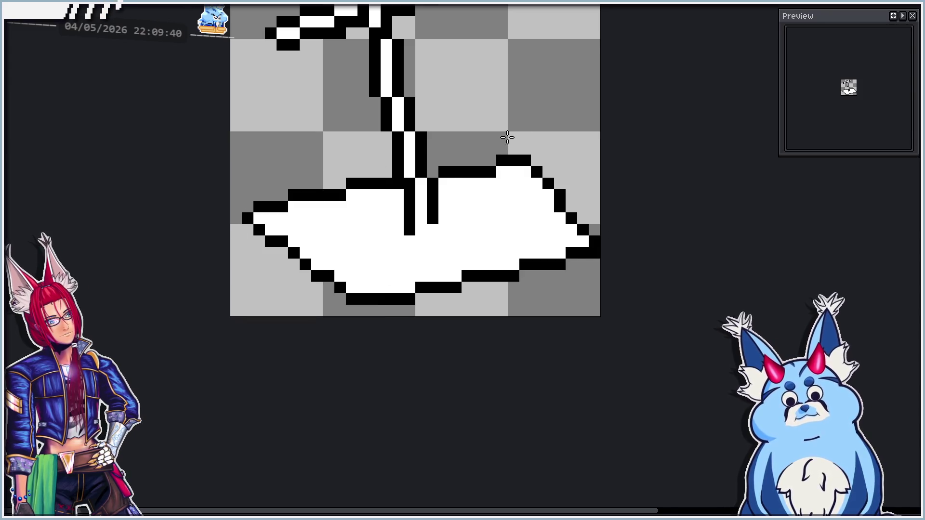
mouse_move(485, 130)
left_mouse_down()
mouse_move(640, 250)
mouse_move(602, 282)
left_mouse_up()
left_click_drag(594, 250, 583, 256)
key("Right")
key("Left")
key("ctrl+d")
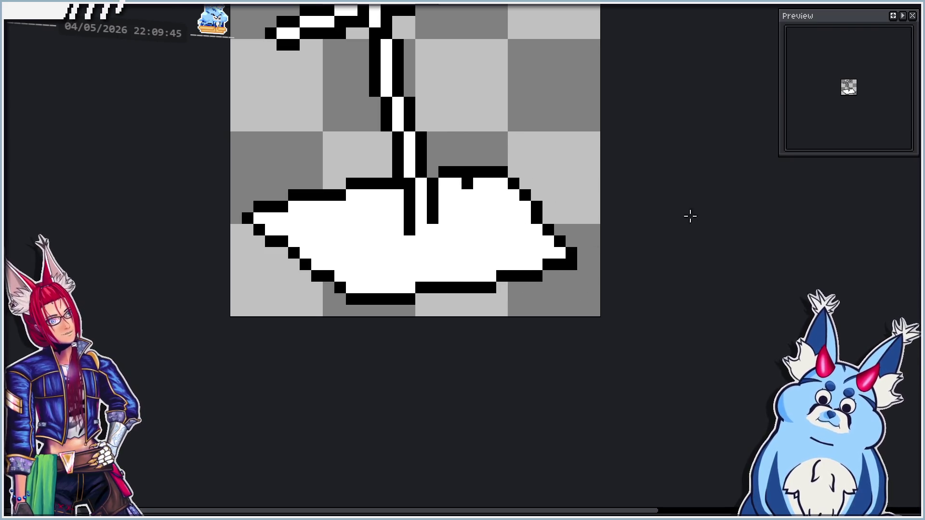
scroll(405, 269, "down", 1)
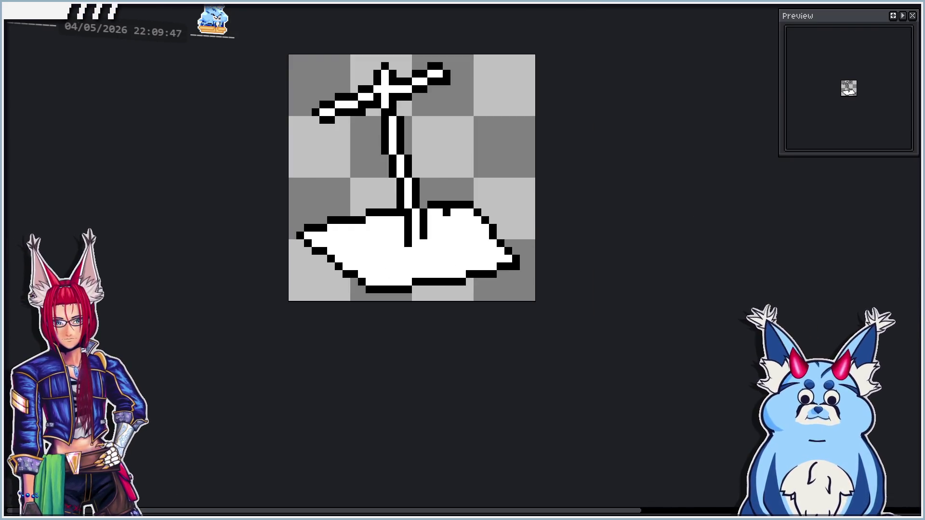
On the next frame, move the puddle's left part one pixel right and raise its base one pixel.
key("Right")
mouse_move(264, 185)
left_mouse_down()
mouse_move(313, 181)
mouse_move(328, 259)
mouse_move(347, 257)
left_mouse_up()
scroll(327, 259, "up", 1)
key("ctrl+d")
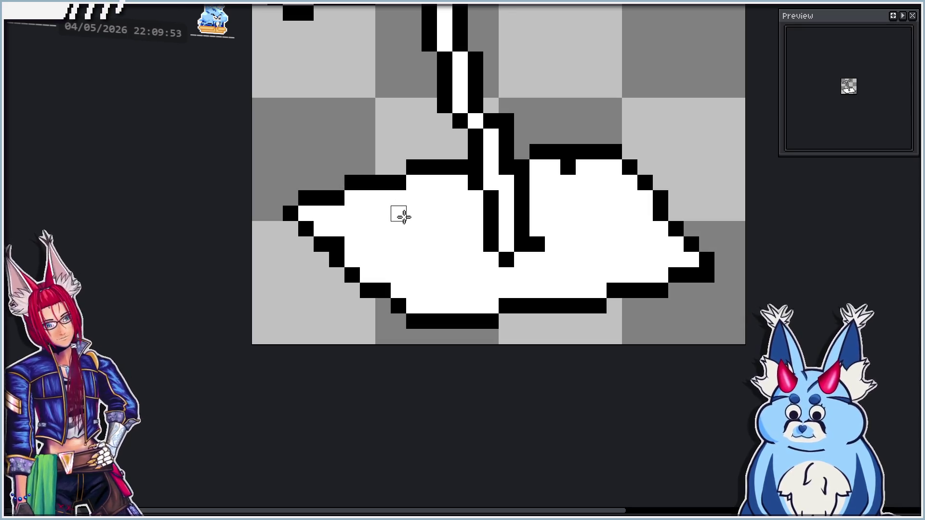
scroll(411, 210, "down", 1)
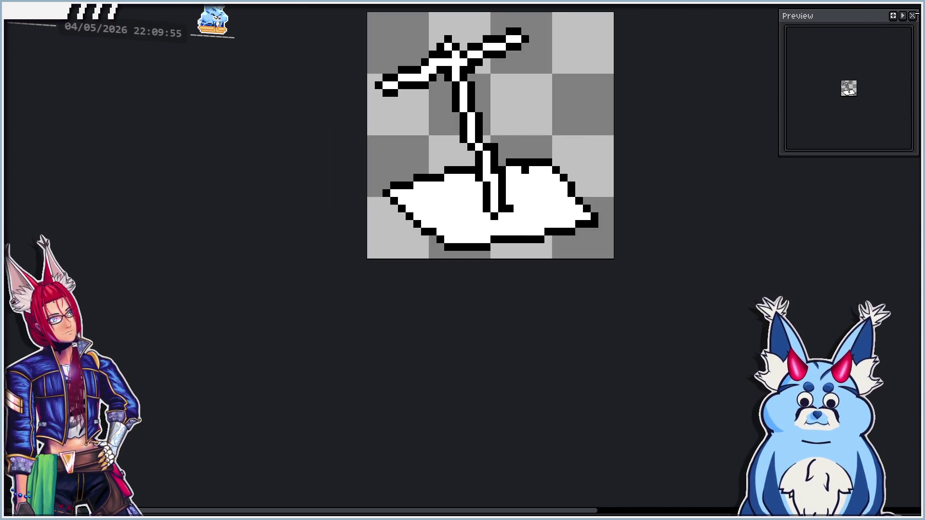
mouse_move(415, 268)
left_mouse_down()
mouse_move(637, 218)
mouse_move(639, 233)
left_mouse_up()
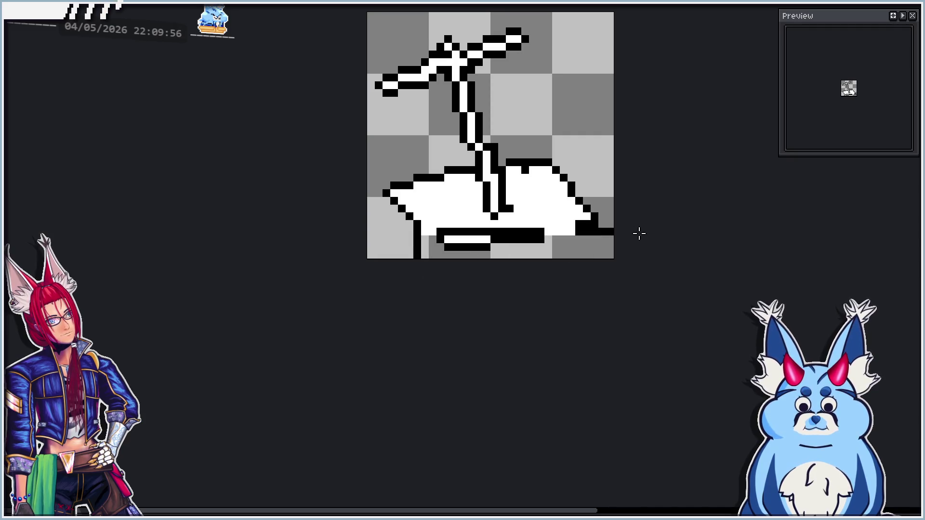
key("ctrl+z")
key("ctrl+z")
scroll(531, 239, "up", 1)
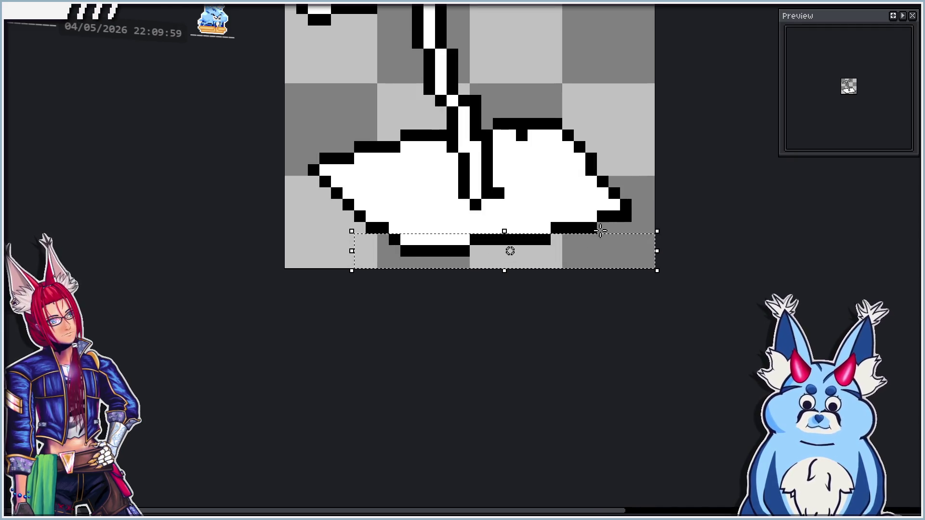
left_click_drag(588, 254, 590, 247)
key("ctrl+d")
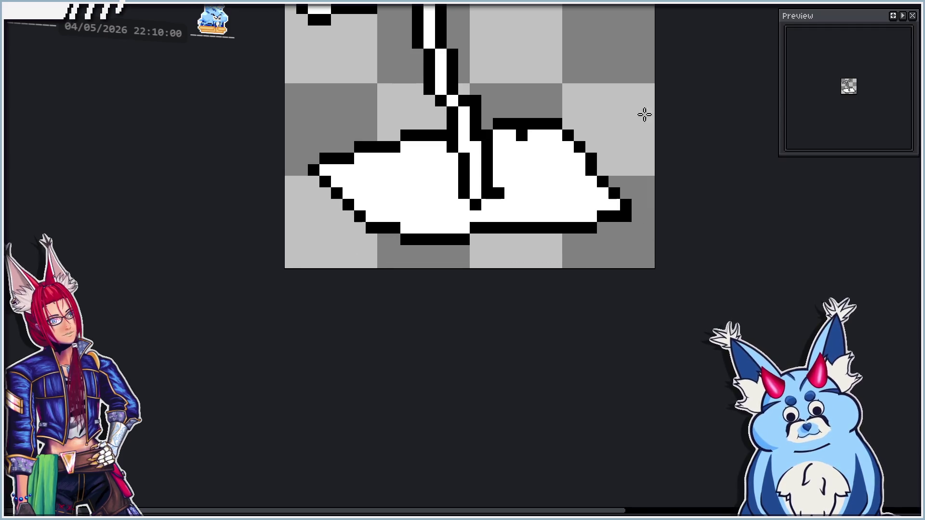
Pull the puddle's right side and right tip one pixel inward.
mouse_move(554, 107)
left_mouse_down()
mouse_move(656, 184)
mouse_move(638, 156)
left_mouse_up()
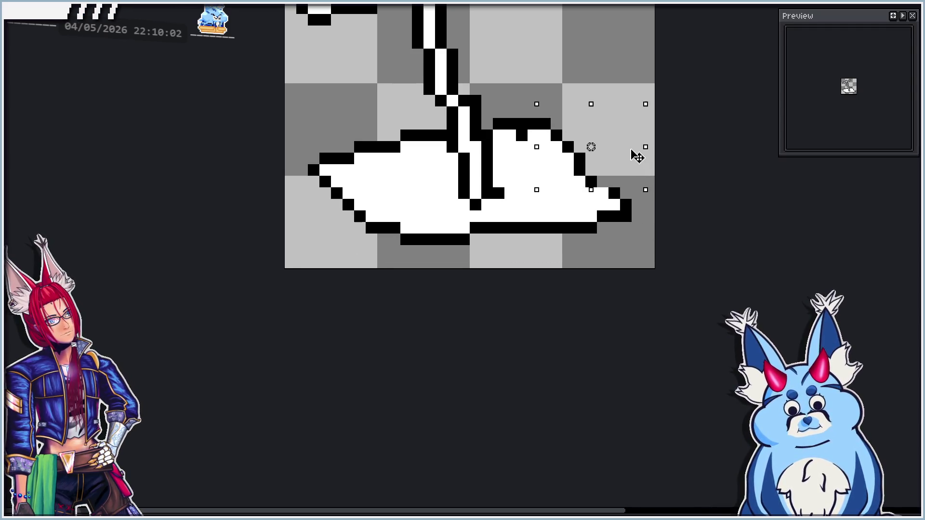
key("ctrl+d")
left_click_drag(582, 173, 657, 236)
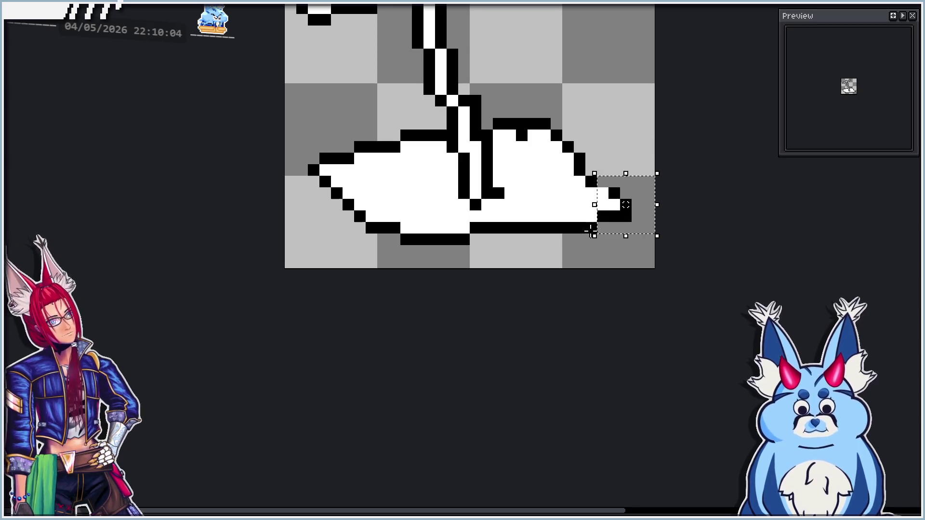
key("Left")
key("ctrl+d")
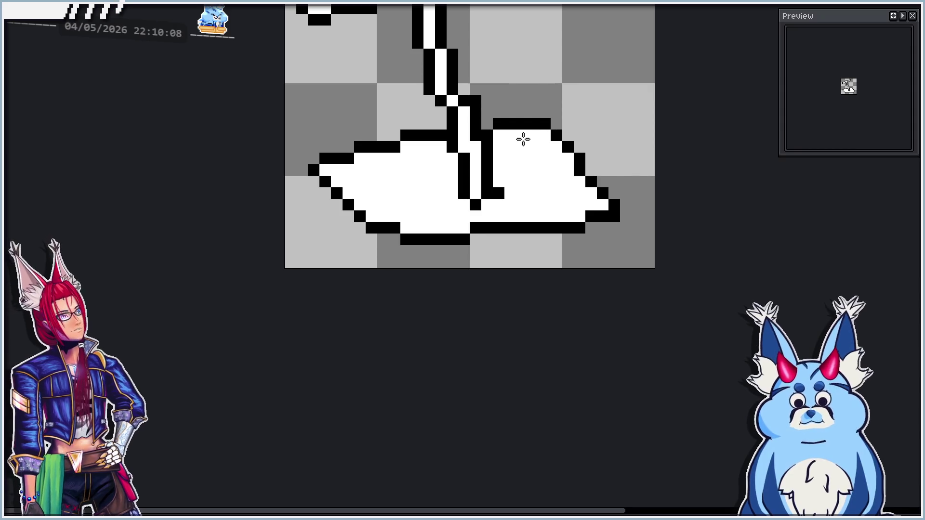
key("Right")
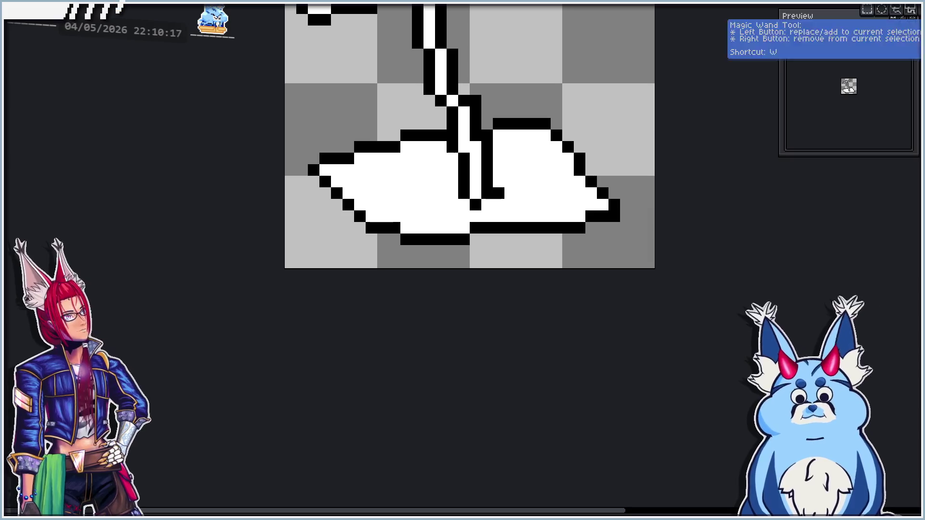
Nudge the puddle's left tip one pixel right and stop the playback.
mouse_move(492, 101)
left_mouse_down()
mouse_move(474, 94)
mouse_move(584, 123)
mouse_move(589, 153)
left_mouse_up()
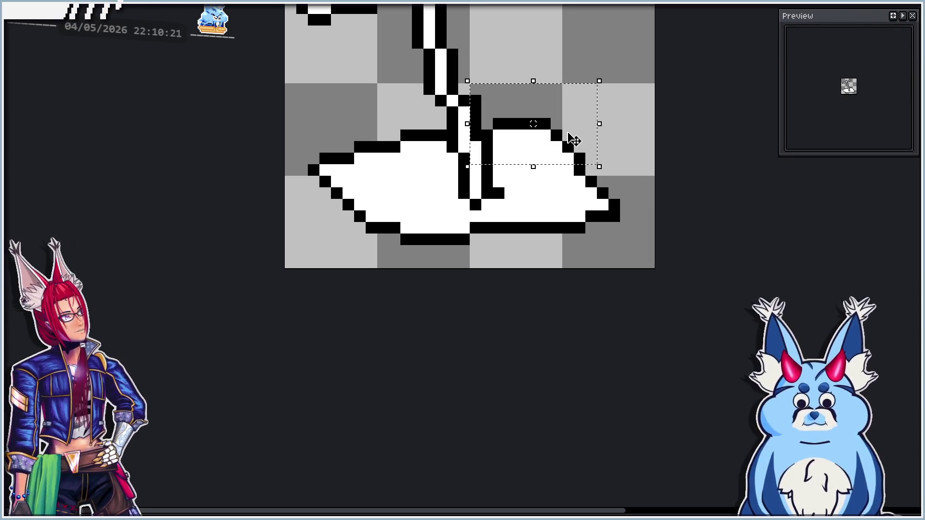
key("ctrl+d")
left_click_drag(284, 129, 333, 200)
scroll(333, 191, "up", 1)
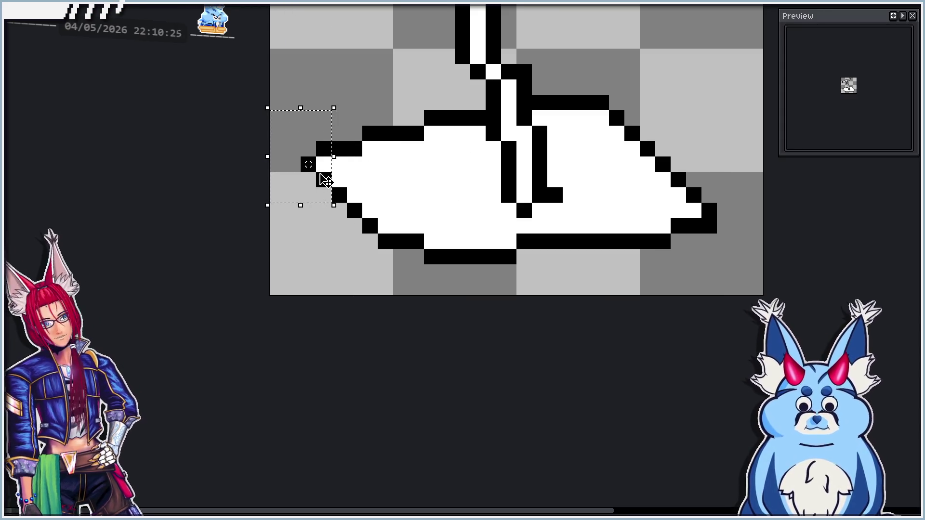
key("Right")
key("ctrl+d")
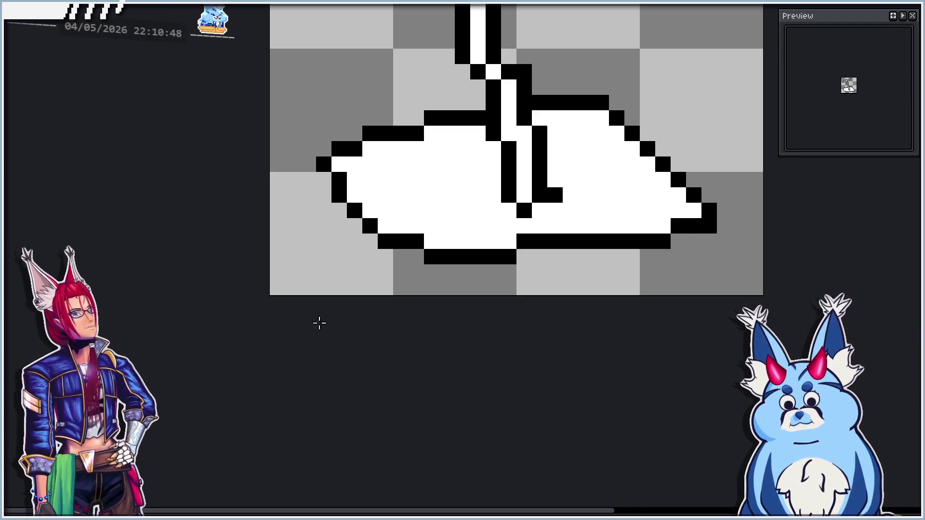
scroll(345, 308, "down", 1)
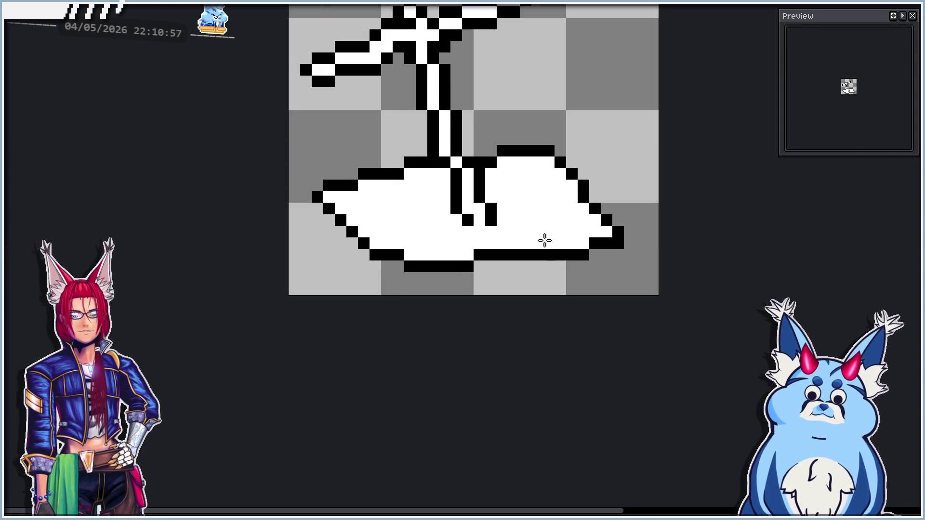
scroll(402, 249, "down", 1)
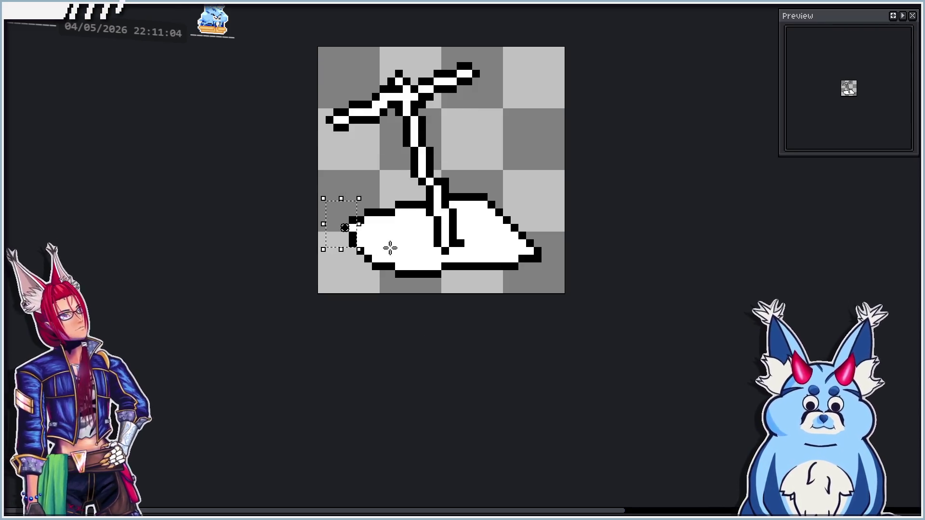
key("Return")
key("Return")
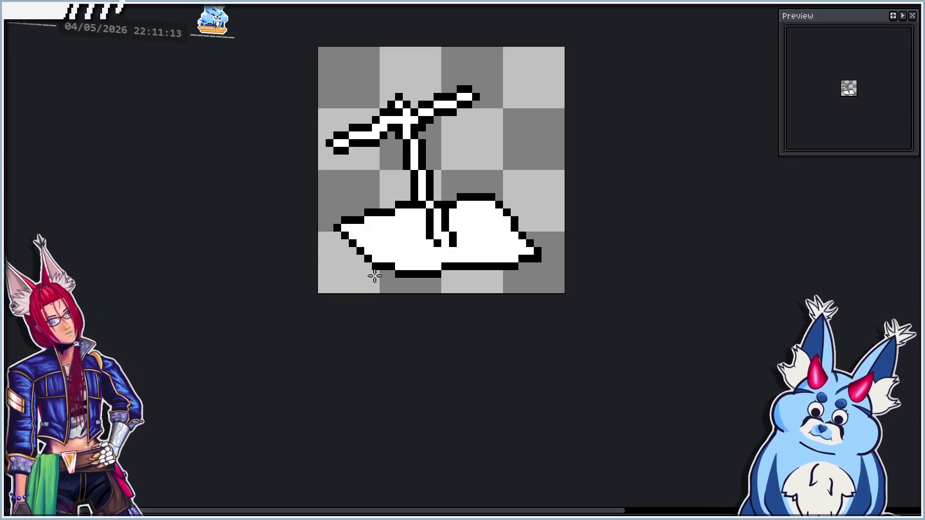
Move the puddle's left edge one pixel right and lower the black bar on its right.
scroll(395, 233, "up", 1)
left_click_drag(279, 183, 326, 253)
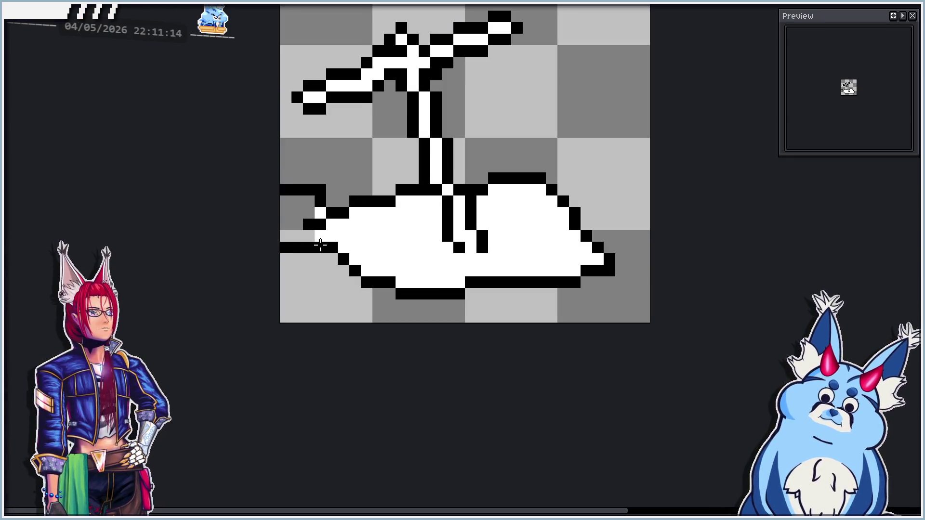
scroll(318, 230, "up", 2)
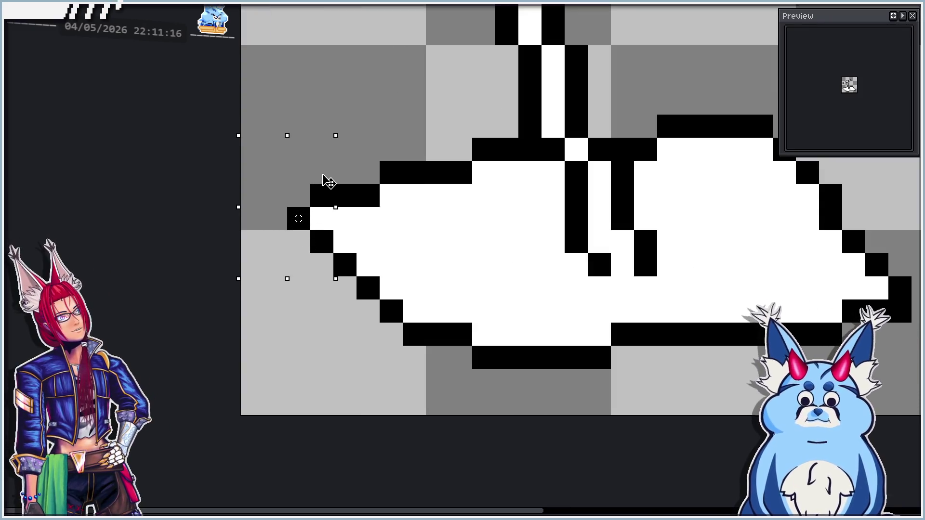
left_click_drag(324, 182, 340, 182)
scroll(382, 212, "down", 1)
key("ctrl+d")
scroll(316, 218, "down", 2)
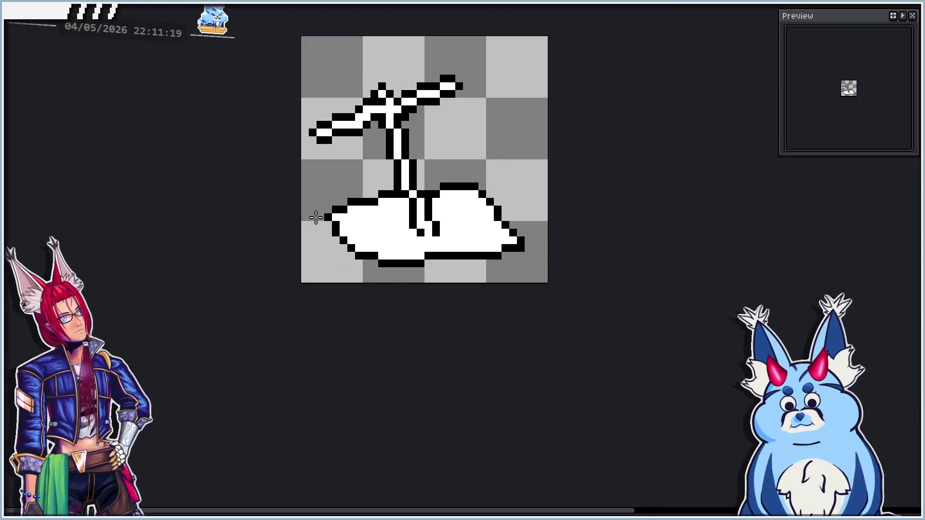
scroll(482, 178, "up", 2)
mouse_move(373, 164)
left_mouse_down()
mouse_move(487, 190)
mouse_move(504, 209)
left_mouse_up()
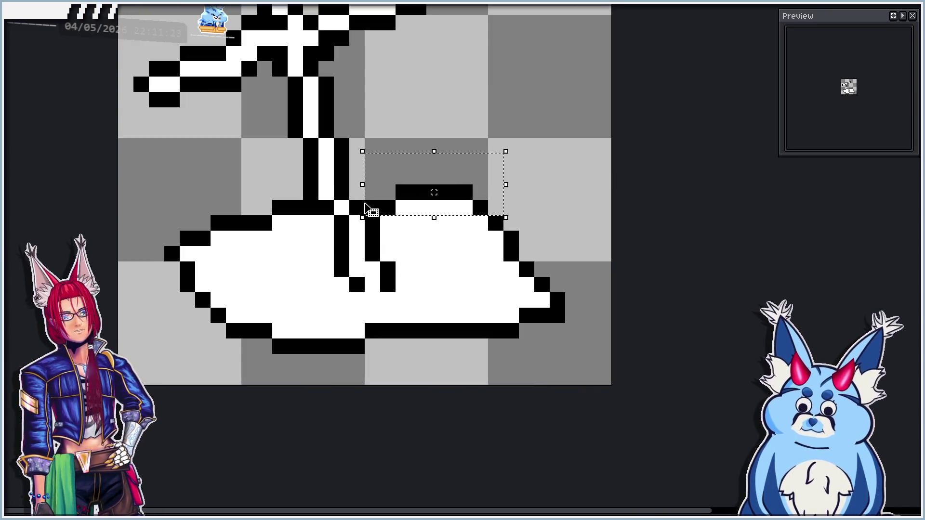
key("Down")
key("ctrl+d")
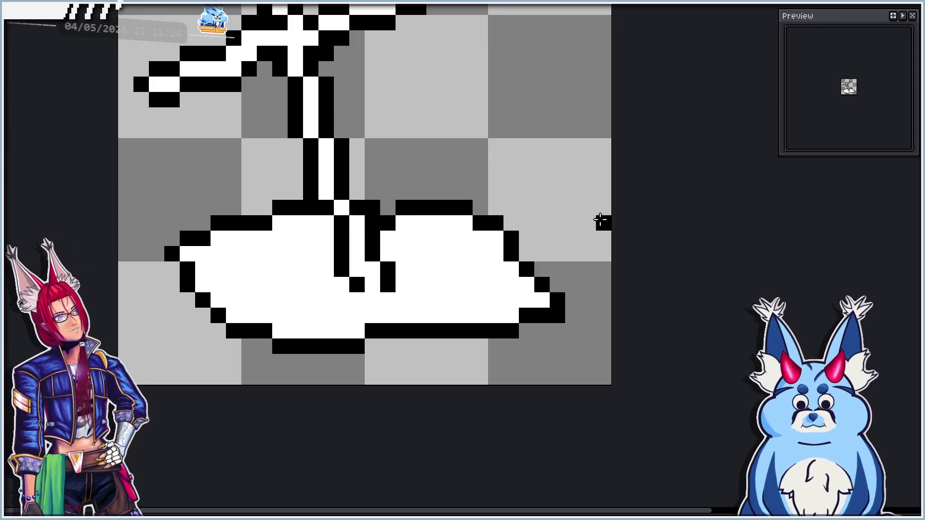
Shift the edge beside the bar into a diagonal, tidy the right tip and erase a stray pixel.
mouse_move(494, 222)
left_mouse_down()
mouse_move(512, 238)
mouse_move(501, 246)
left_mouse_up()
key("ctrl+d")
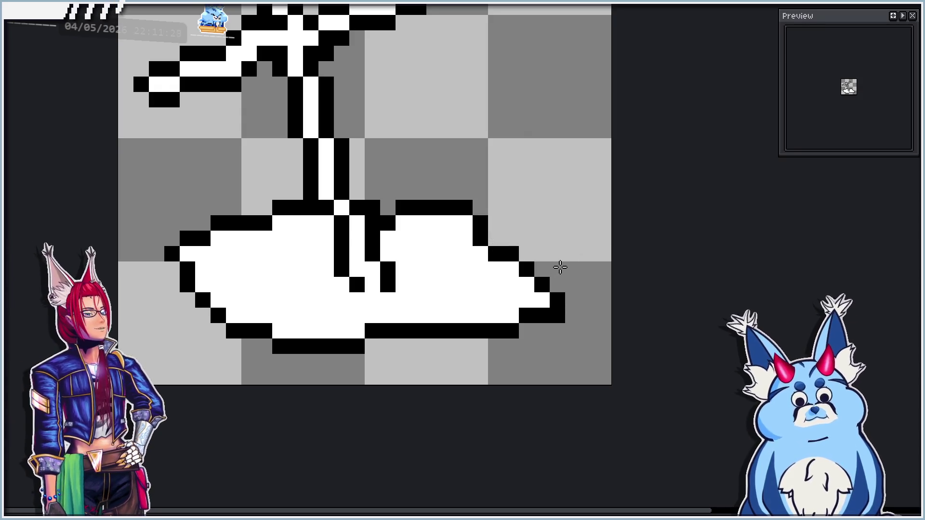
mouse_move(598, 229)
left_mouse_down()
mouse_move(518, 341)
mouse_move(532, 325)
left_mouse_up()
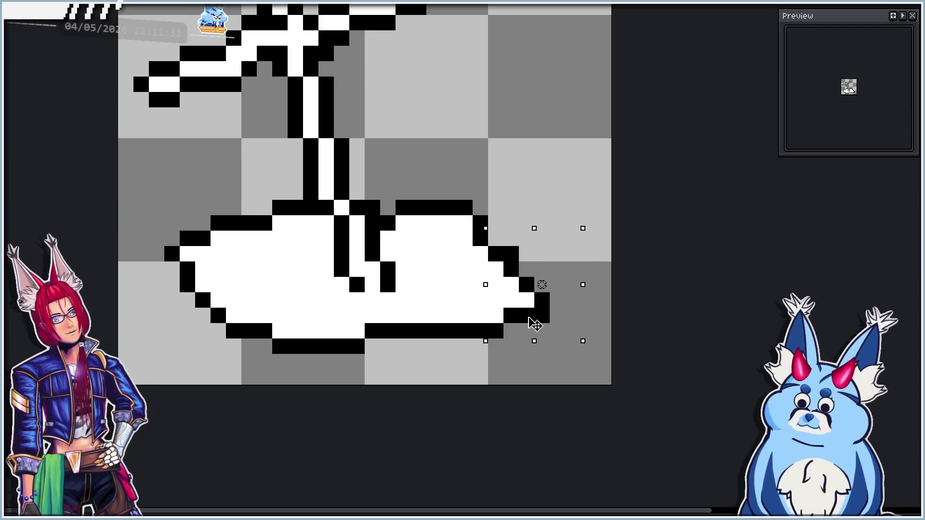
key("ctrl+d")
left_click(510, 254)
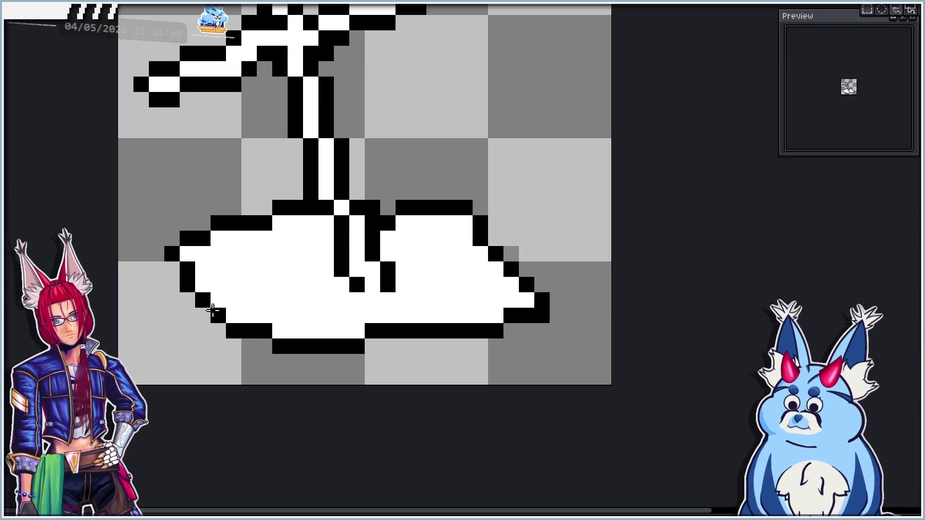
Rescale the lower-left corner into a clean diagonal and fill the bottom-left outline gap black.
left_click_drag(219, 331, 255, 342)
left_click_drag(208, 305, 259, 357)
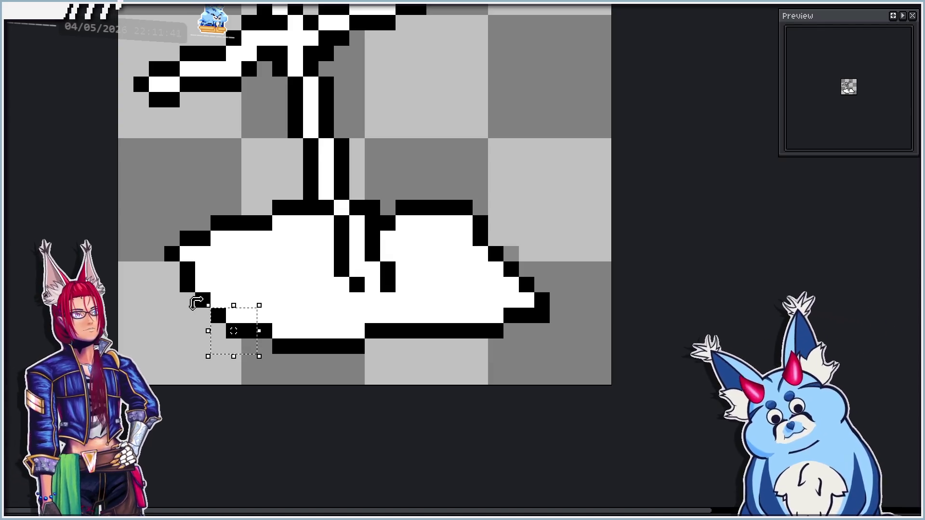
left_click_drag(203, 300, 172, 269)
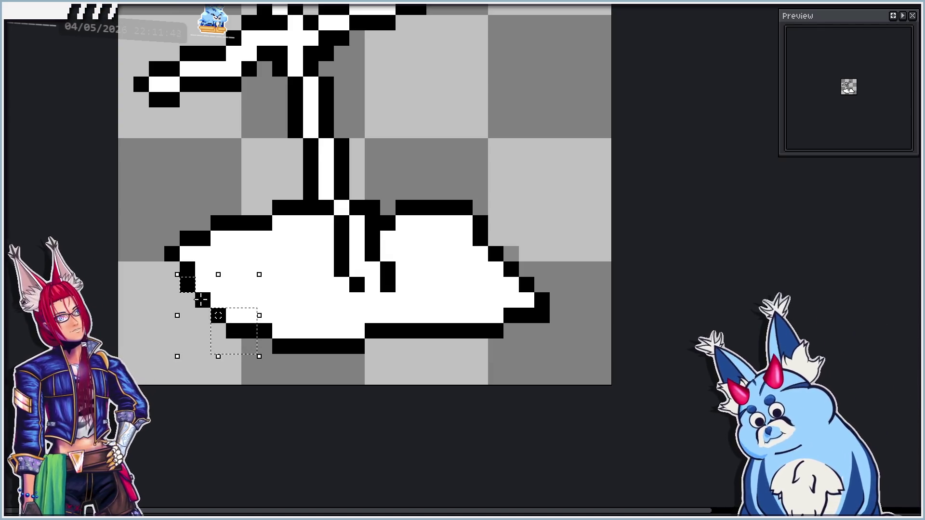
left_click_drag(248, 330, 263, 331)
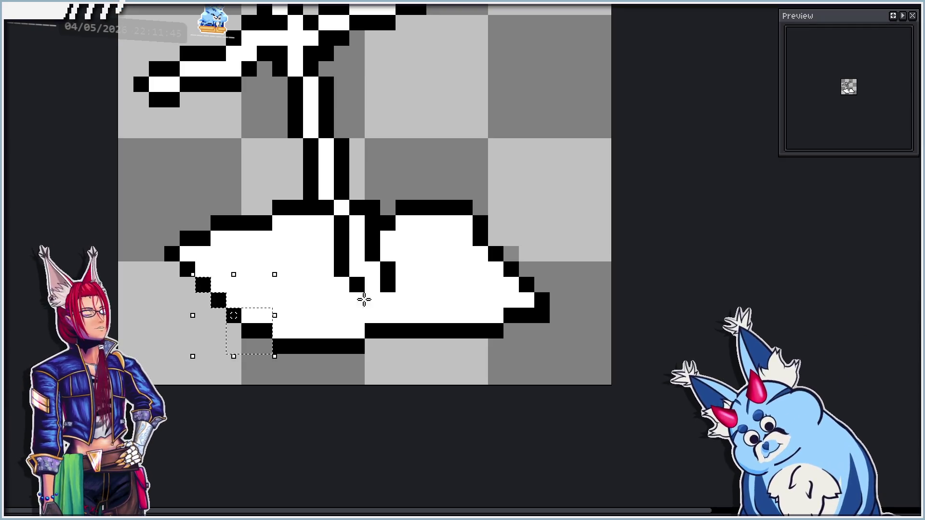
left_click(389, 285)
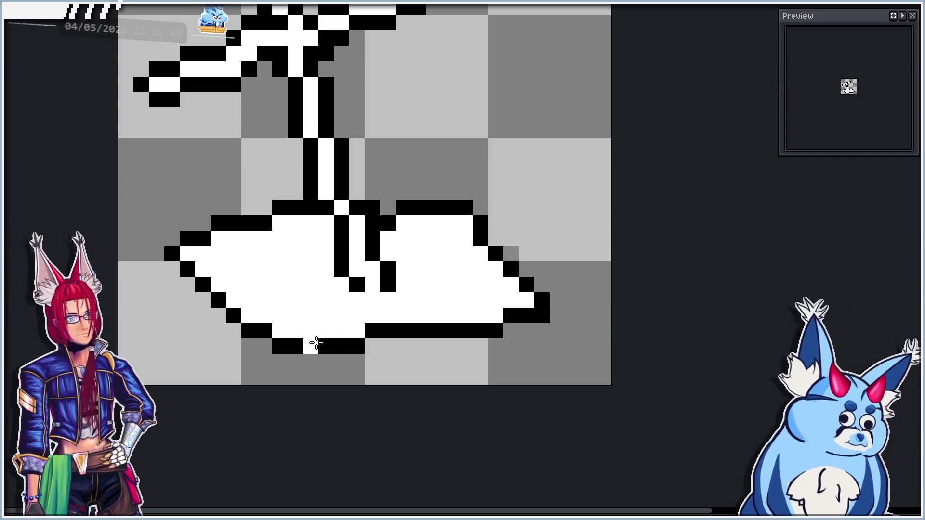
left_click(282, 330)
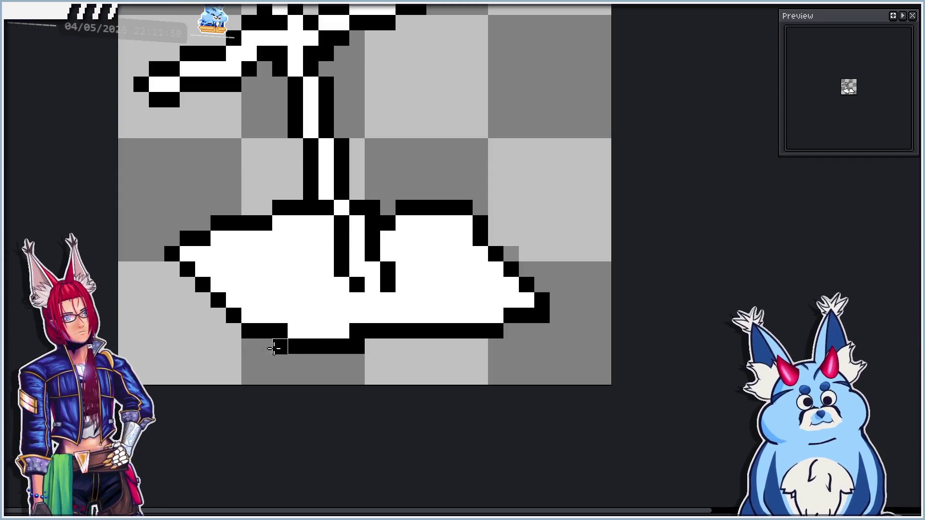
scroll(381, 337, "down", 3)
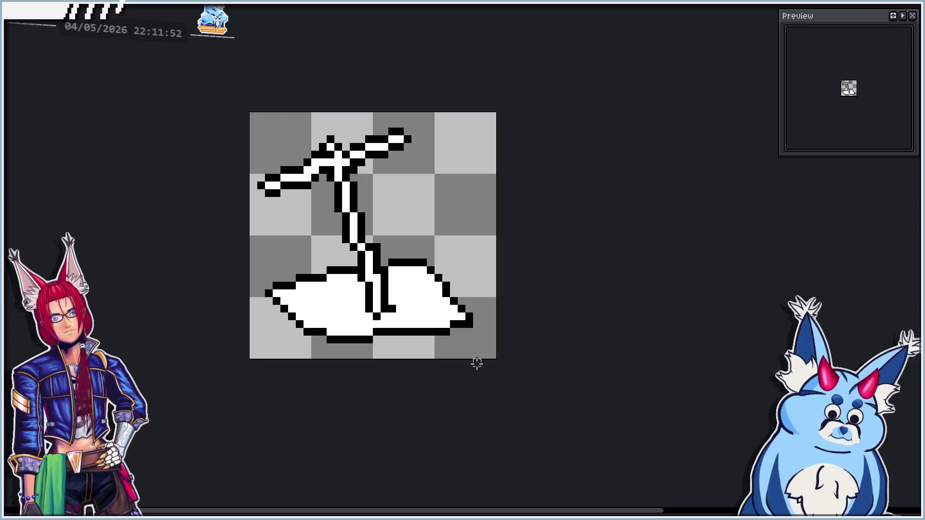
Step to the next frame, where the neck sits lower in a wider puddle.
key("Right")
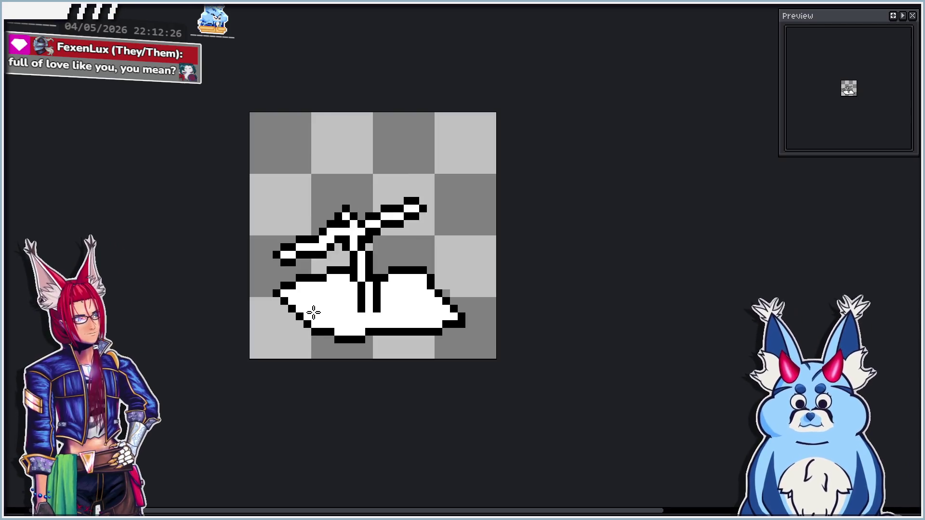
Shift the puddle's lower-left part and bottom edge one pixel right and fill the bottom-row gap.
scroll(313, 314, "up", 1)
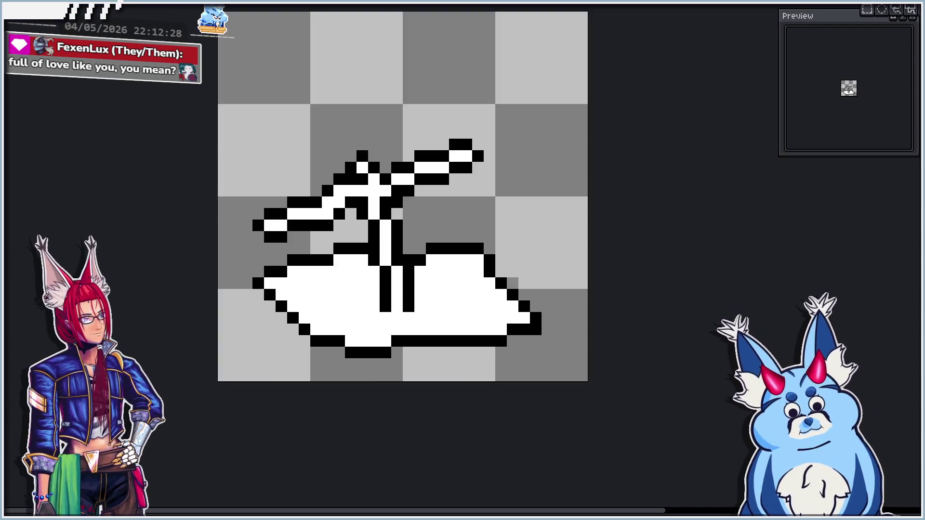
mouse_move(222, 259)
left_mouse_down()
mouse_move(310, 352)
mouse_move(335, 361)
left_mouse_up()
mouse_move(320, 313)
left_mouse_down()
mouse_move(375, 353)
mouse_move(416, 360)
left_mouse_up()
left_click(331, 319)
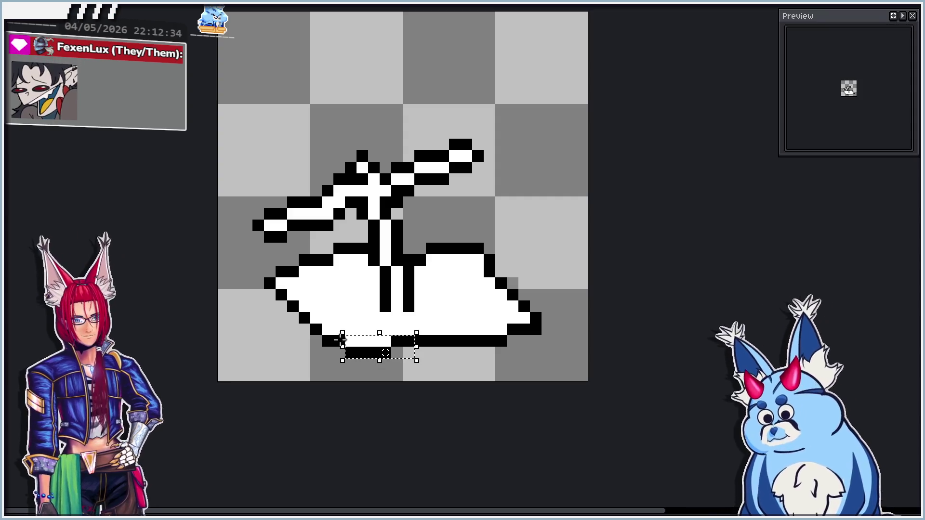
mouse_move(342, 347)
left_mouse_down()
mouse_move(331, 347)
mouse_move(380, 343)
left_mouse_up()
left_click(499, 292)
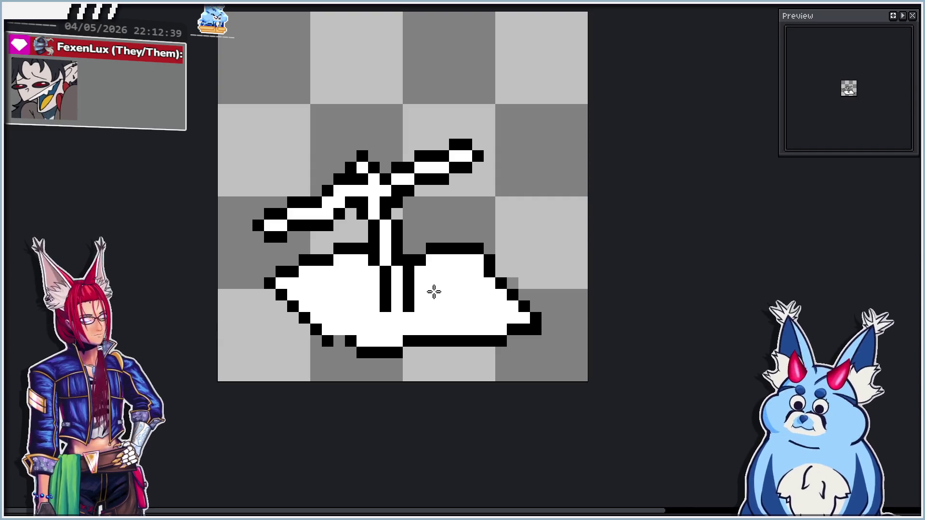
scroll(355, 307, "up", 1)
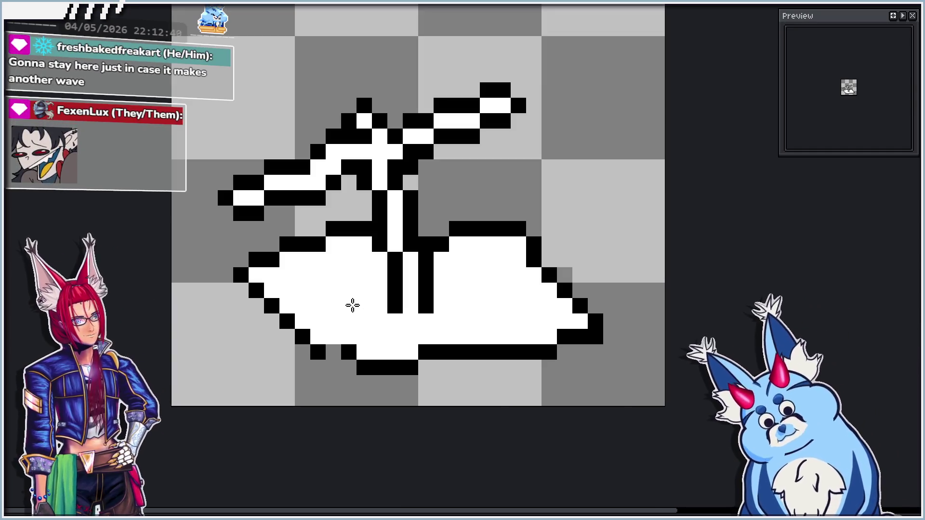
left_click(333, 352)
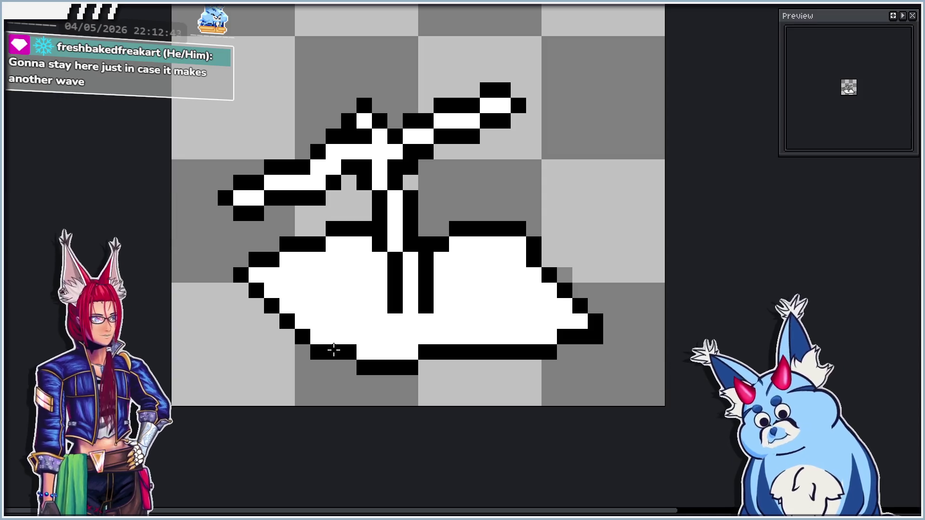
scroll(345, 305, "down", 2)
Compare with the taller-neck frame, then move the strip along the puddle's top and commit it.
key("ctrl+z")
key("ctrl+y")
scroll(419, 273, "up", 1)
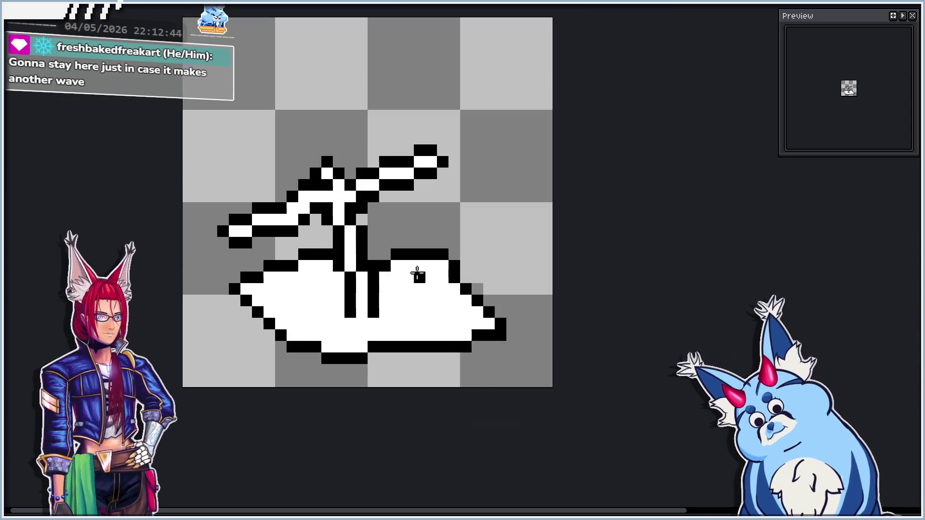
key("ctrl+z")
key("ctrl+y")
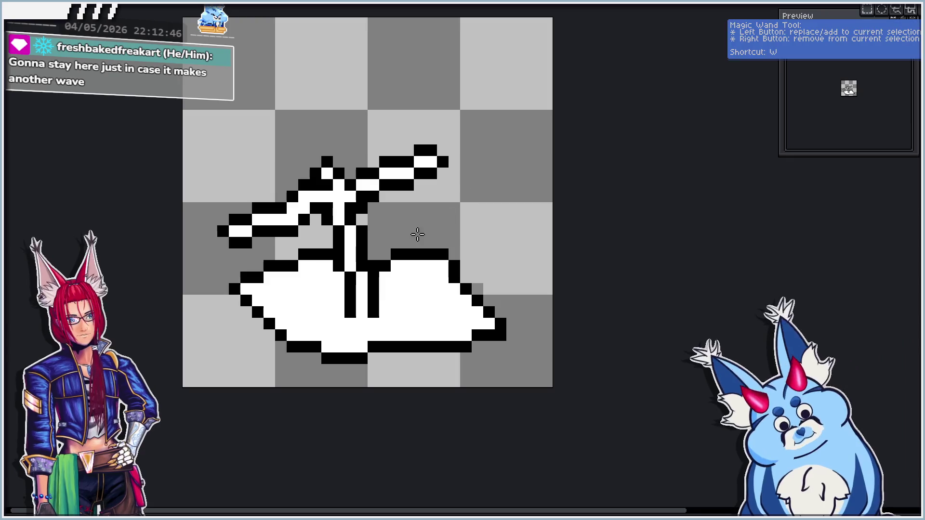
mouse_move(377, 247)
left_mouse_down()
mouse_move(454, 264)
mouse_move(462, 273)
mouse_move(439, 266)
mouse_move(542, 368)
mouse_move(507, 344)
left_mouse_up()
left_click(522, 232)
left_click(545, 227)
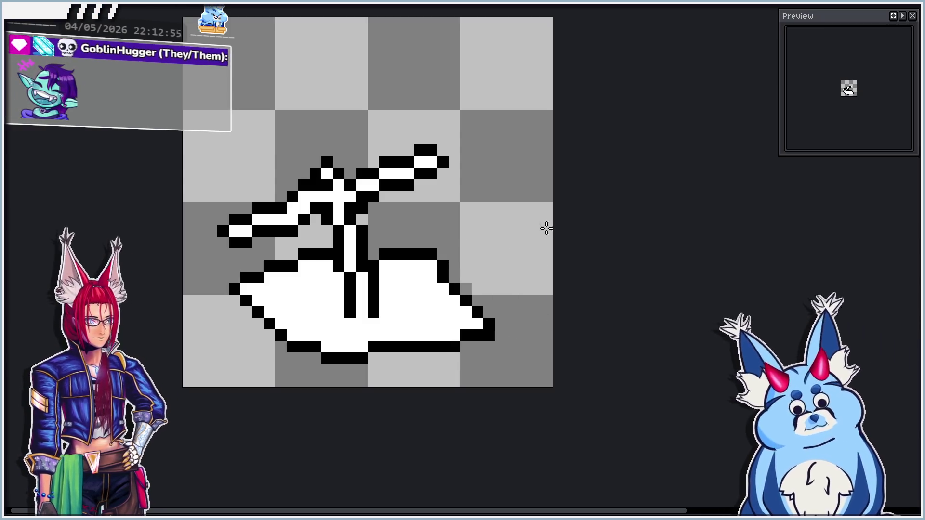
scroll(487, 223, "down", 1)
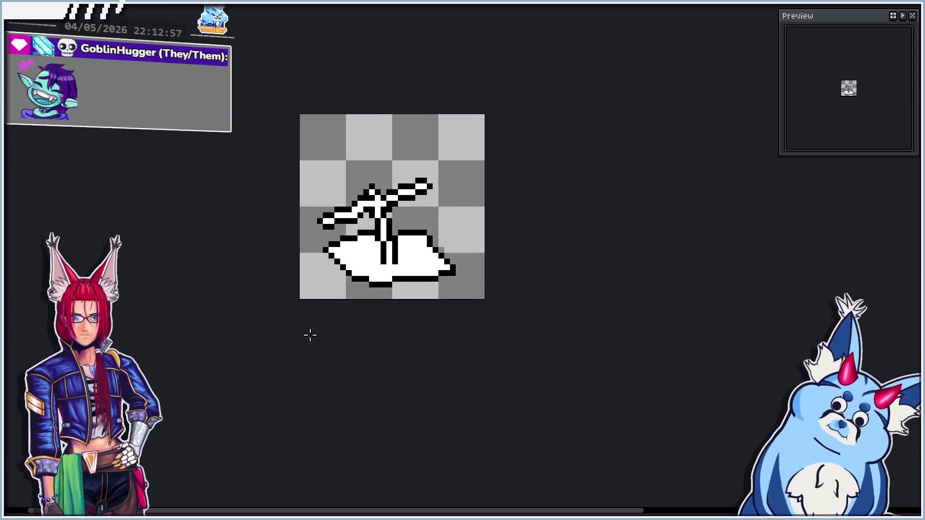
Erase the black strip jutting out on the right and whiten two stray outline pixels.
key("Return")
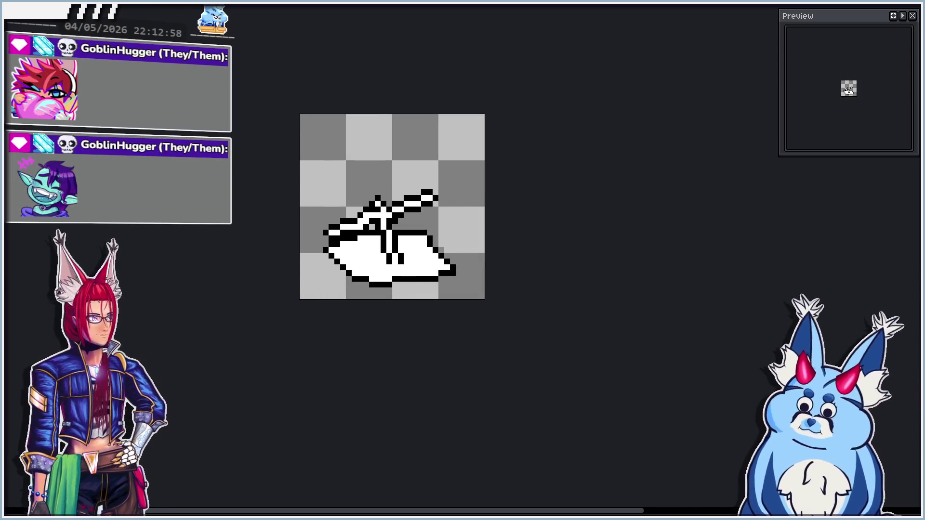
scroll(372, 279, "up", 1)
scroll(336, 296, "up", 1)
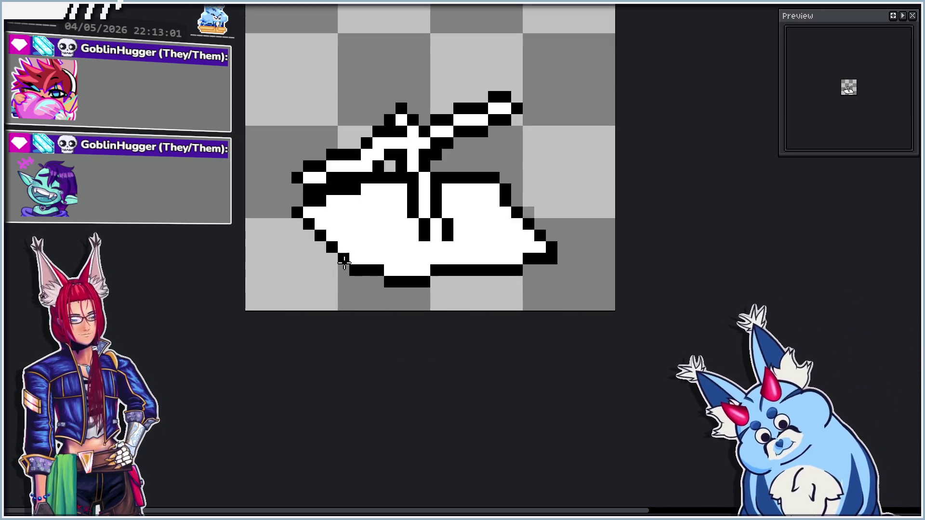
scroll(303, 286, "down", 2)
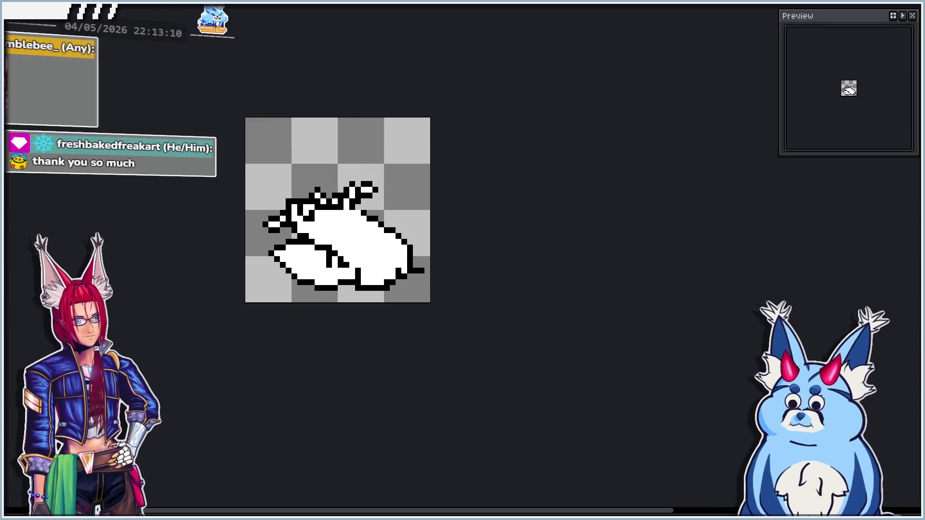
scroll(390, 285, "up", 4)
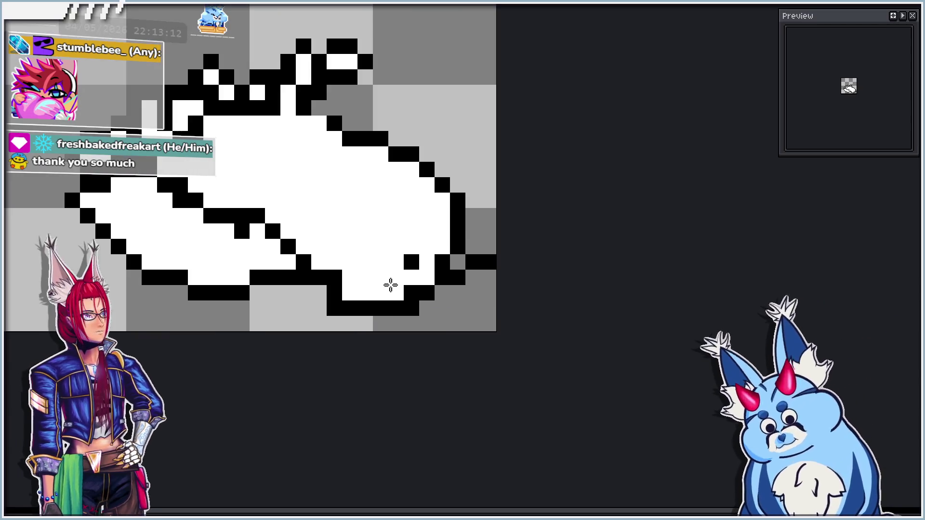
left_click_drag(458, 281, 518, 260)
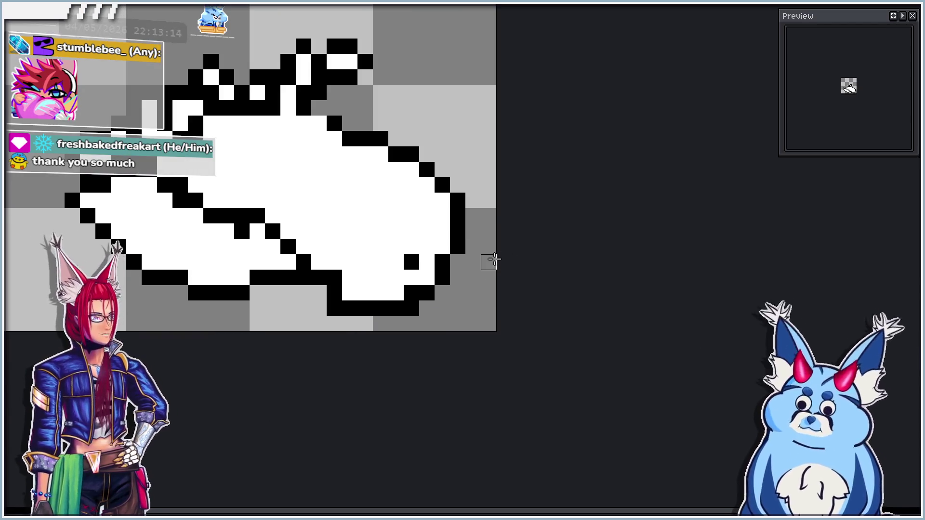
left_click(410, 261)
left_click(413, 292)
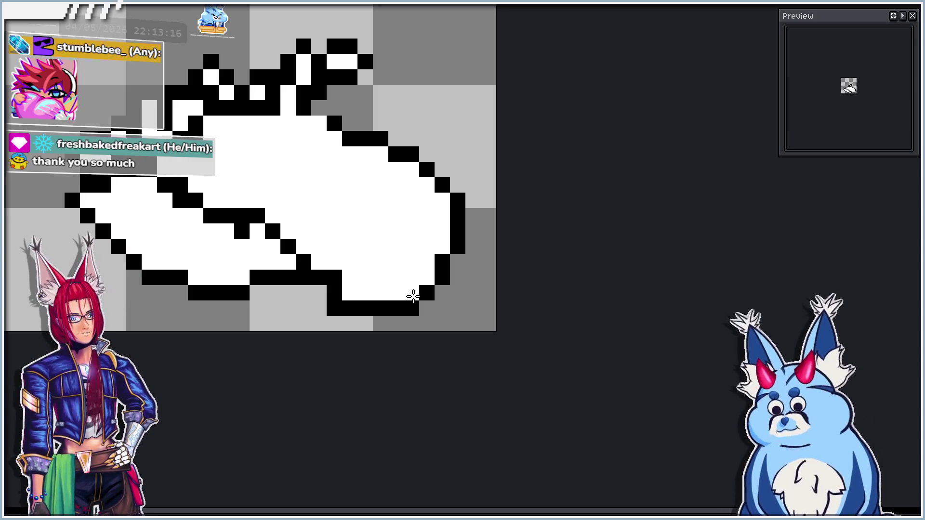
scroll(443, 296, "down", 2)
On the next frame, erase the lower-right black strip and whiten its edge pixel.
key("Right")
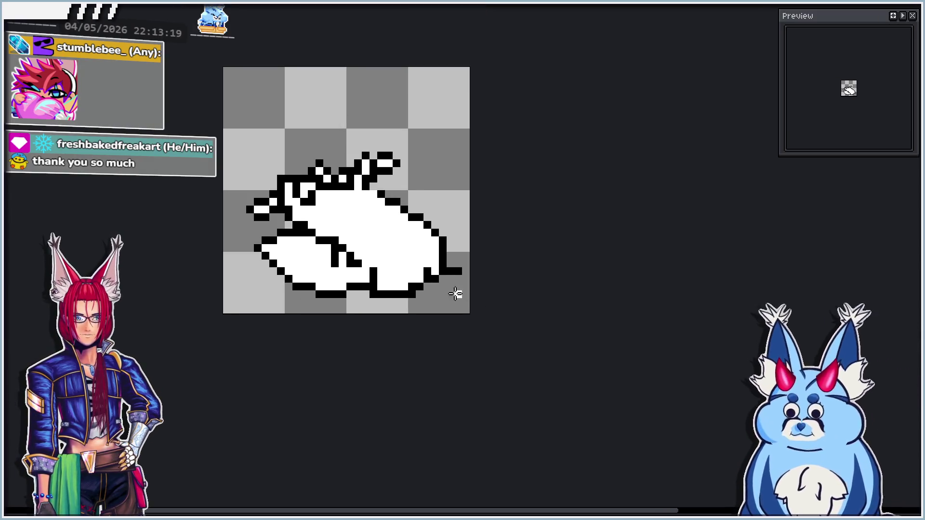
left_click_drag(448, 272, 460, 271)
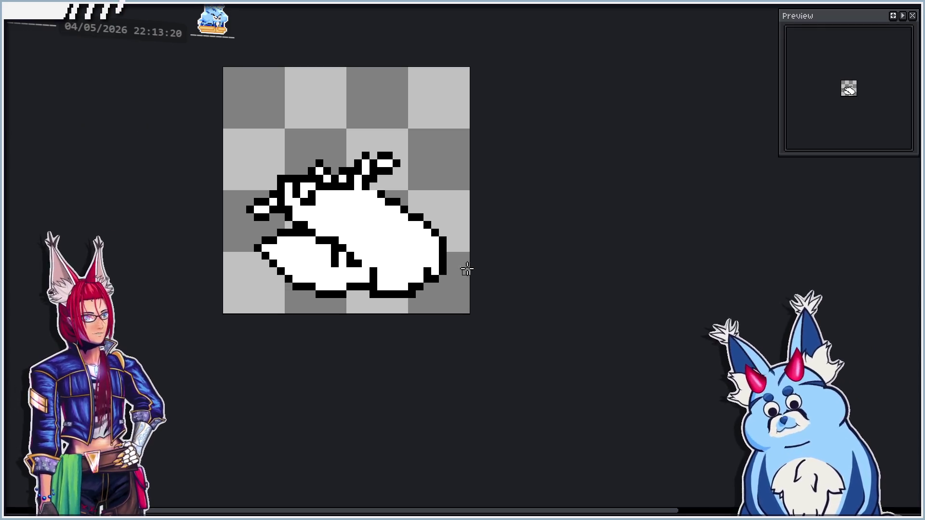
left_click(428, 271)
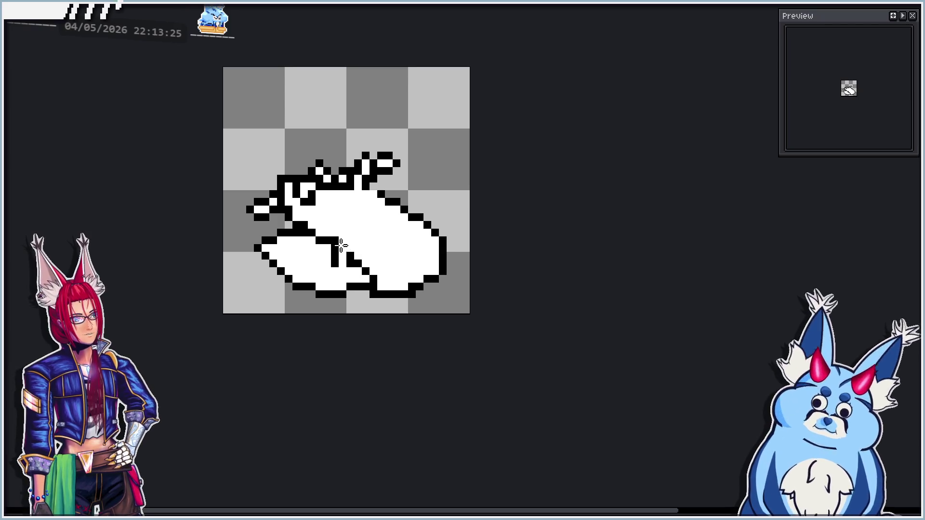
key("Right")
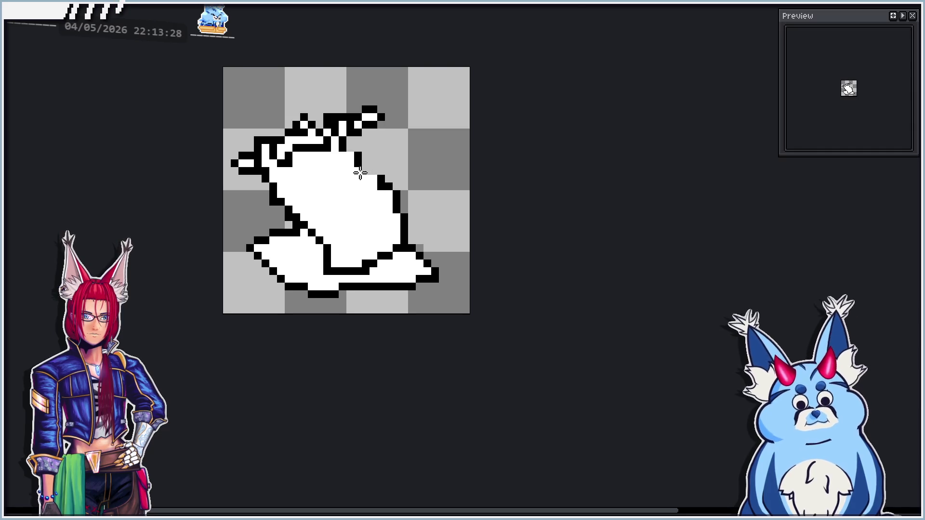
Pencil several black outline pixels on the upright creature and whiten one stray pixel.
left_click(360, 174)
scroll(361, 173, "up", 2)
left_click(377, 174)
left_click(372, 169)
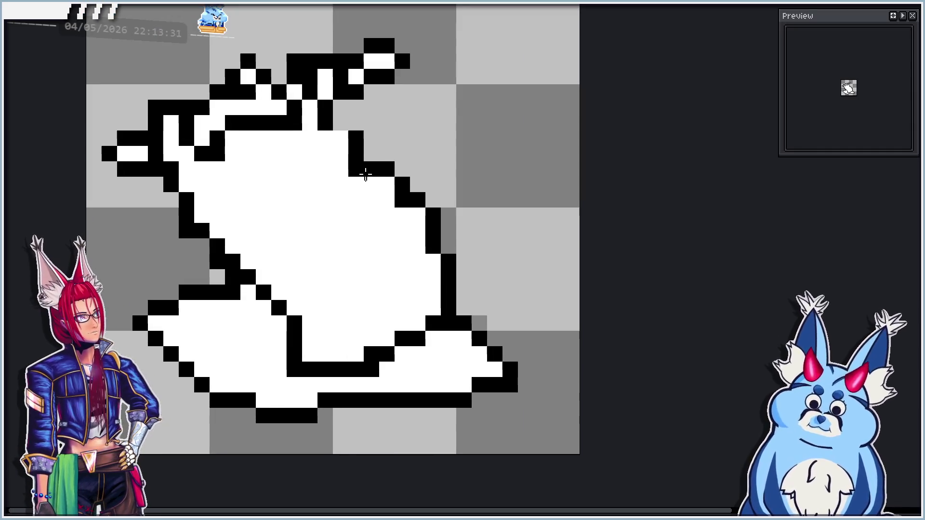
right_click(355, 169)
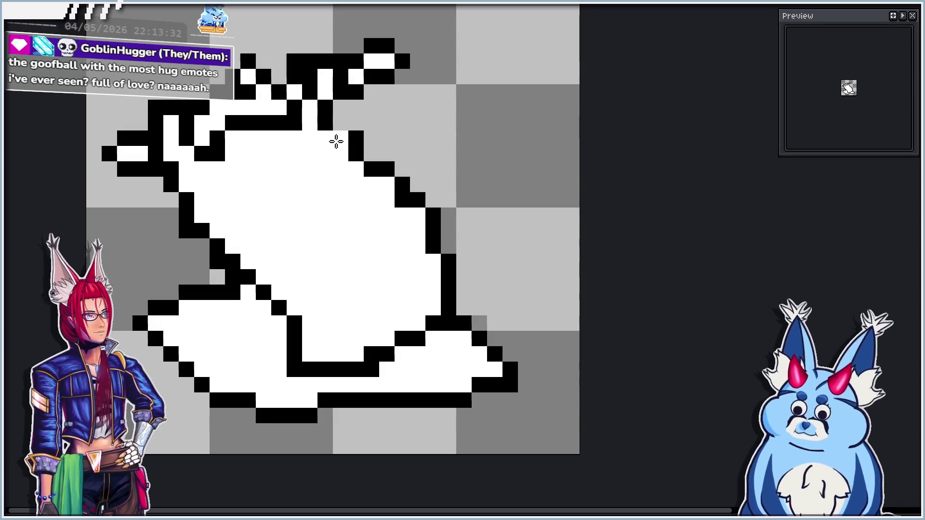
left_click(340, 123)
left_click(326, 153)
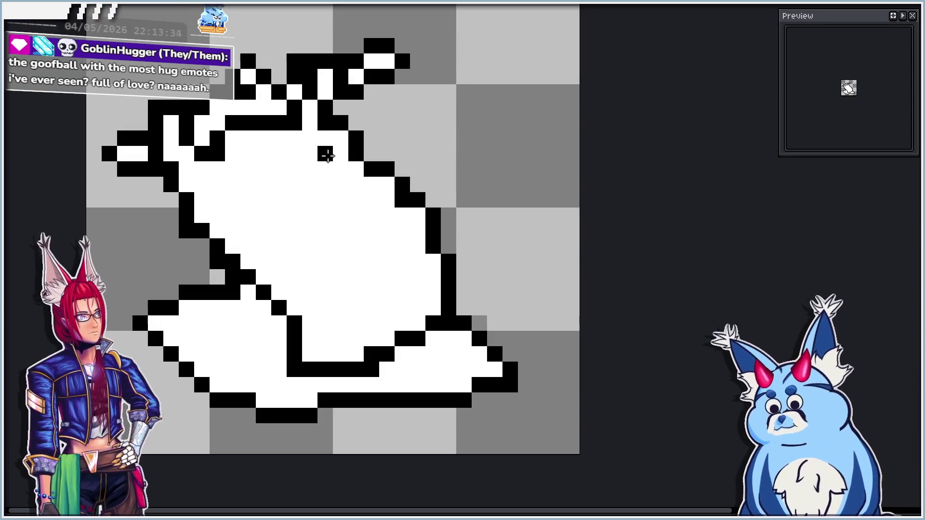
scroll(327, 155, "down", 4)
scroll(367, 153, "up", 3)
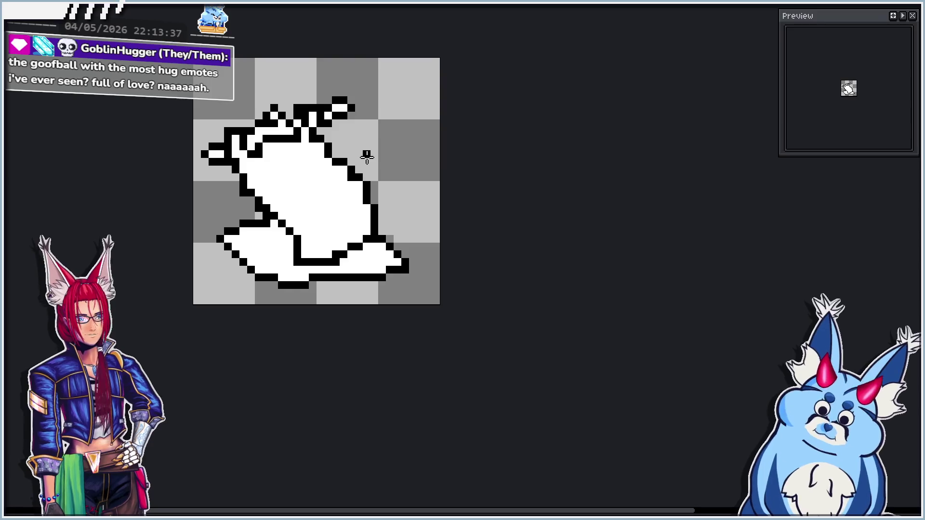
key("ctrl+z")
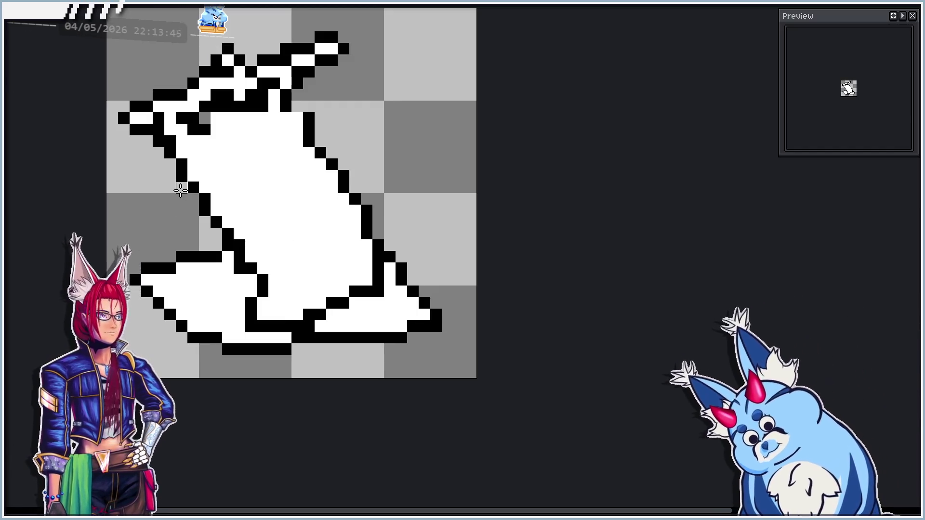
scroll(311, 158, "down", 1)
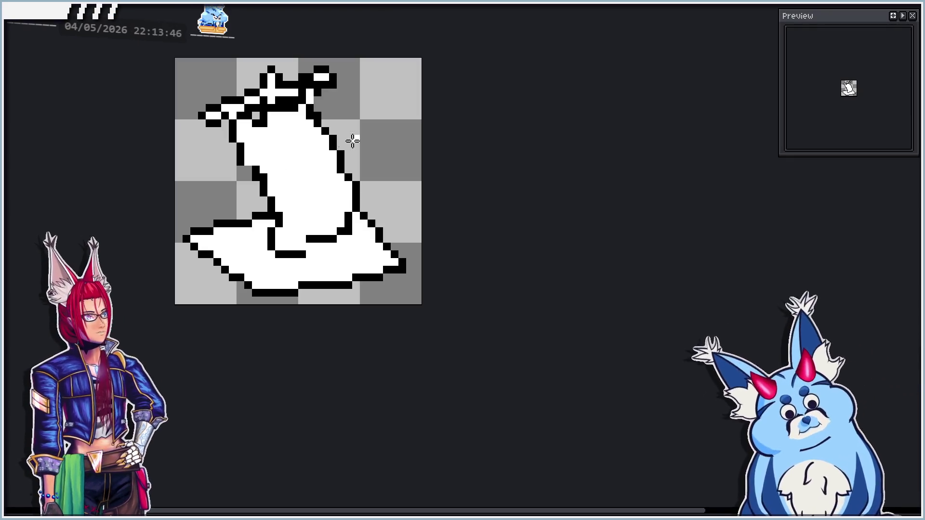
Review the animation, then lower the upper body one pixel on the frame with black markings.
key("Return")
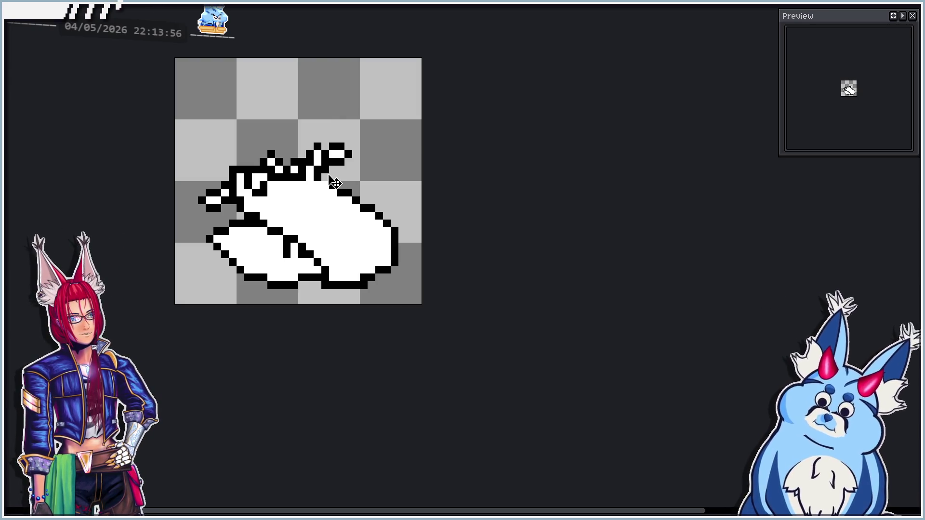
scroll(354, 212, "down", 3)
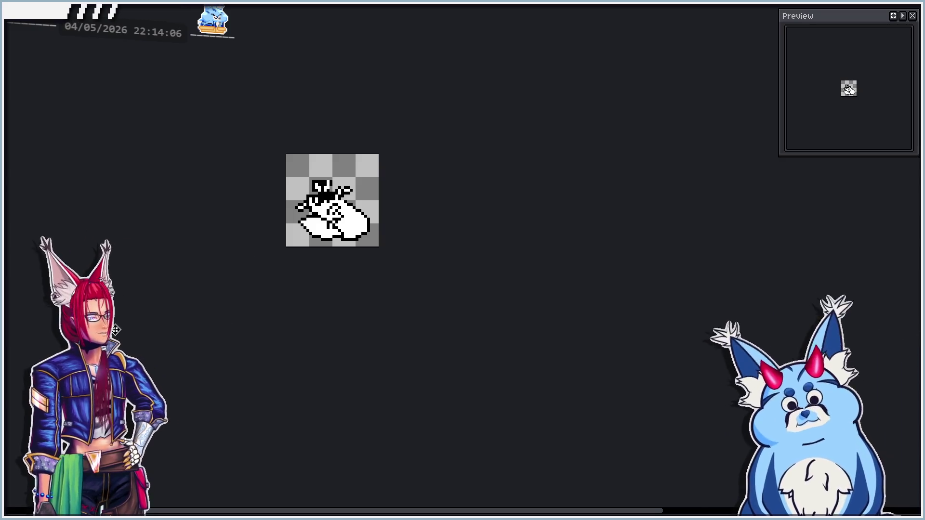
scroll(361, 207, "up", 1)
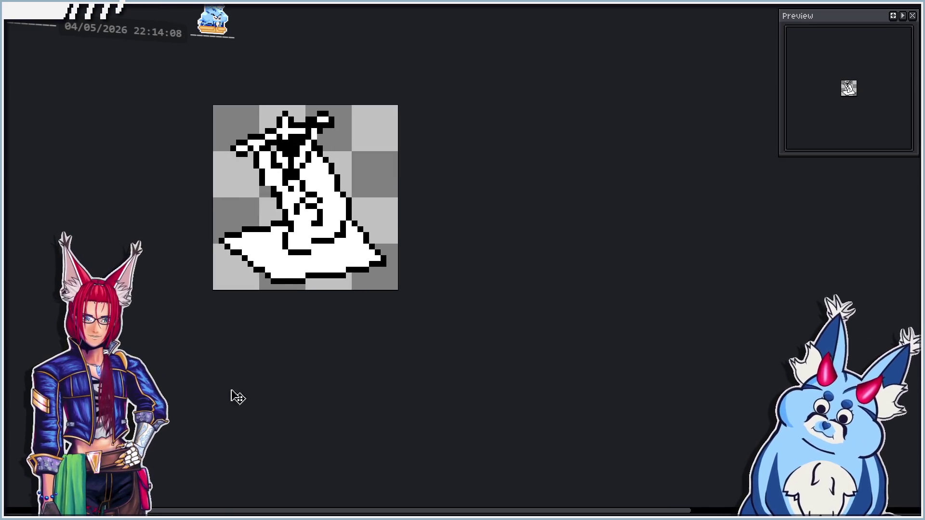
scroll(285, 166, "up", 1)
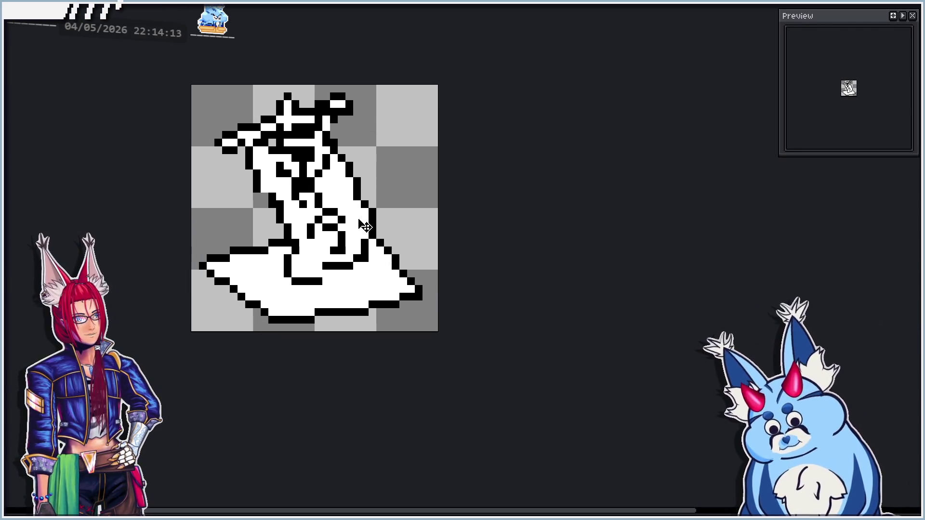
scroll(318, 139, "up", 1)
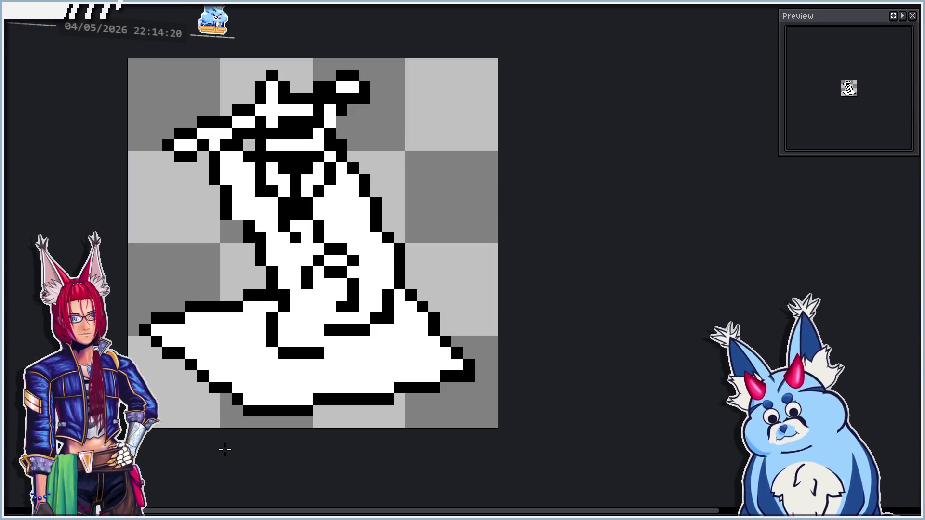
key("Right")
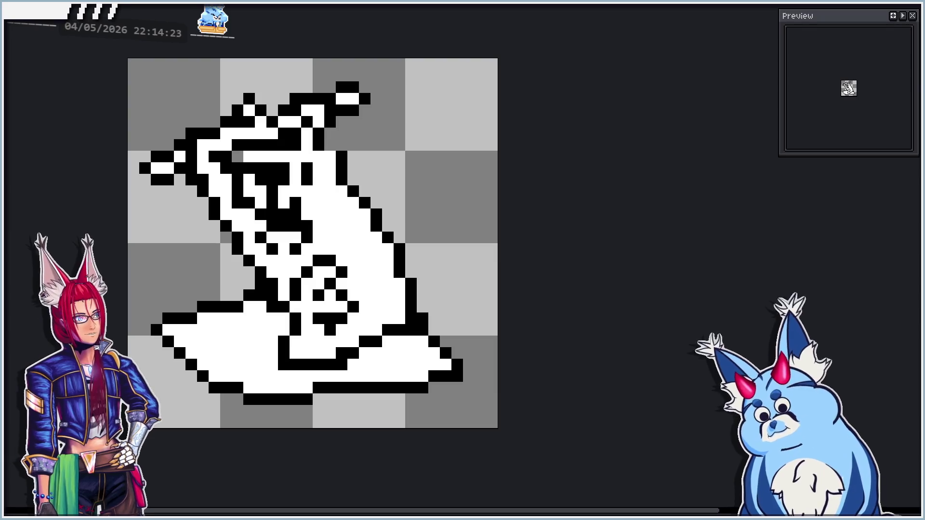
key("Right")
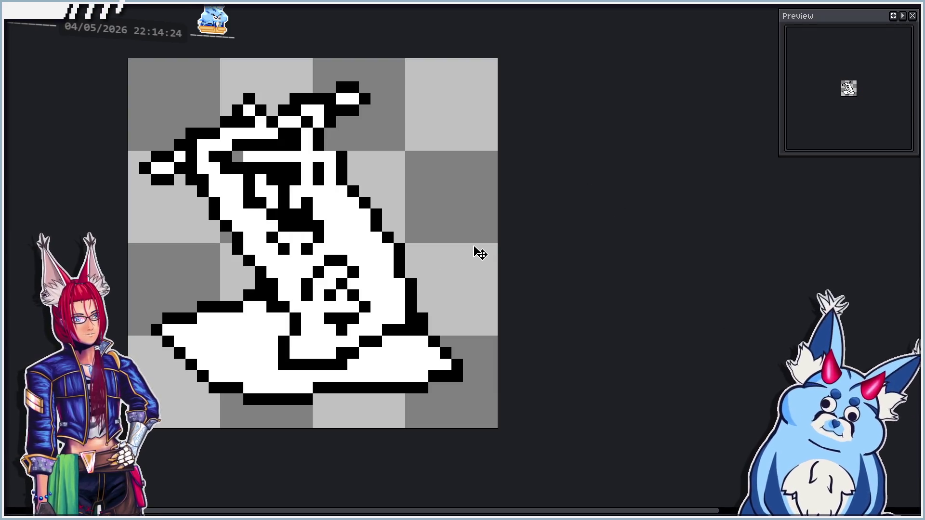
key("Right")
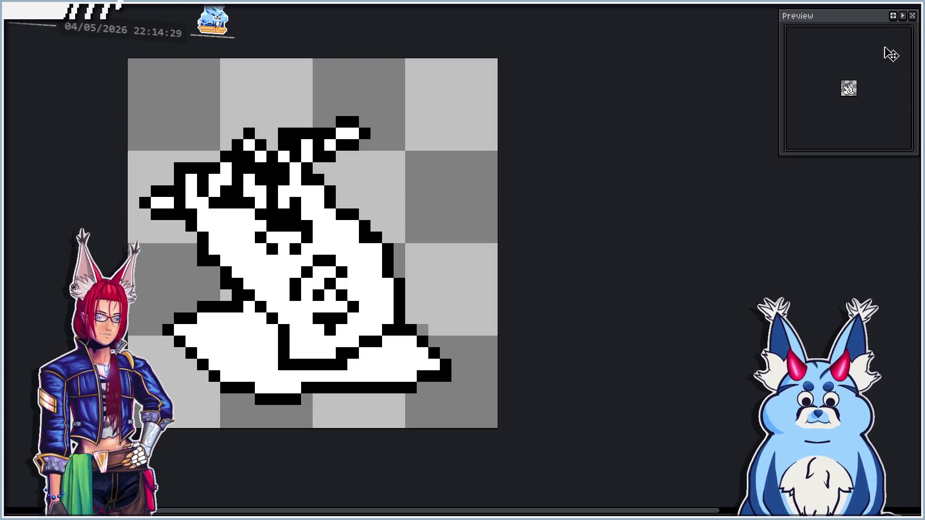
mouse_move(190, 107)
left_mouse_down()
mouse_move(366, 236)
mouse_move(365, 244)
left_mouse_up()
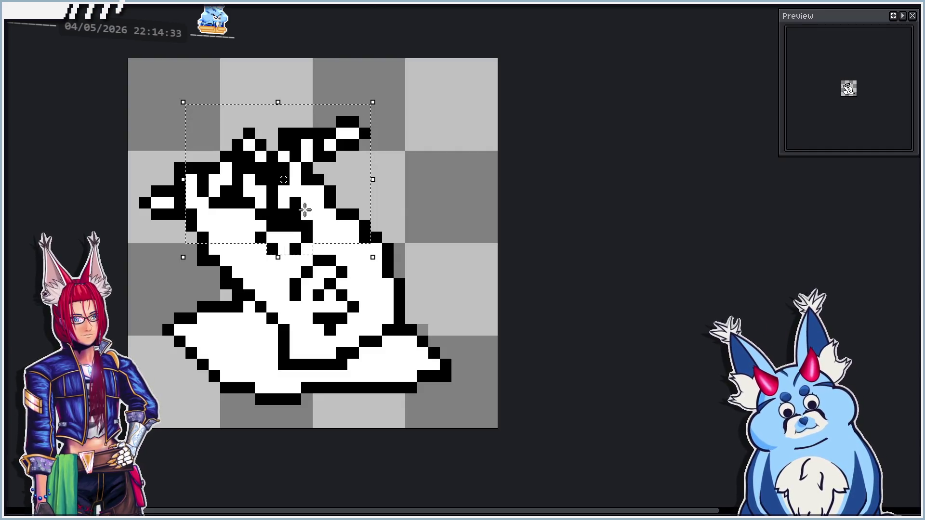
left_click_drag(279, 97, 283, 137)
left_click(536, 165)
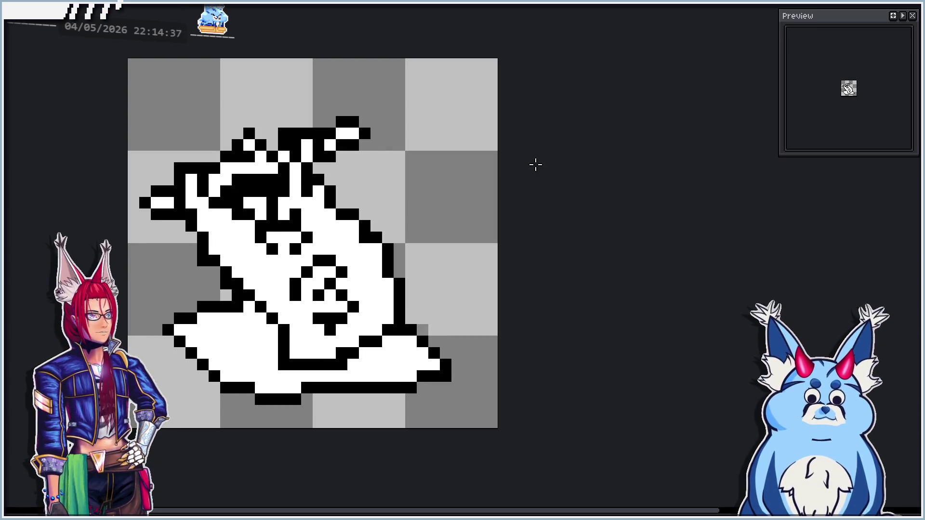
On the lying puddle frame, try moving and rotating the head, then cancel it.
key("Right")
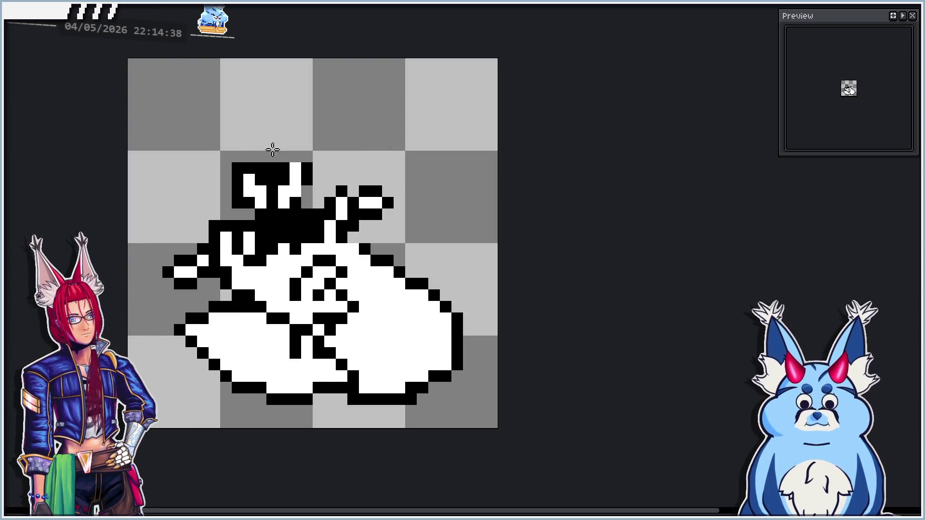
key("Right")
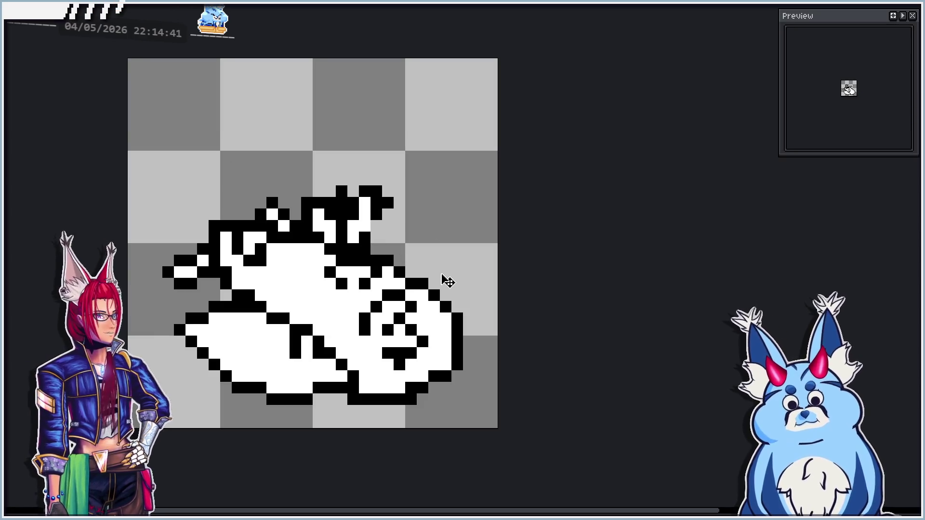
mouse_move(226, 145)
left_mouse_down()
mouse_move(393, 269)
mouse_move(393, 290)
left_mouse_up()
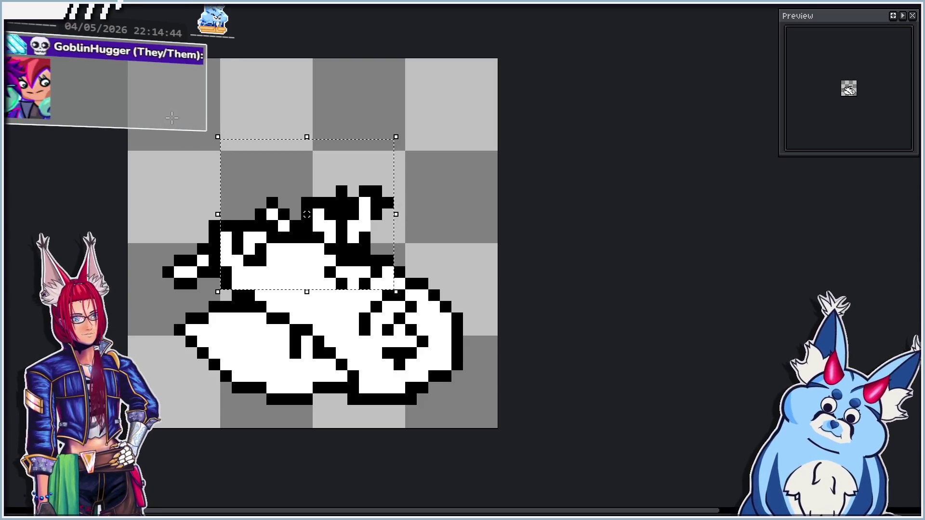
left_click_drag(329, 295, 282, 260)
key("ctrl+z")
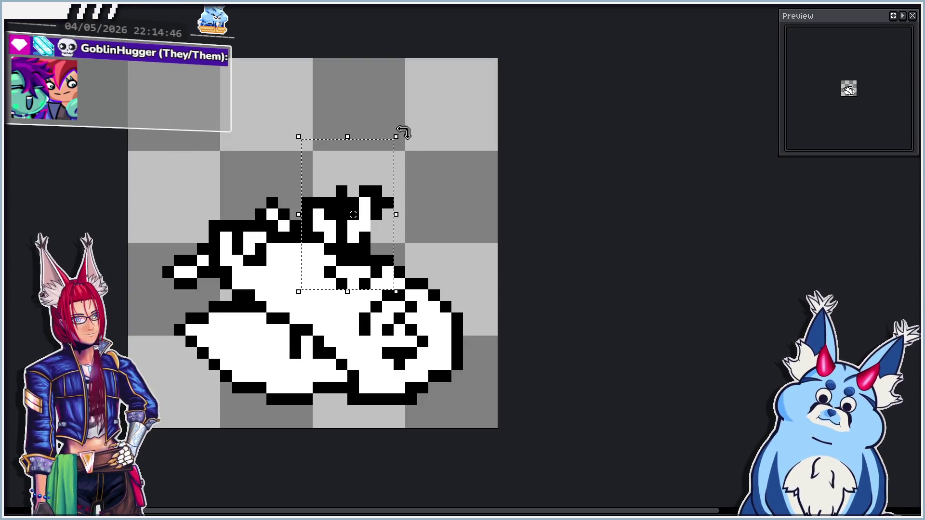
left_click_drag(405, 129, 348, 127)
mouse_move(360, 271)
left_mouse_down()
mouse_move(337, 284)
mouse_move(340, 296)
left_mouse_up()
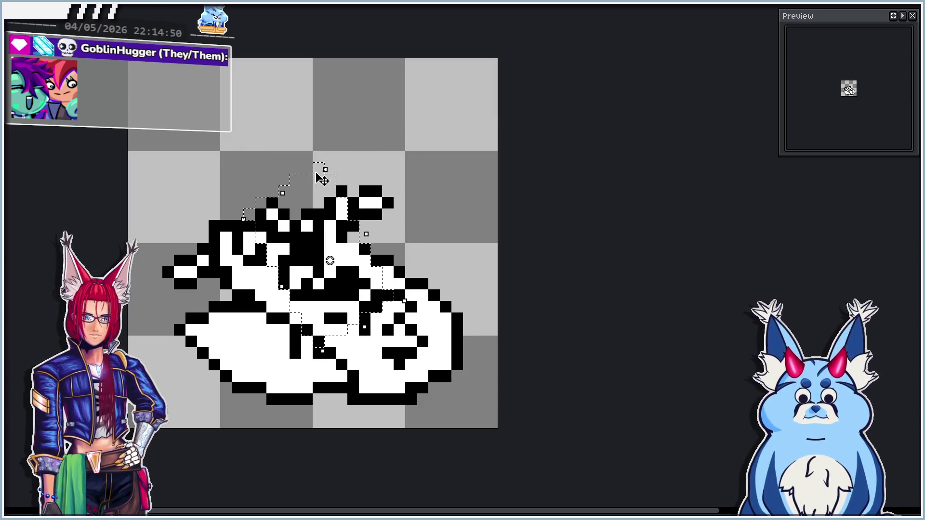
mouse_move(318, 176)
left_mouse_down()
mouse_move(324, 165)
mouse_move(330, 303)
mouse_move(344, 294)
mouse_move(332, 294)
left_mouse_up()
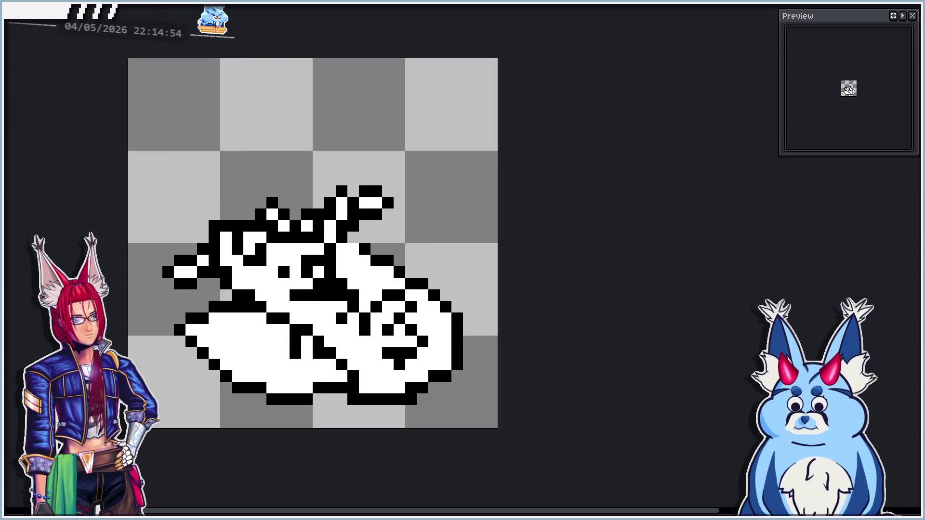
key("Escape")
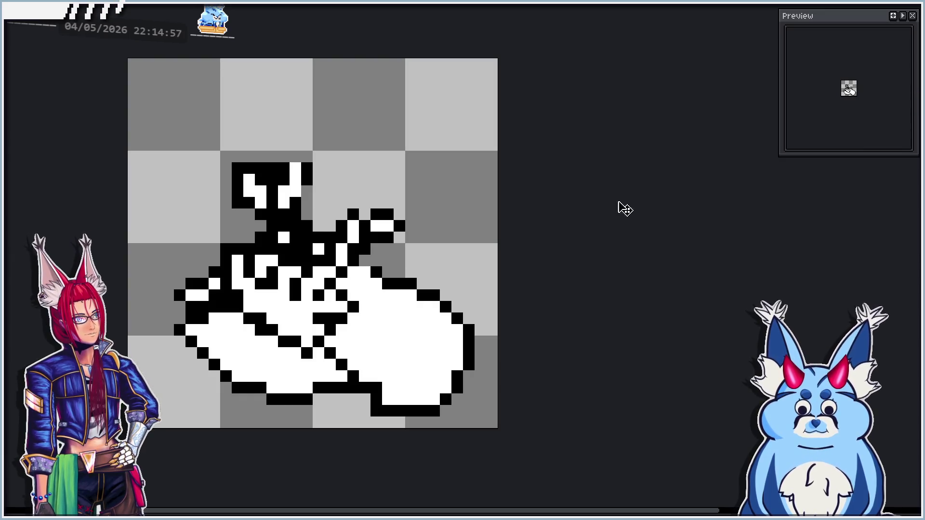
key("ctrl+z")
key("ctrl+z")
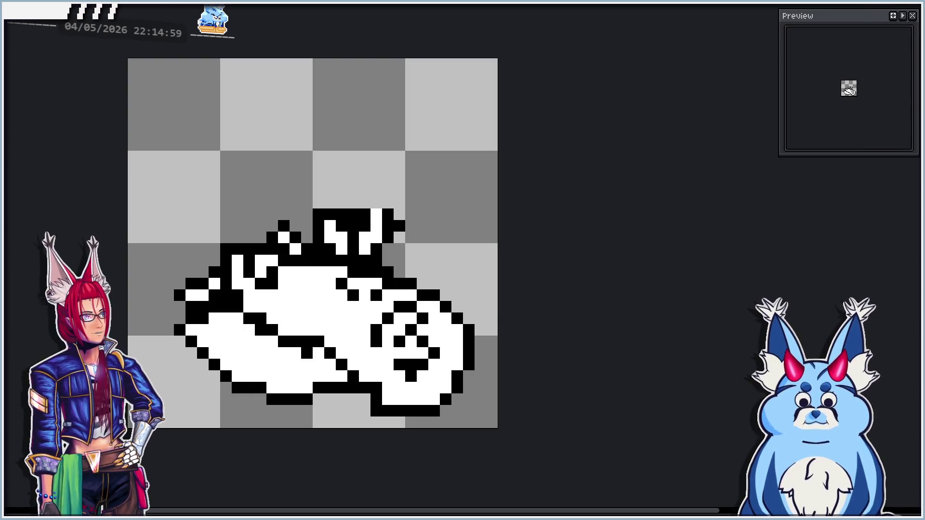
Rotate the sprite's top part counter-clockwise onto the body and preview the animation.
left_click_drag(266, 116, 417, 290)
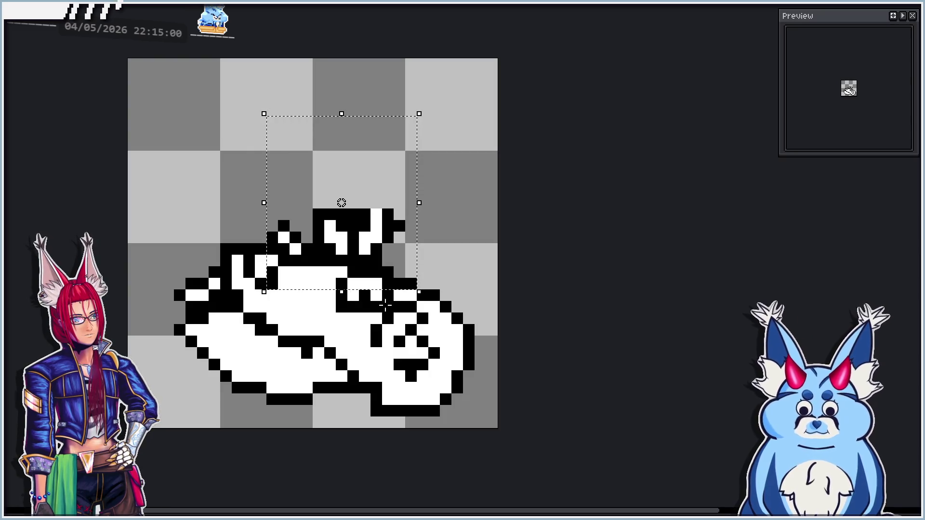
mouse_move(236, 87)
left_mouse_down()
mouse_move(307, 212)
mouse_move(307, 306)
left_mouse_up()
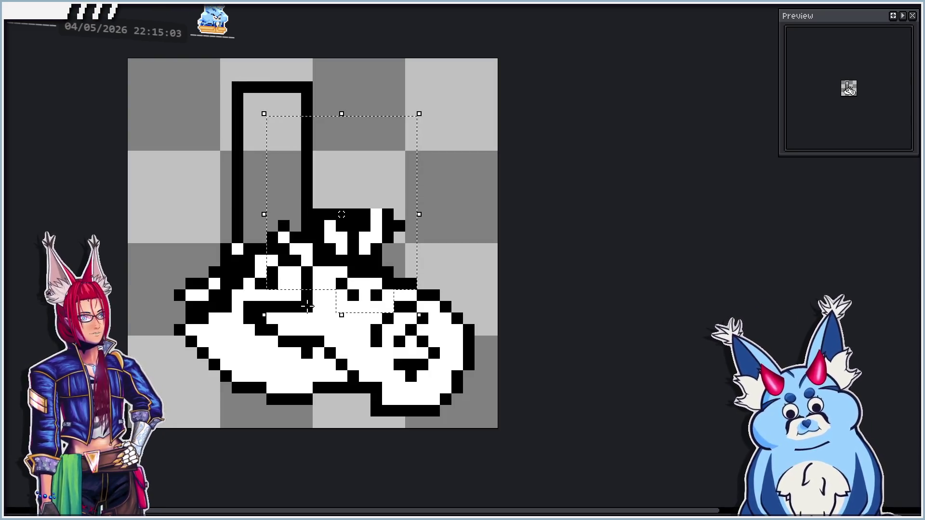
key("ctrl+z")
key("ctrl+z")
key("ctrl+z")
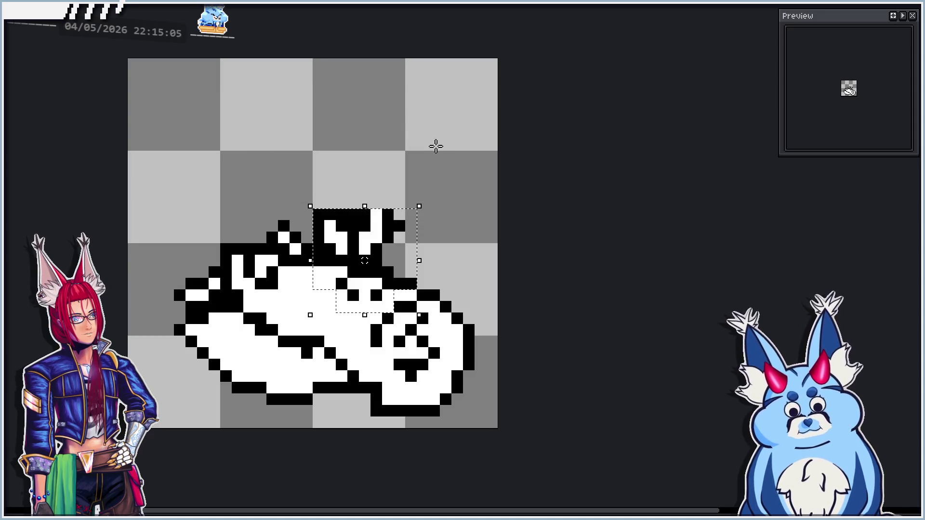
mouse_move(427, 206)
left_mouse_down()
mouse_move(375, 187)
mouse_move(351, 207)
mouse_move(365, 241)
mouse_move(347, 285)
left_mouse_up()
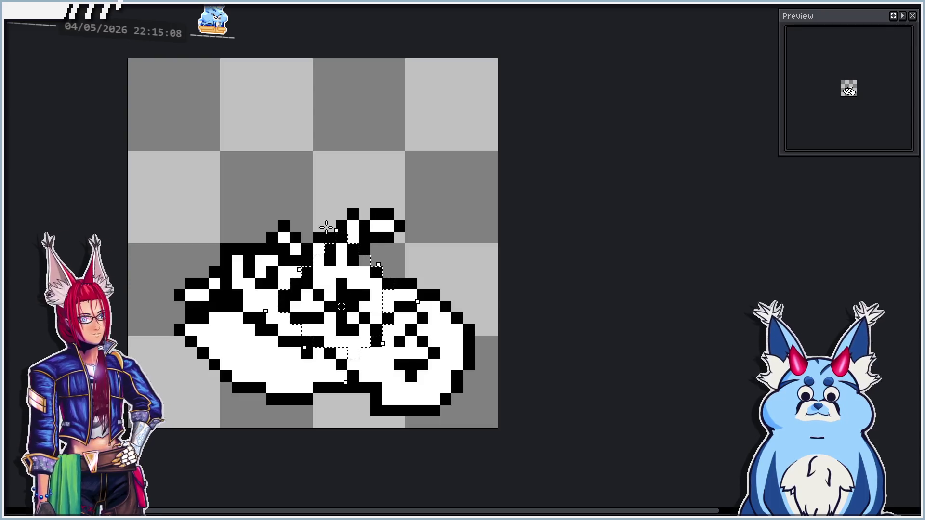
mouse_move(326, 226)
left_mouse_down()
mouse_move(337, 268)
mouse_move(325, 283)
mouse_move(330, 296)
left_mouse_up()
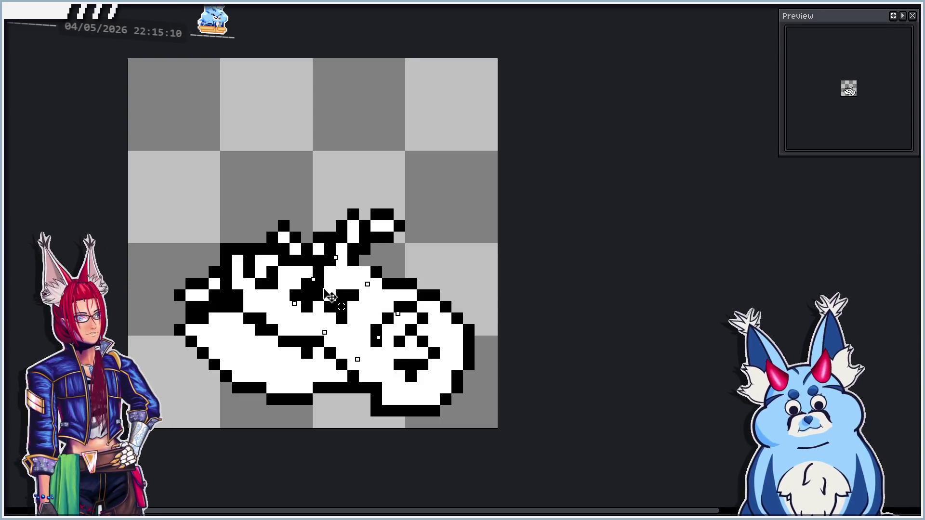
key("minus")
key("minus")
key("minus")
key("Return")
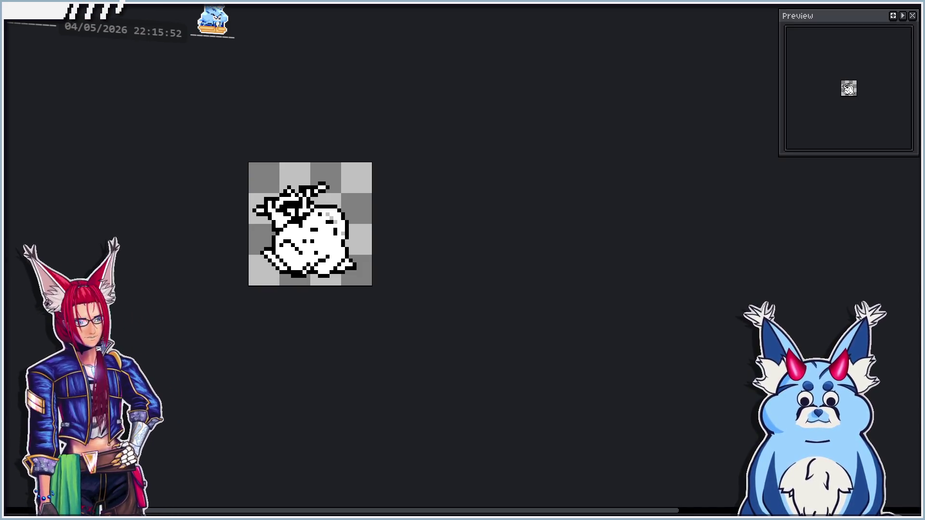
Play the stretched-neck frames, then step to the short-neck and tall stretched-neck frames.
key("Right")
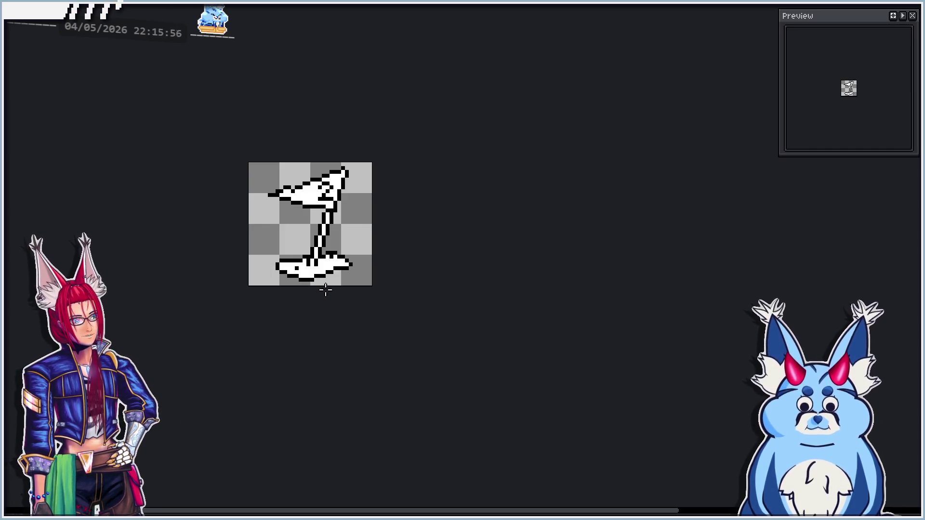
key("Return")
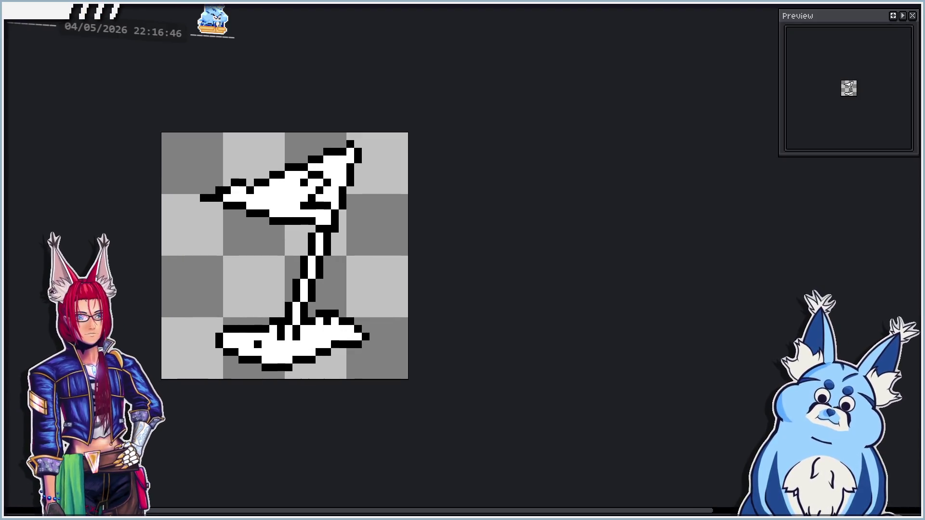
key("Right")
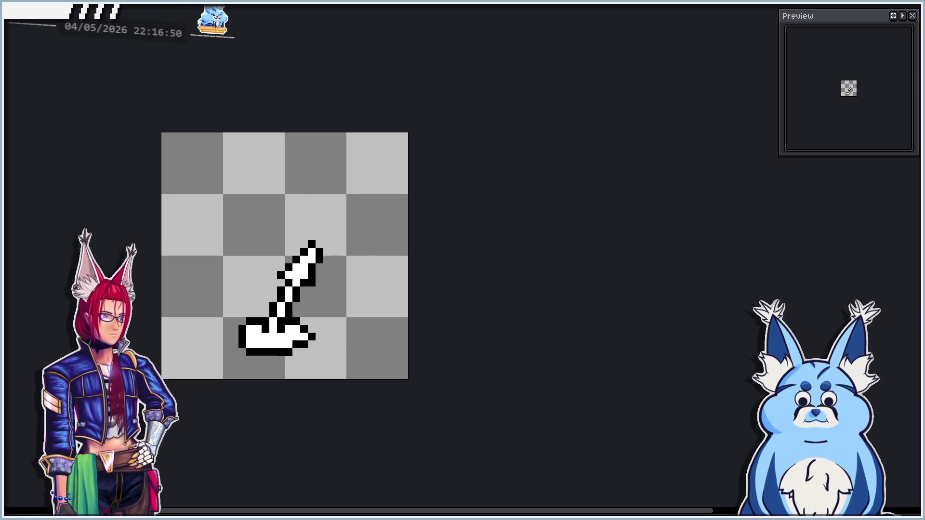
key("Right")
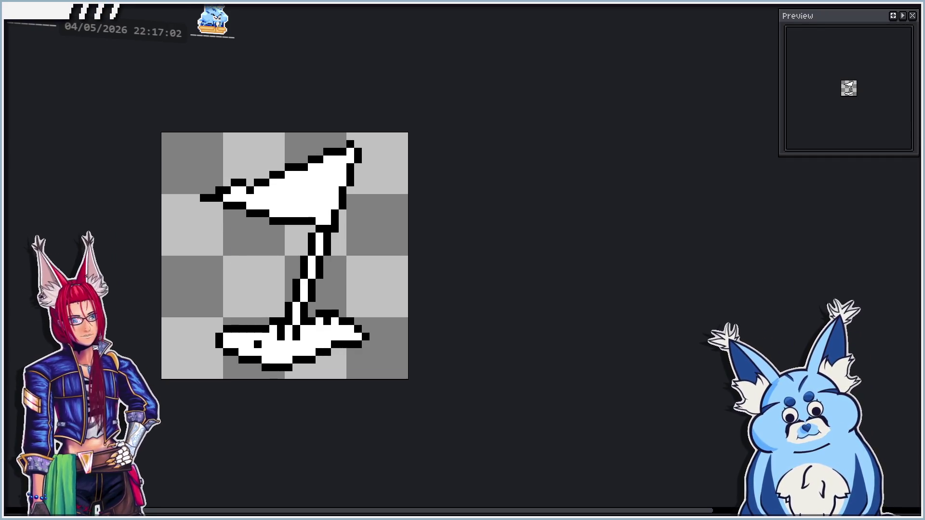
Create a new tag spanning frames 21 to 24.
key("alt+F2")
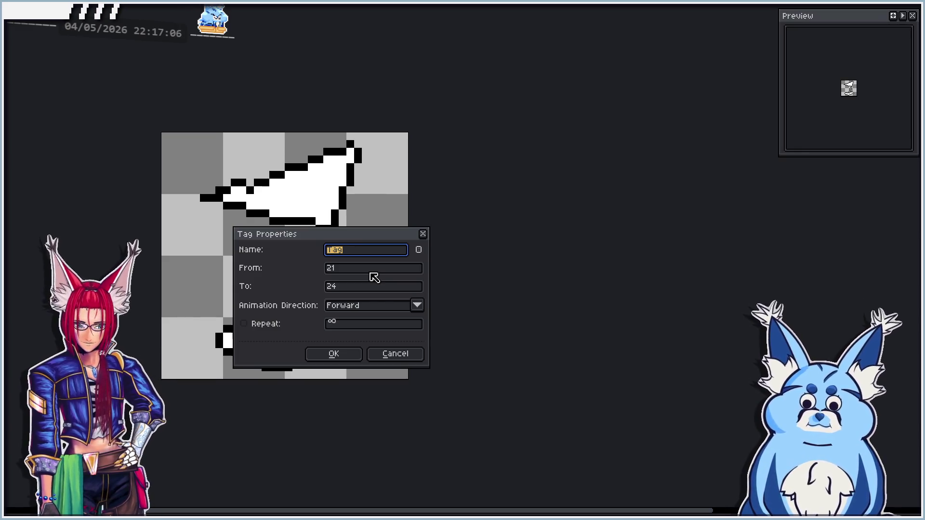
key("Return")
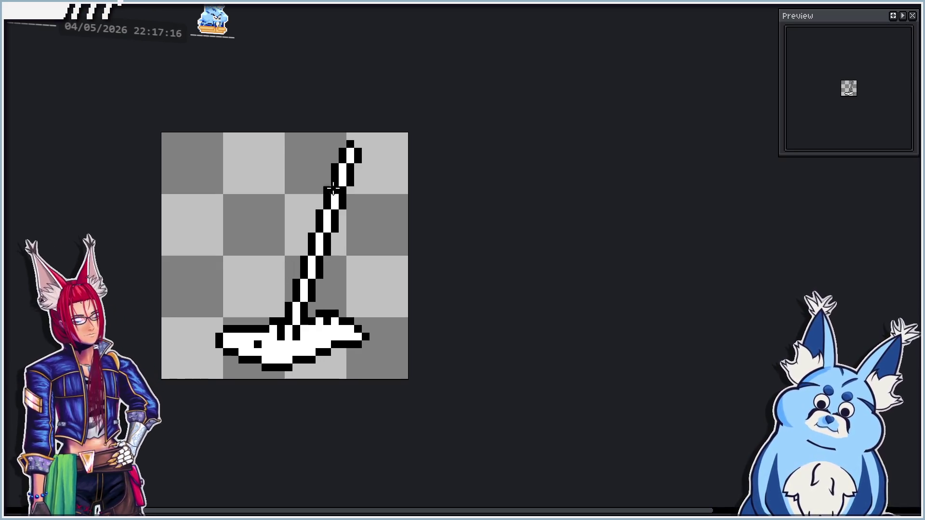
Select the upper half of the neck, try a slight counter-clockwise tilt, then undo it.
mouse_move(238, 132)
left_mouse_down()
mouse_move(424, 252)
mouse_move(410, 258)
left_mouse_up()
scroll(317, 218, "up", 2)
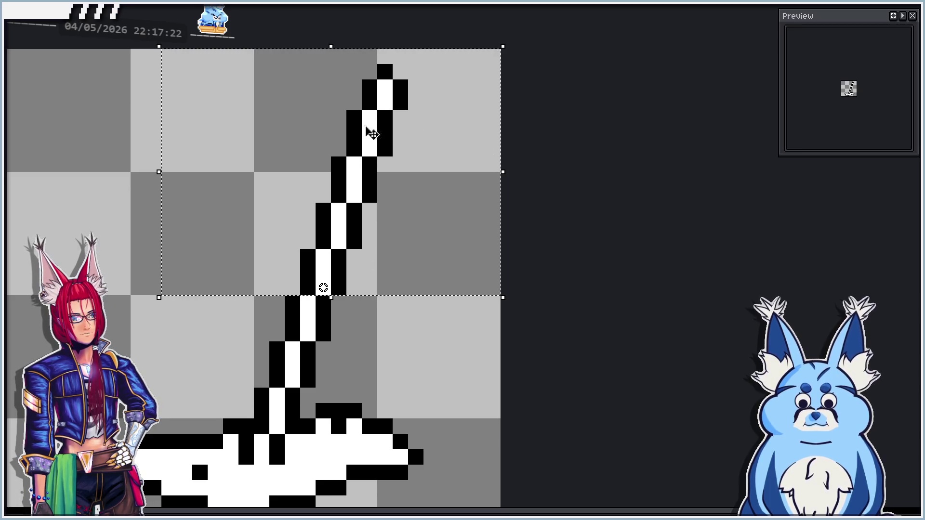
mouse_move(509, 42)
left_mouse_down()
mouse_move(482, 39)
mouse_move(221, 95)
mouse_move(344, 87)
mouse_move(294, 91)
left_mouse_up()
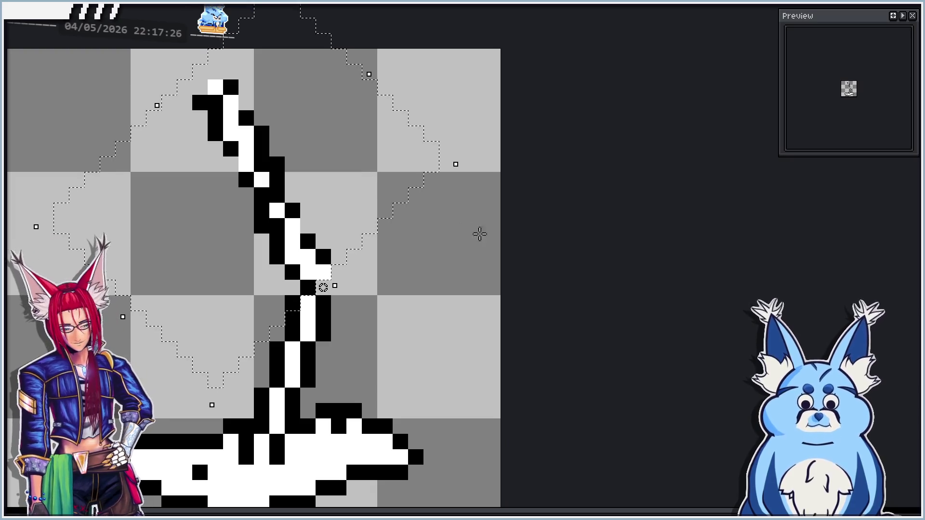
left_click(482, 235)
key("ctrl+z")
key("ctrl+z")
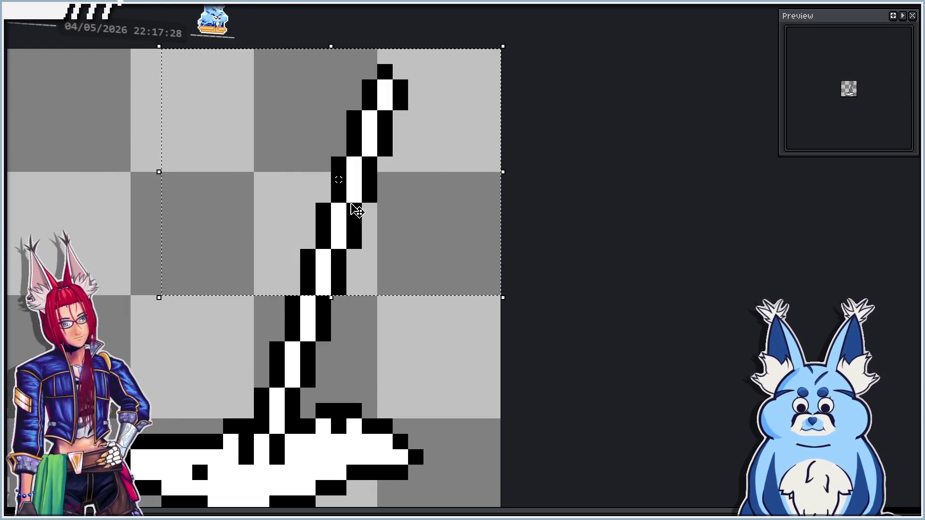
Flip the upper neck piece horizontally and shift it left so it leans left.
key("shift+h")
mouse_move(357, 254)
left_mouse_down()
mouse_move(305, 260)
mouse_move(303, 250)
mouse_move(284, 264)
mouse_move(307, 264)
left_mouse_up()
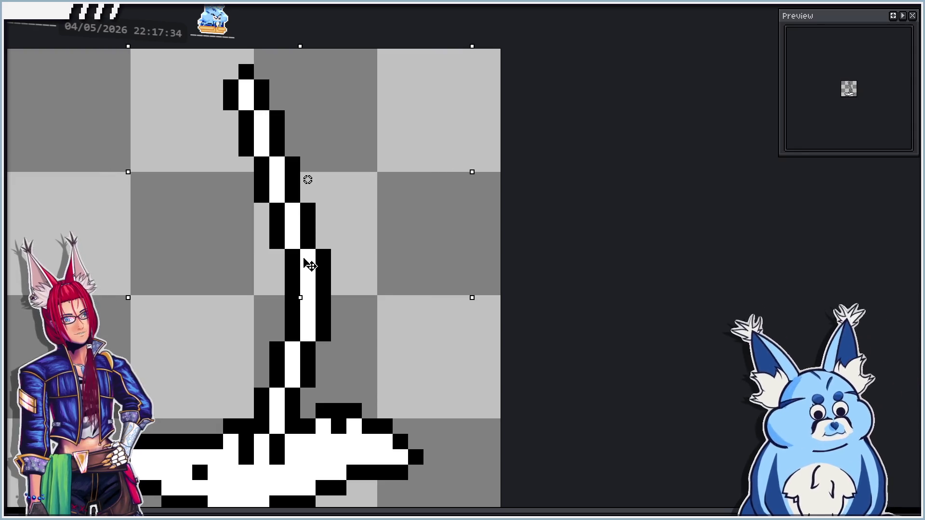
left_click(510, 275)
scroll(386, 284, "down", 4)
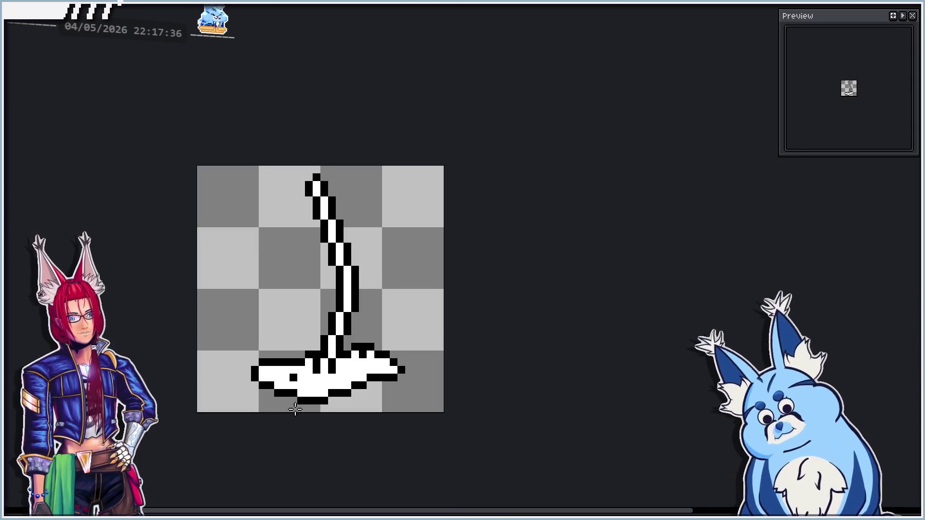
Move the selected upper neck down-left, rotate it to lean up-left, and drop it.
key("ctrl+z")
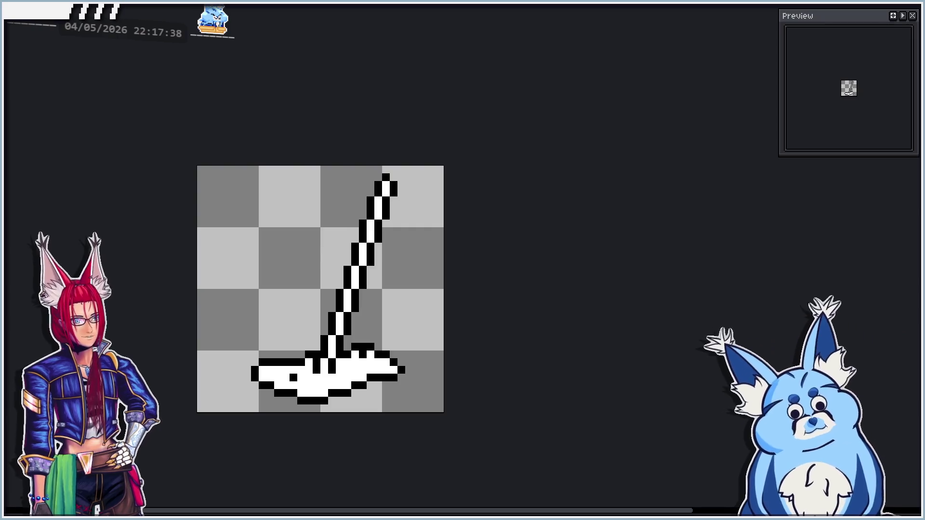
key("ctrl+y")
scroll(330, 273, "up", 3)
mouse_move(247, 57)
left_mouse_down()
mouse_move(476, 269)
mouse_move(494, 305)
left_mouse_up()
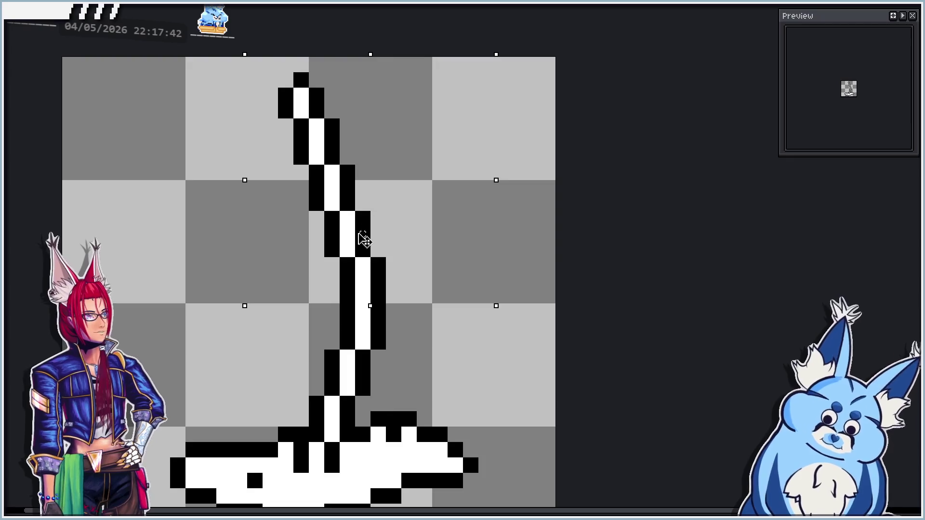
mouse_move(375, 190)
left_mouse_down()
mouse_move(371, 204)
mouse_move(322, 223)
mouse_move(329, 205)
left_mouse_up()
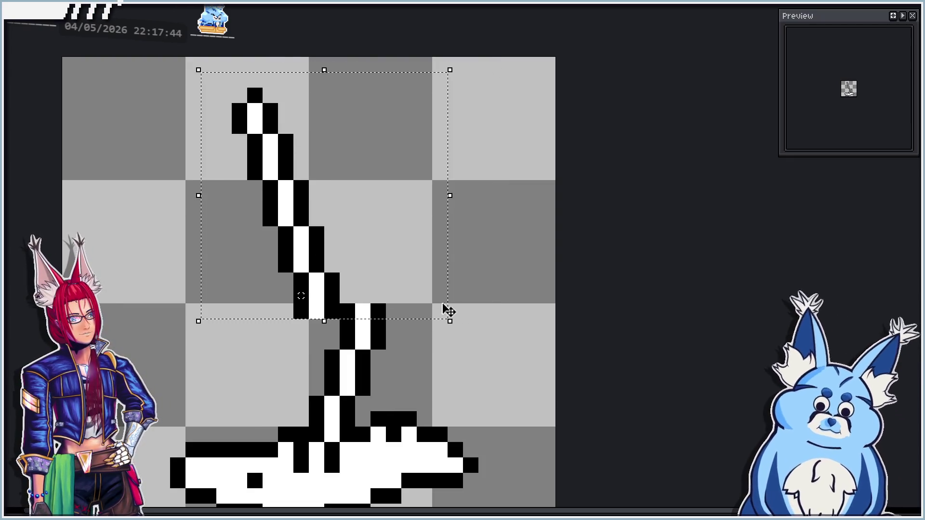
mouse_move(462, 324)
left_mouse_down()
mouse_move(472, 325)
mouse_move(500, 246)
mouse_move(483, 225)
left_mouse_up()
left_click_drag(330, 263, 351, 262)
left_click(562, 316)
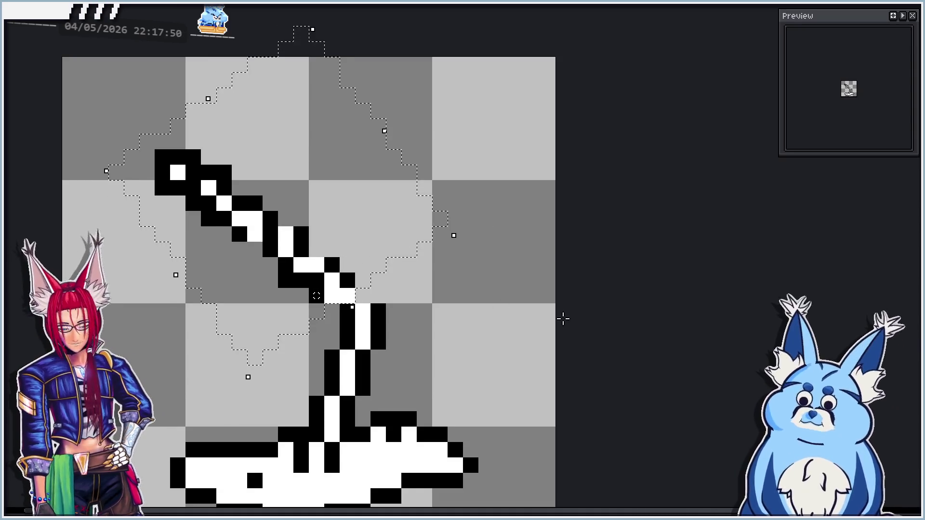
key("b")
Repaint the neck bend with black outline pixels and a thin white centre line.
left_click(372, 282)
left_click(333, 299)
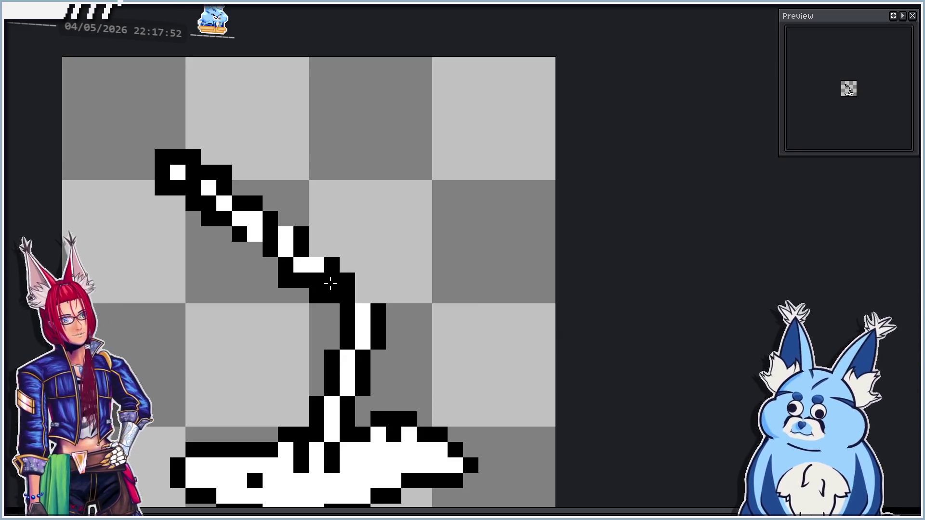
left_click_drag(331, 284, 316, 284)
left_click(317, 252)
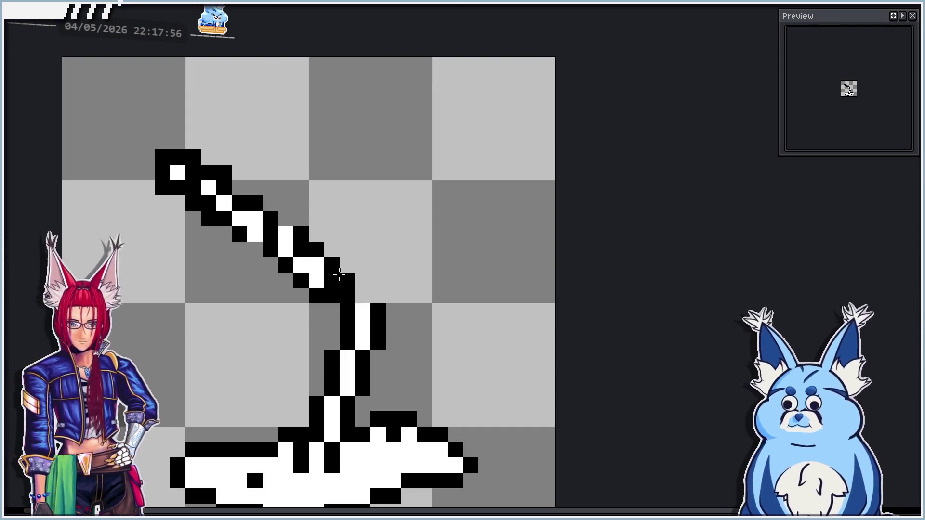
left_click_drag(309, 265, 301, 253)
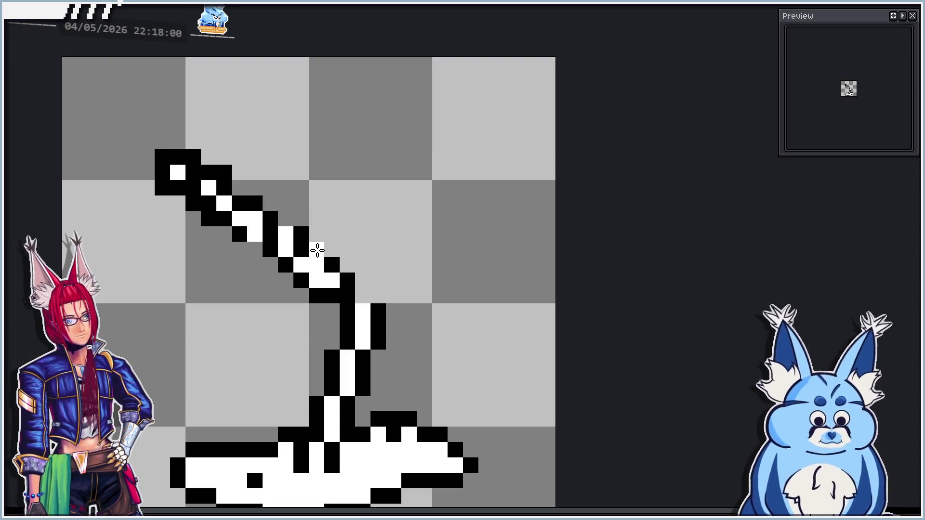
right_click(317, 265)
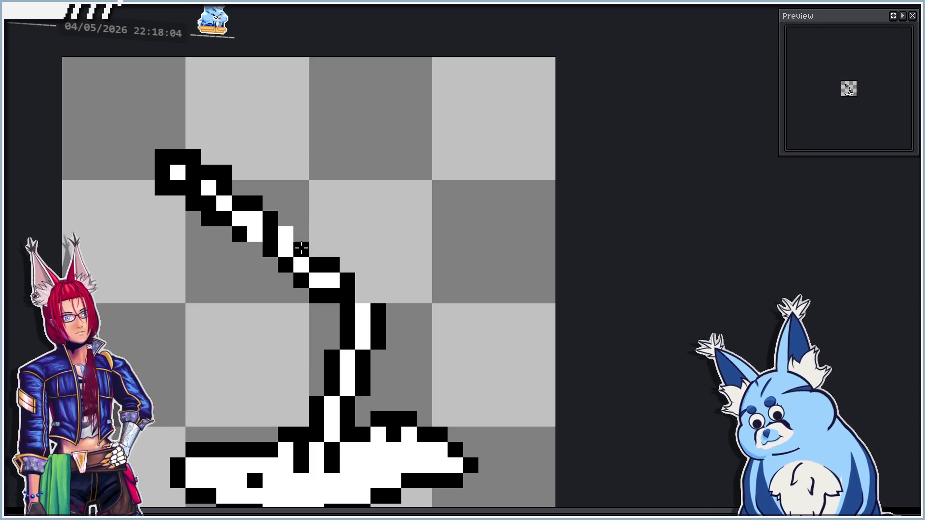
right_click(286, 234)
right_click(255, 219)
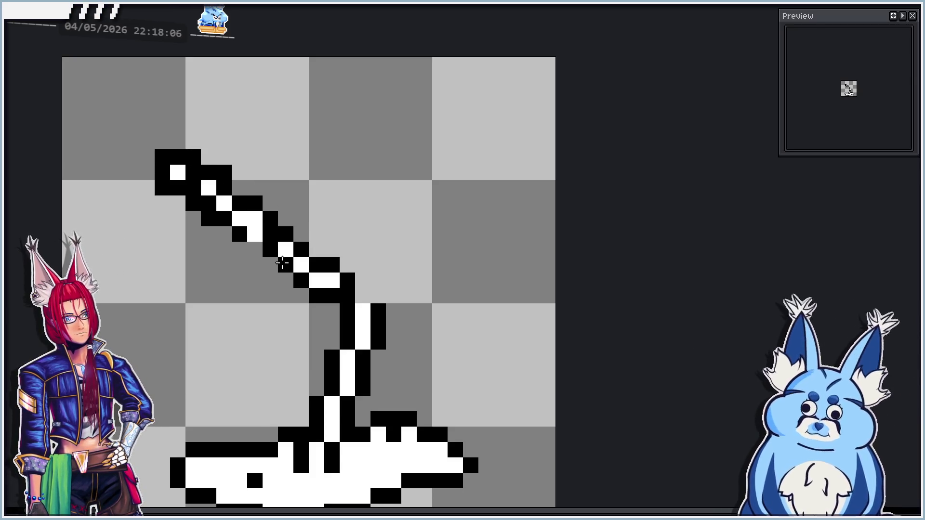
right_click(255, 250)
Tidy the diagonal neck's outline and white centre pixels up to the tip.
left_click_drag(256, 235, 265, 236)
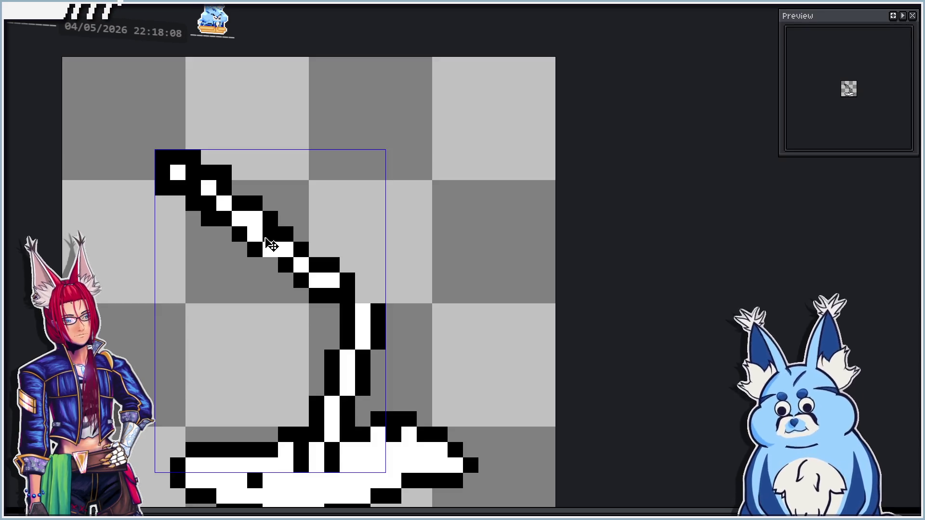
left_click(270, 220)
right_click(271, 219)
right_click(256, 220)
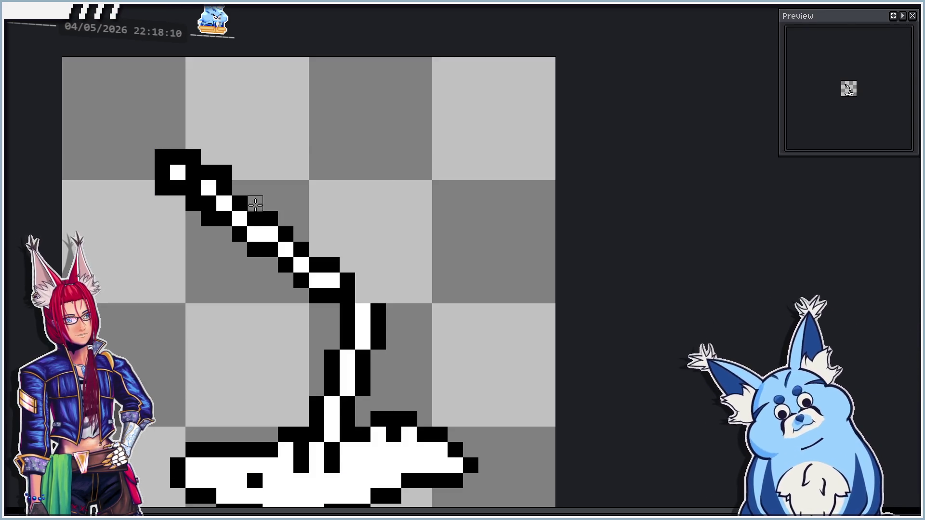
left_click(256, 202)
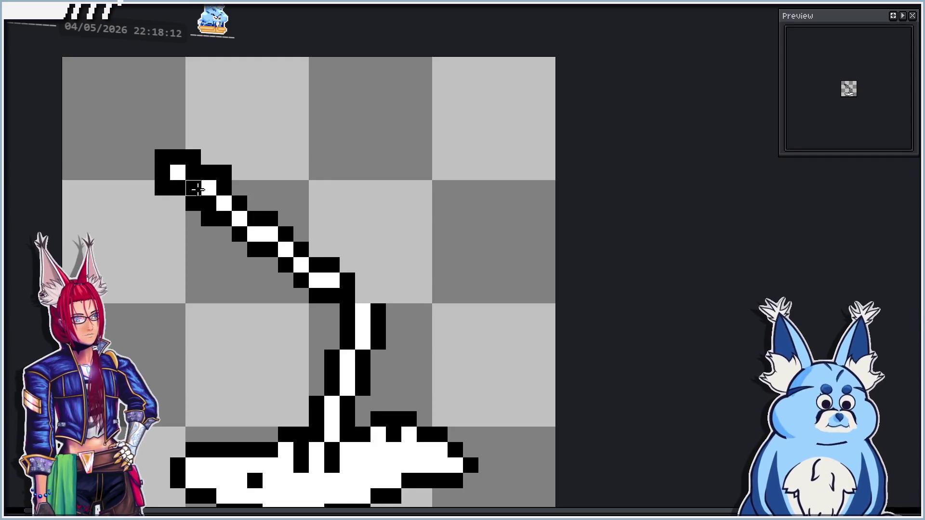
left_click(195, 188)
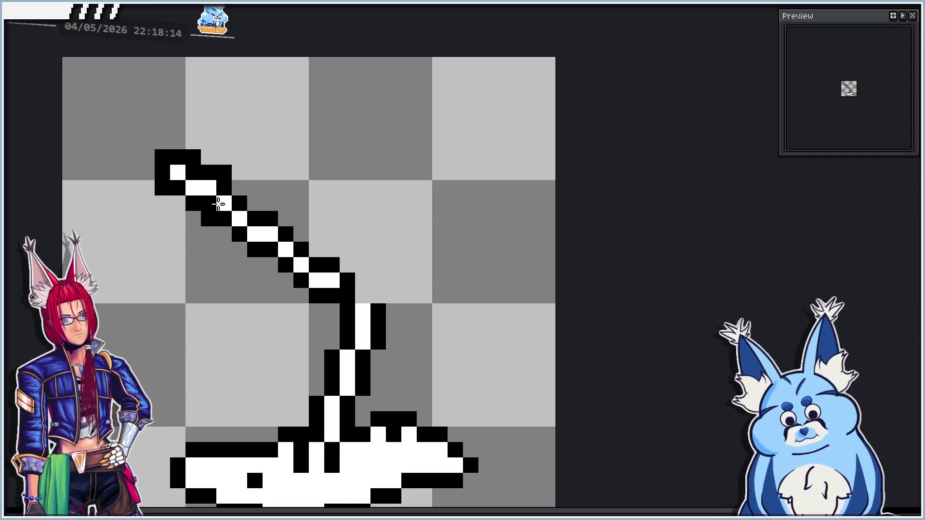
left_click(211, 204)
Close the remaining gap in the neck's black outline at the bend.
scroll(227, 212, "up", 1)
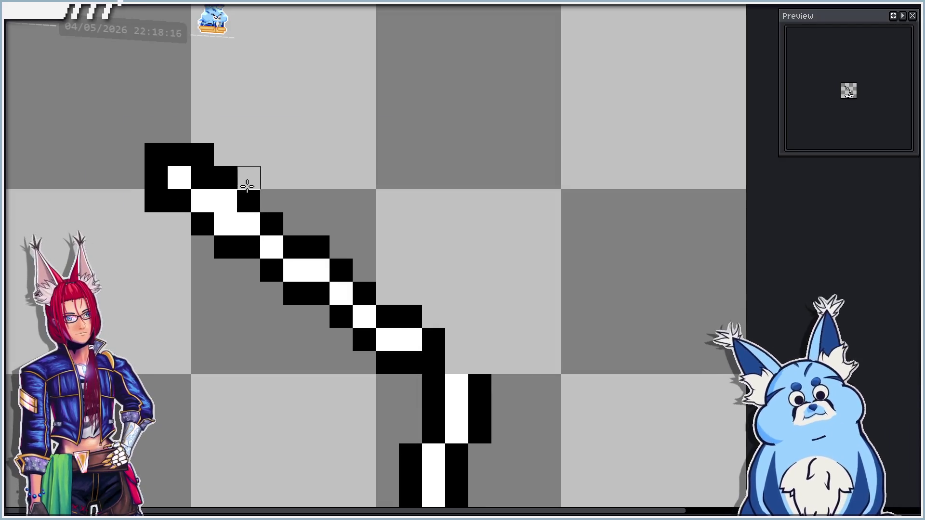
scroll(270, 253, "down", 5)
scroll(274, 262, "up", 4)
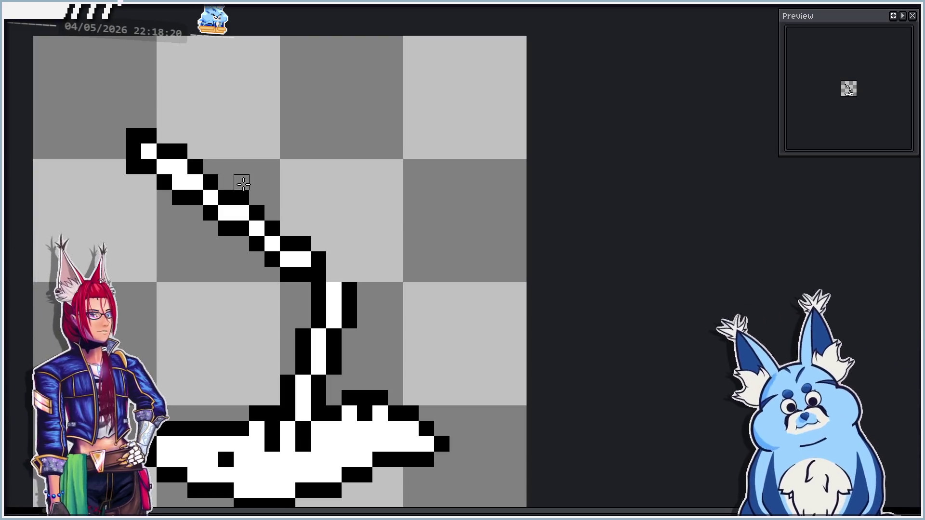
left_click(335, 284)
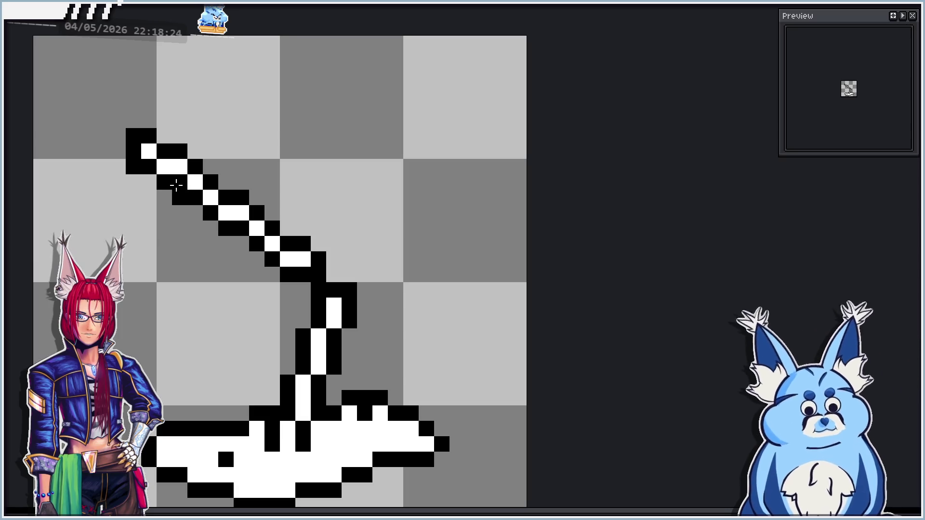
scroll(168, 193, "down", 3)
scroll(168, 193, "up", 1)
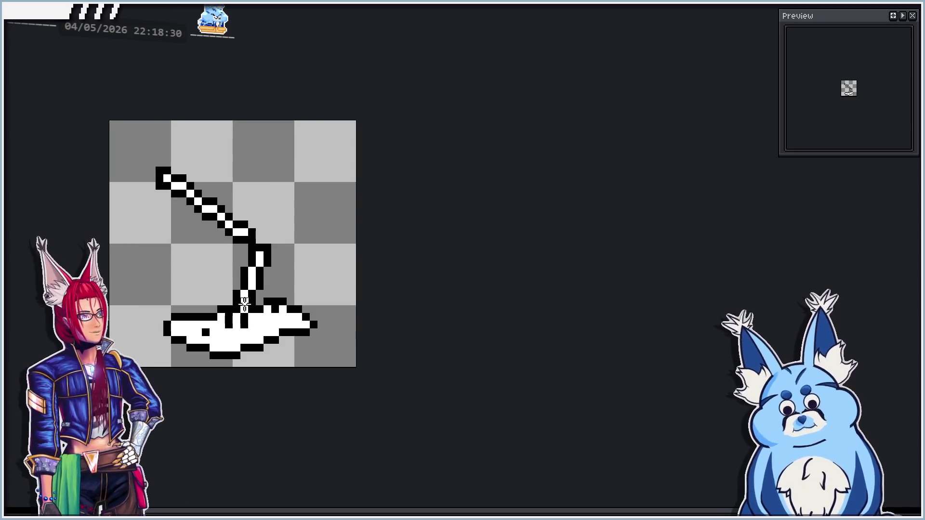
scroll(244, 304, "up", 2)
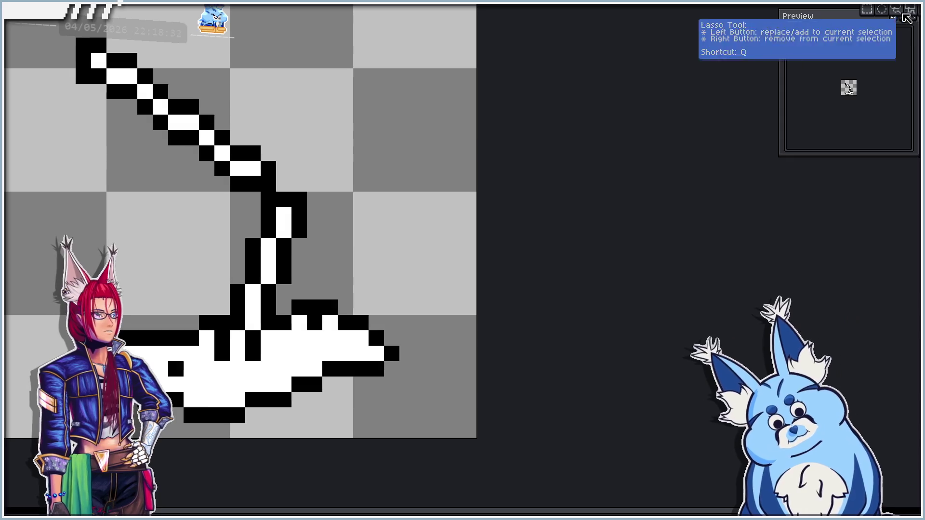
Undo stray black pixels, then rotate the lower neck slightly clockwise, shift it down-right, and commit.
left_click_drag(237, 216, 272, 249)
key("ctrl+z")
left_click_drag(196, 188, 370, 364)
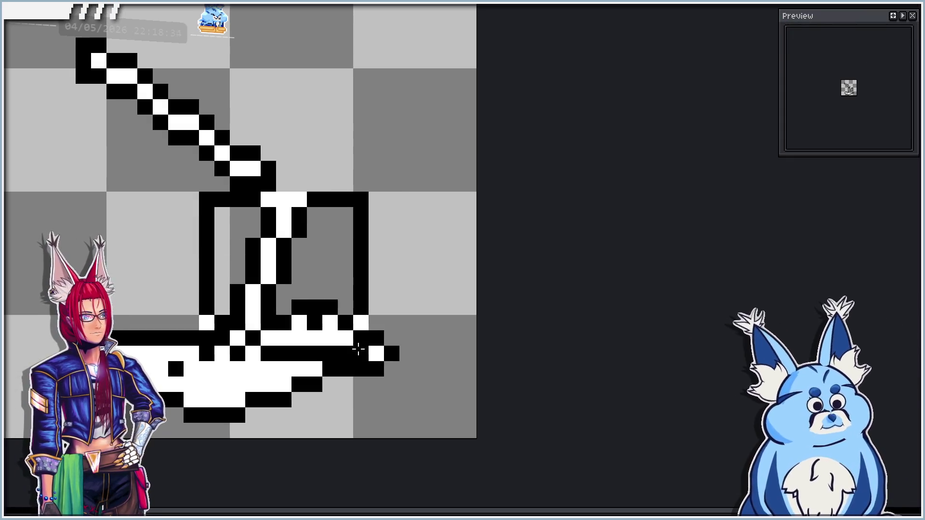
left_click_drag(389, 197, 386, 206)
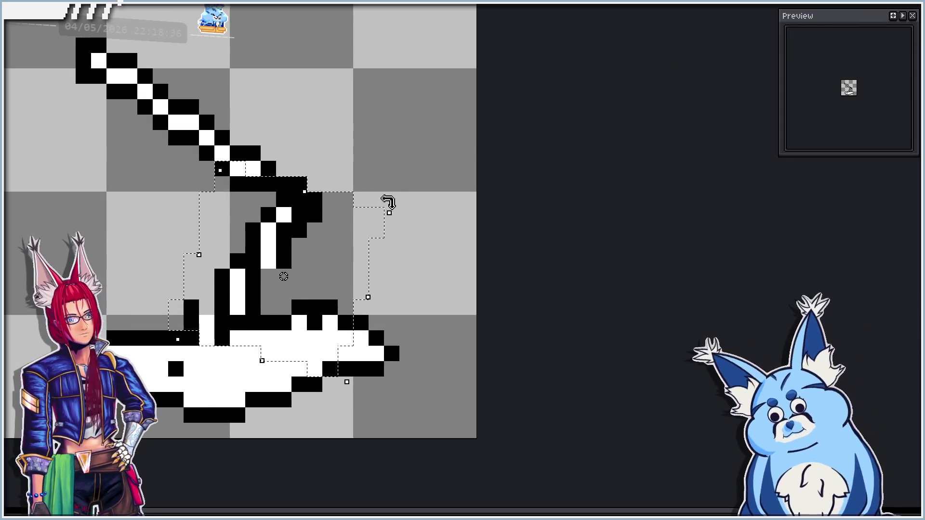
mouse_move(301, 250)
left_mouse_down()
mouse_move(320, 248)
mouse_move(332, 265)
left_mouse_up()
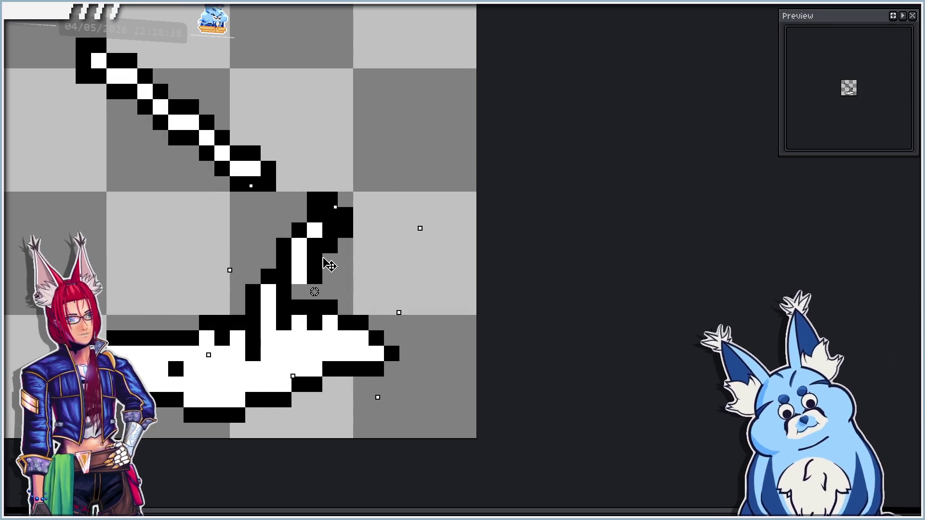
left_click(488, 217)
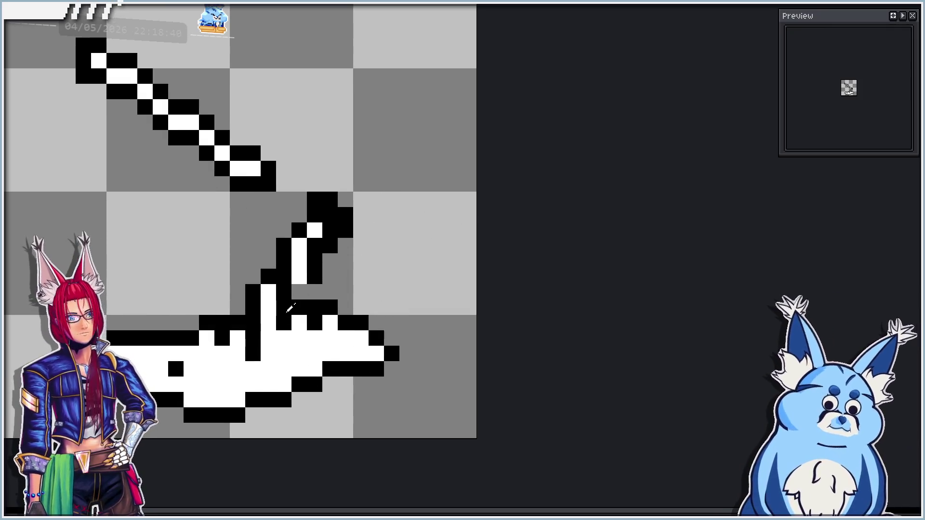
Reshape the lower neck with black and white pixels where it meets the puddle.
left_click(263, 347)
left_click(238, 308)
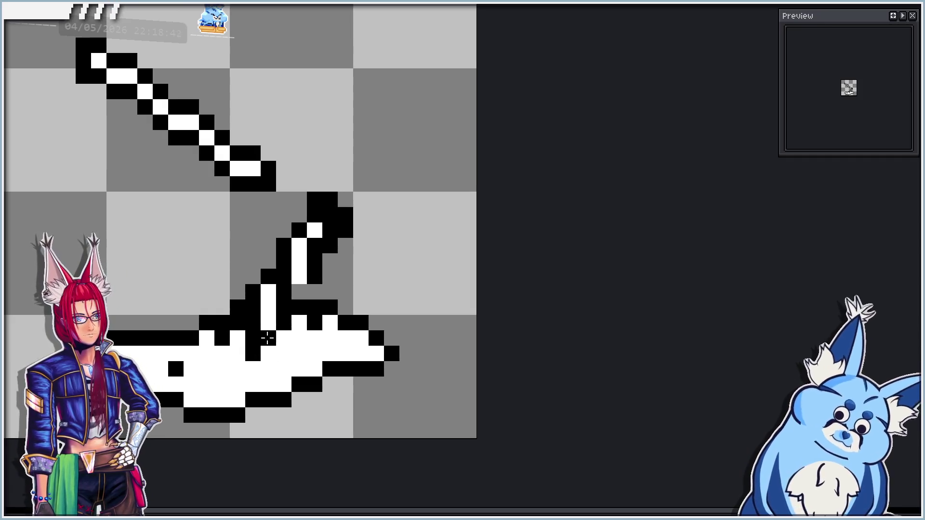
left_click(243, 320)
left_click(251, 306)
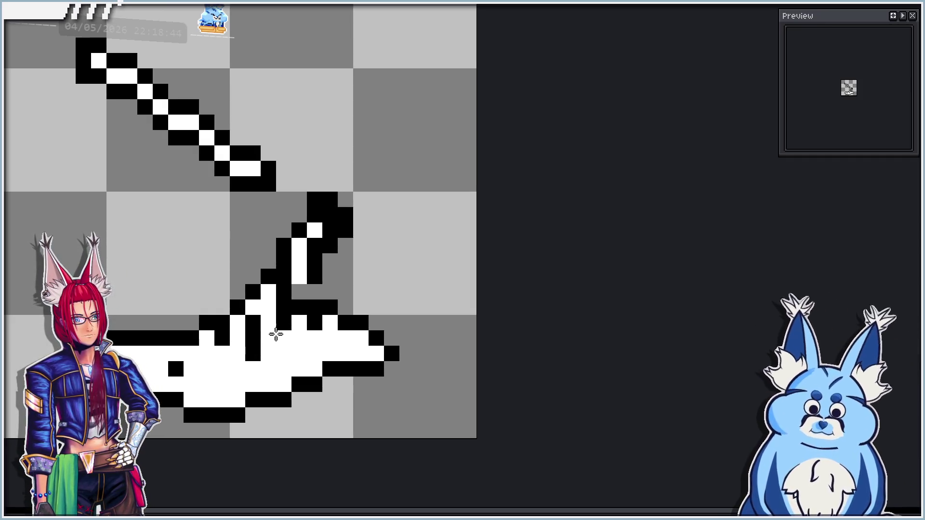
left_click(268, 308)
left_click(253, 323)
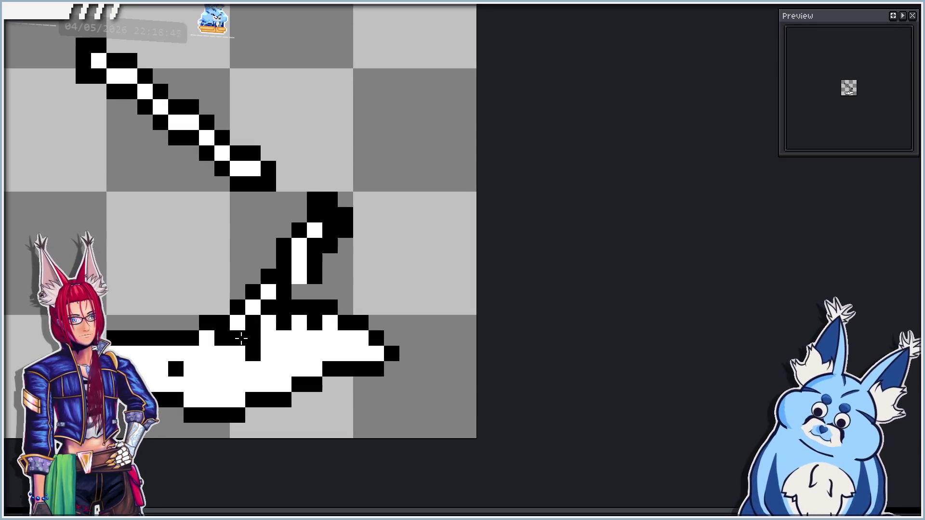
left_click(241, 339)
left_click(253, 354)
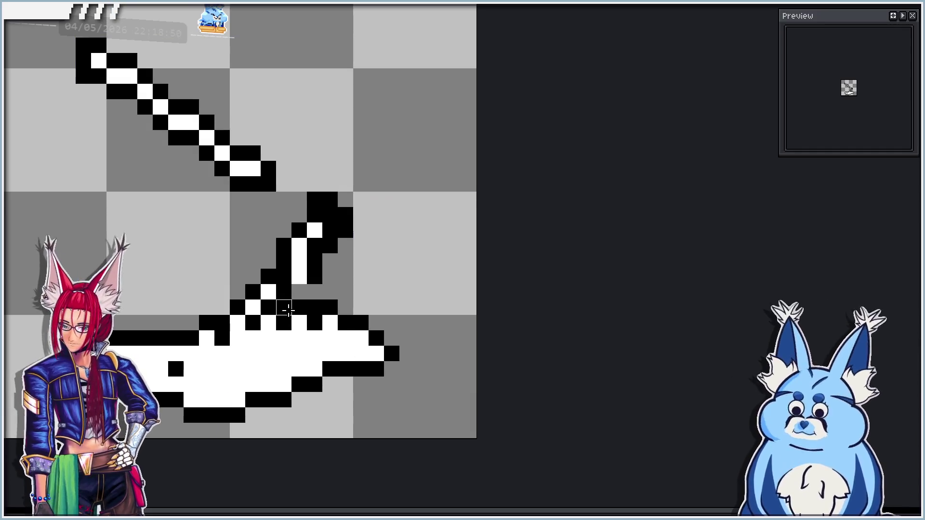
left_click(261, 303)
key("ctrl+z")
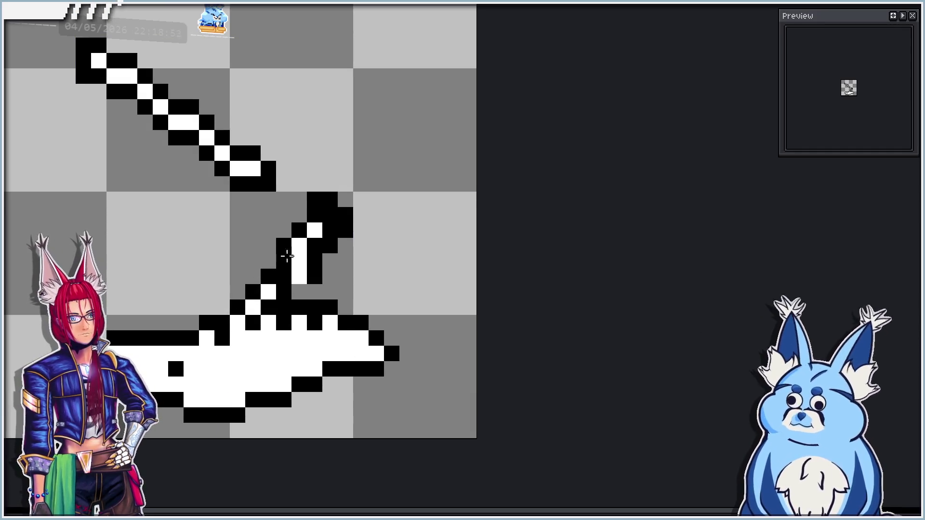
Erase stray black pixels at the neck tip, fix the base pixels, and zoom out.
left_click(305, 275)
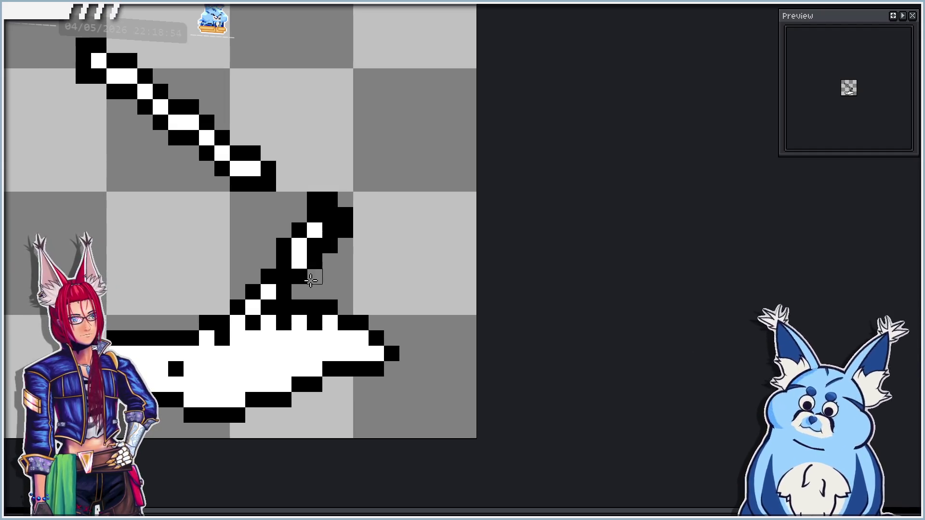
left_click_drag(346, 231, 344, 213)
left_click(314, 200)
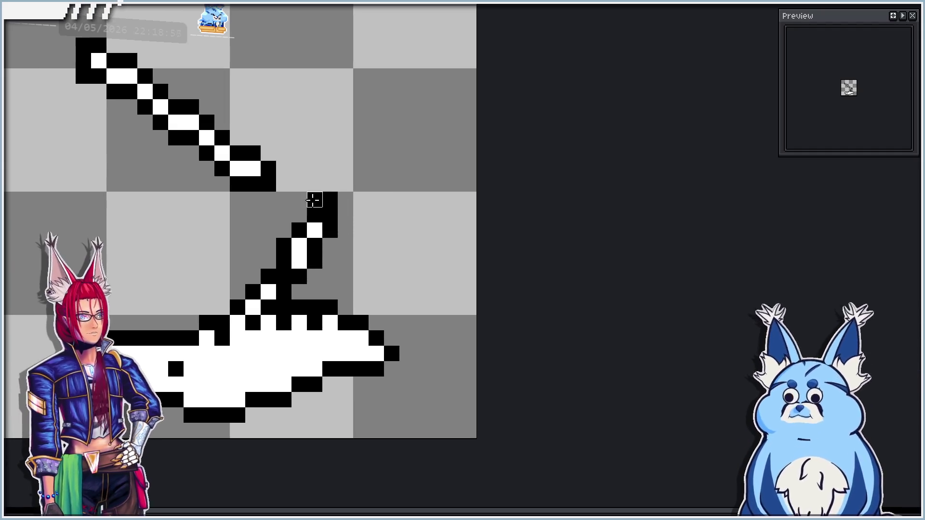
left_click(299, 215)
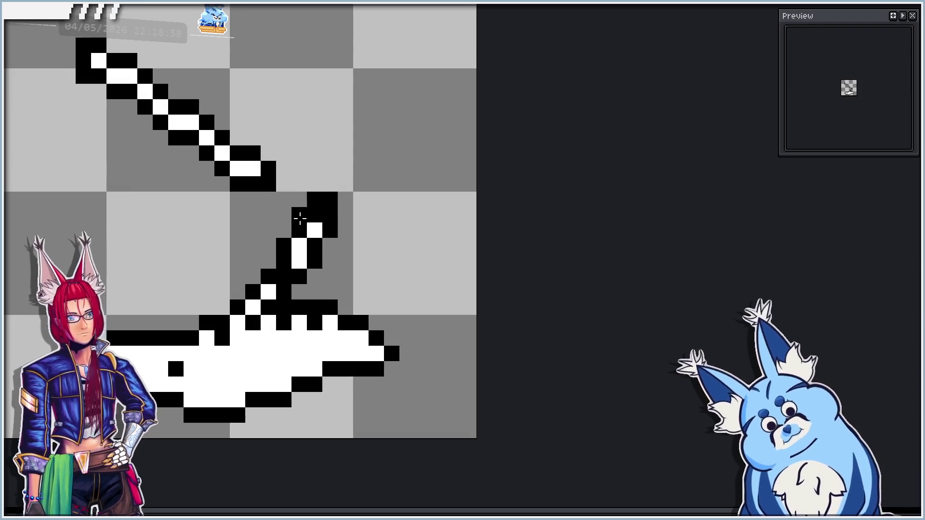
right_click(314, 215)
right_click(284, 277)
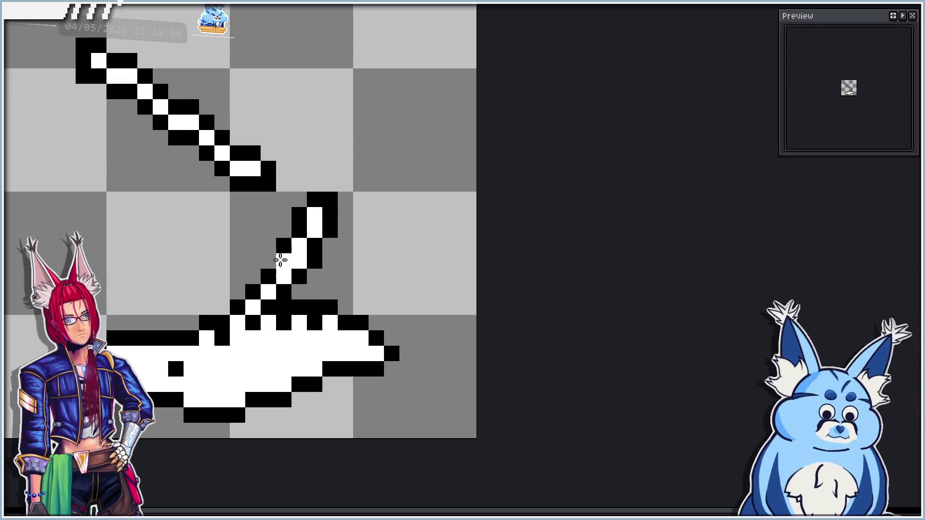
scroll(337, 272, "down", 4)
key("Return")
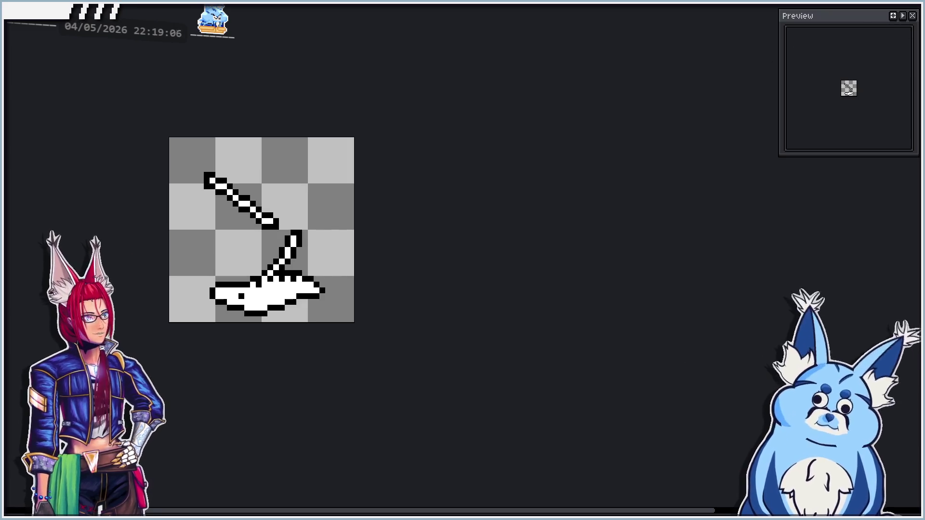
Move the upper stick down and deselect it.
mouse_move(178, 158)
left_mouse_down()
mouse_move(247, 194)
mouse_move(287, 243)
left_mouse_up()
mouse_move(268, 193)
left_mouse_down()
mouse_move(258, 234)
mouse_move(383, 293)
left_mouse_up()
key("ctrl+d")
scroll(280, 248, "up", 2)
Nudge the upper-right neck one pixel to the right.
left_click_drag(232, 292, 313, 338)
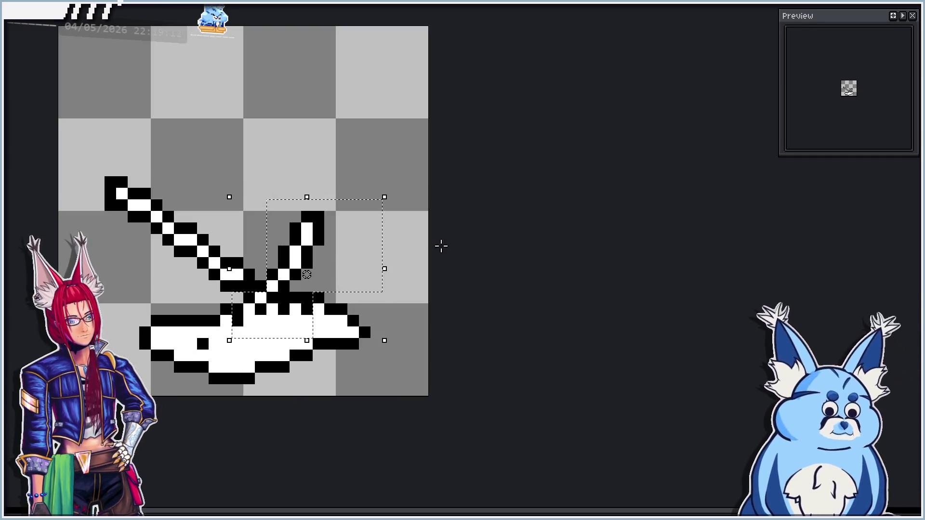
key("ctrl+d")
left_click_drag(266, 188, 361, 258)
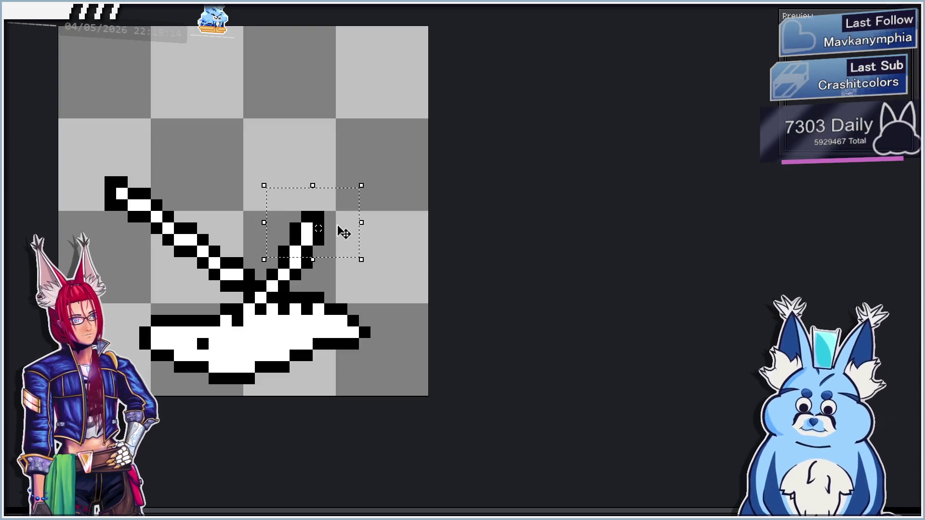
key("Right")
key("ctrl+d")
key("u")
Select the neck together with the puddle's top edge and shift them one pixel right.
left_click_drag(270, 195, 371, 259)
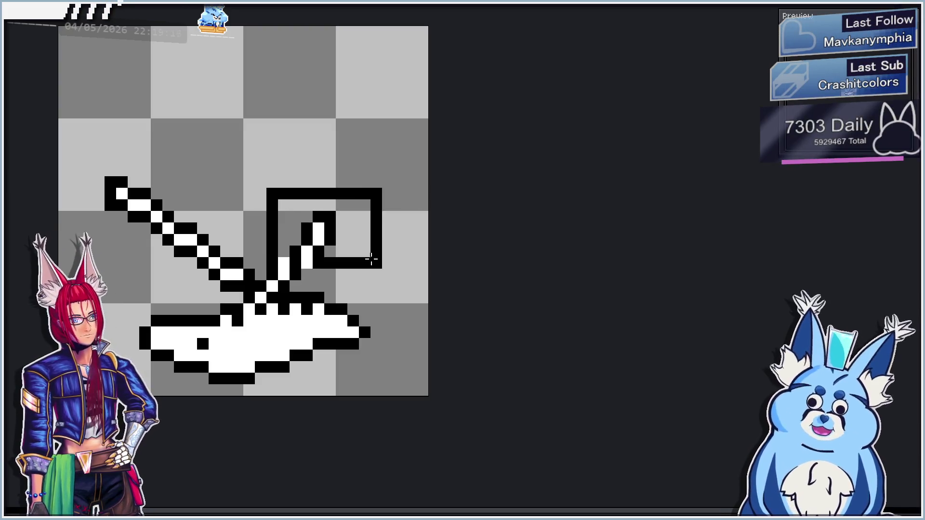
left_click_drag(232, 294, 324, 338)
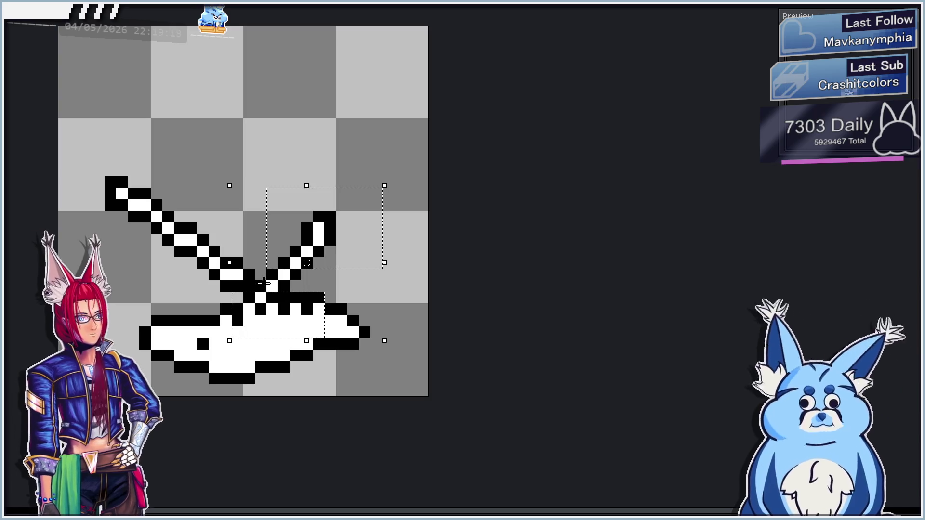
left_click_drag(355, 225, 373, 233)
key("ctrl+d")
key("e")
Whiten the black pixels along the puddle's top row and lower both sticks one pixel.
left_click_drag(226, 331, 289, 331)
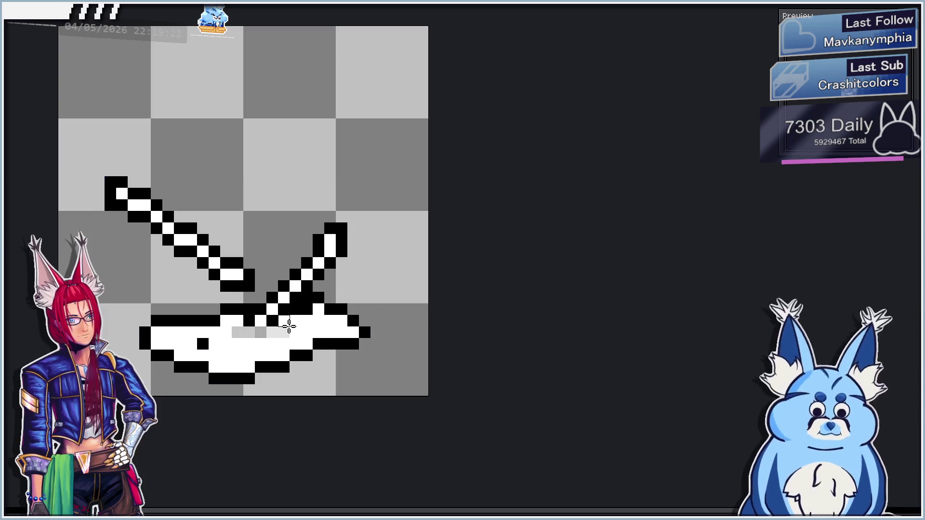
key("ctrl+z")
left_click(249, 332)
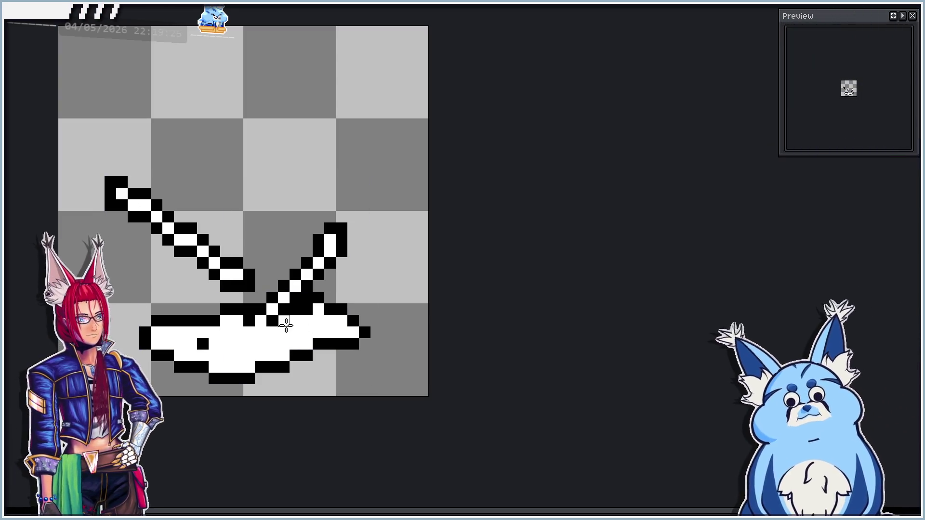
left_click_drag(286, 325, 236, 325)
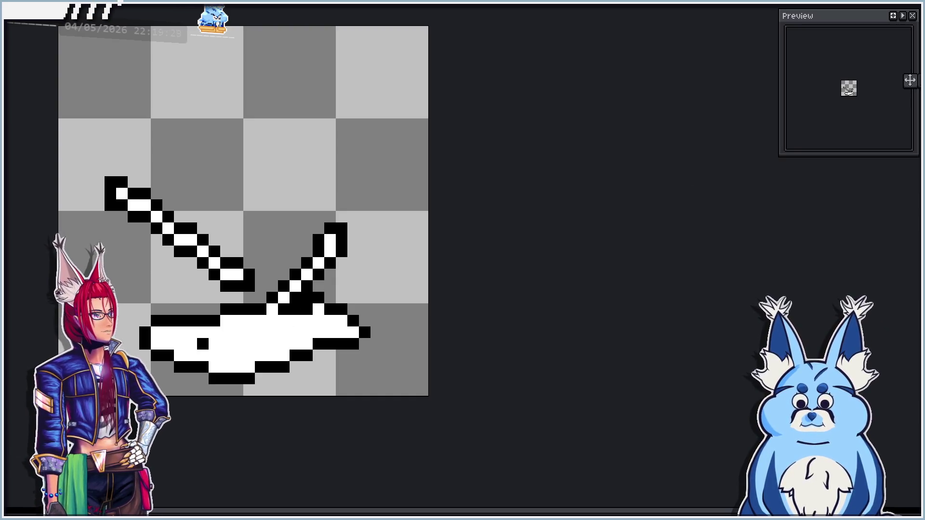
left_click_drag(357, 176, 362, 187)
scroll(304, 225, "down", 2)
left_click(296, 285)
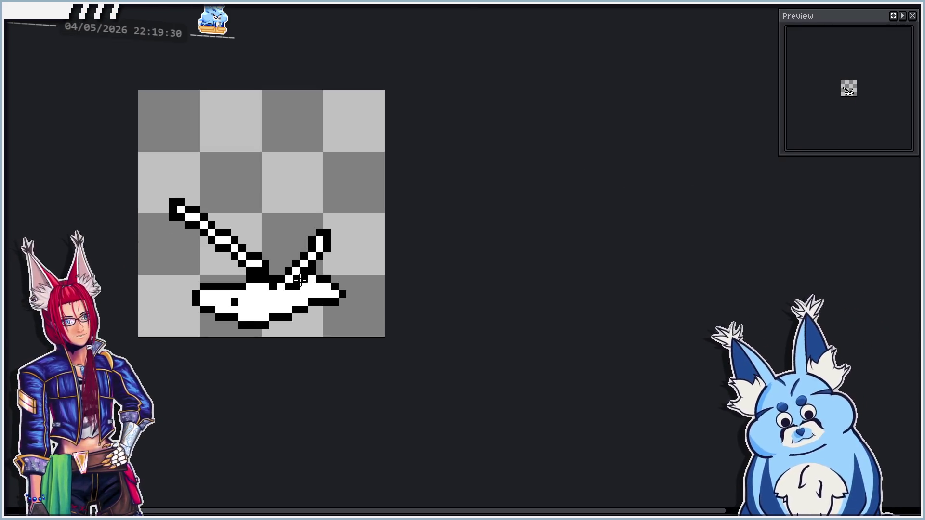
scroll(296, 285, "up", 3)
Rotate the diagonal stick to stand nearly vertical.
scroll(381, 244, "down", 5)
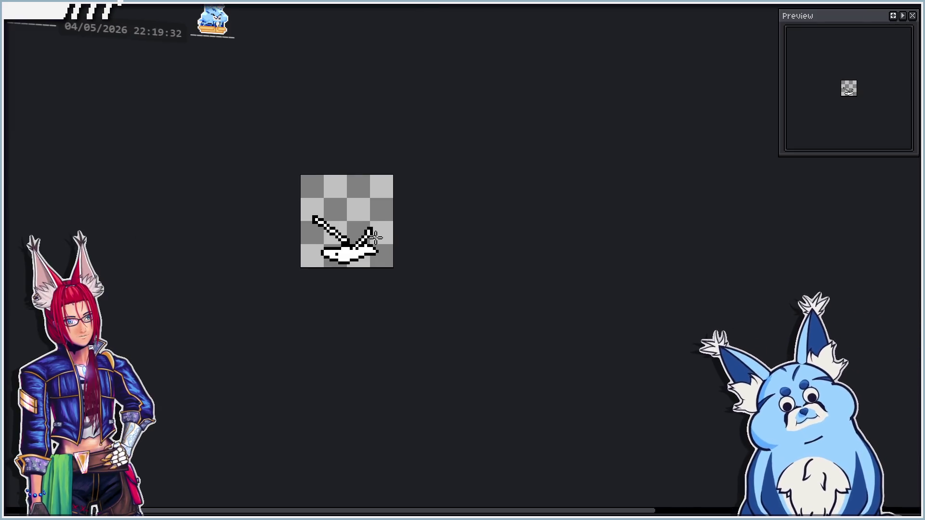
scroll(374, 236, "up", 2)
left_click_drag(374, 236, 436, 271)
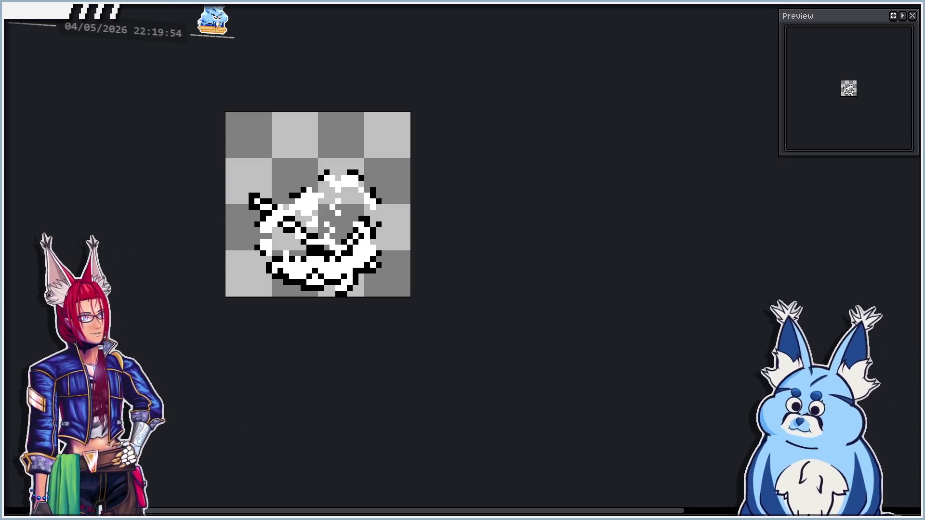
Move the blob's left part down, lighten its right outline pixels, and play the animation.
mouse_move(222, 143)
left_mouse_down()
mouse_move(328, 247)
mouse_move(326, 258)
left_mouse_up()
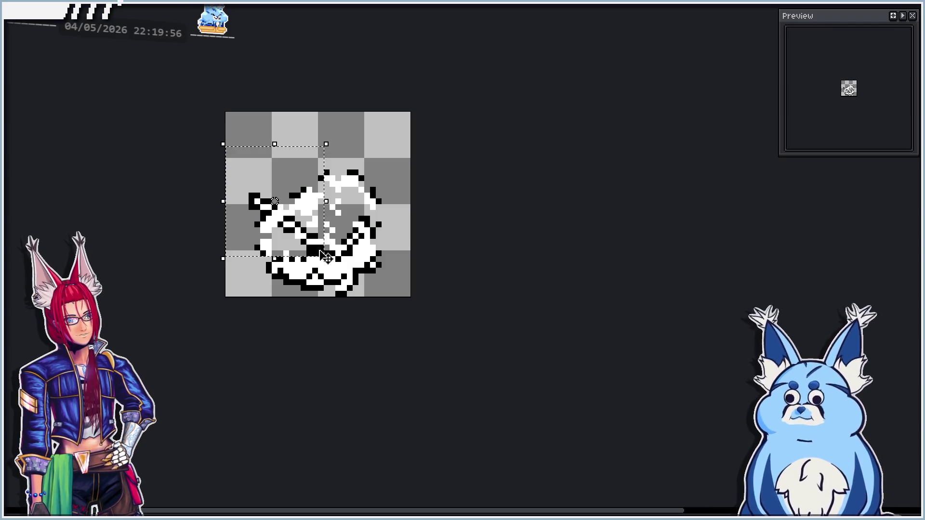
mouse_move(269, 225)
left_mouse_down()
mouse_move(264, 242)
mouse_move(275, 235)
mouse_move(281, 265)
left_mouse_up()
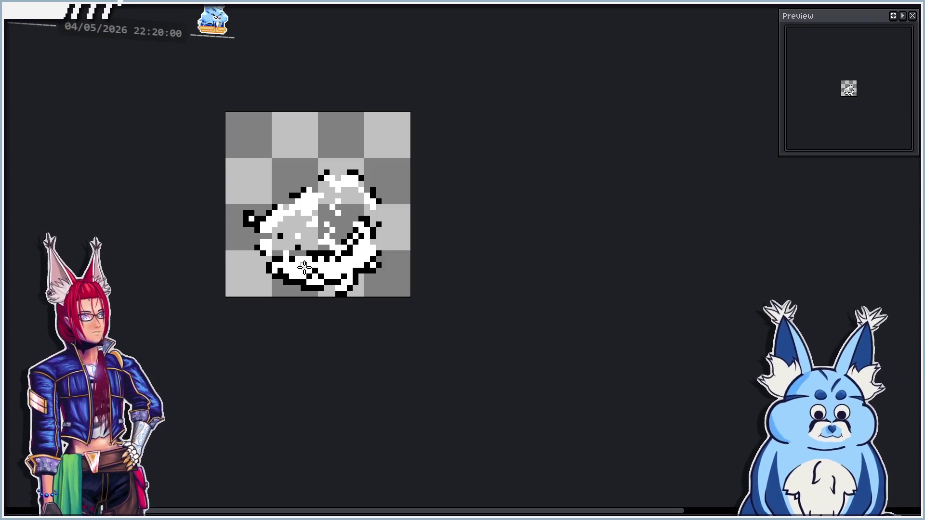
mouse_move(355, 222)
left_mouse_down()
mouse_move(367, 227)
mouse_move(359, 235)
left_mouse_up()
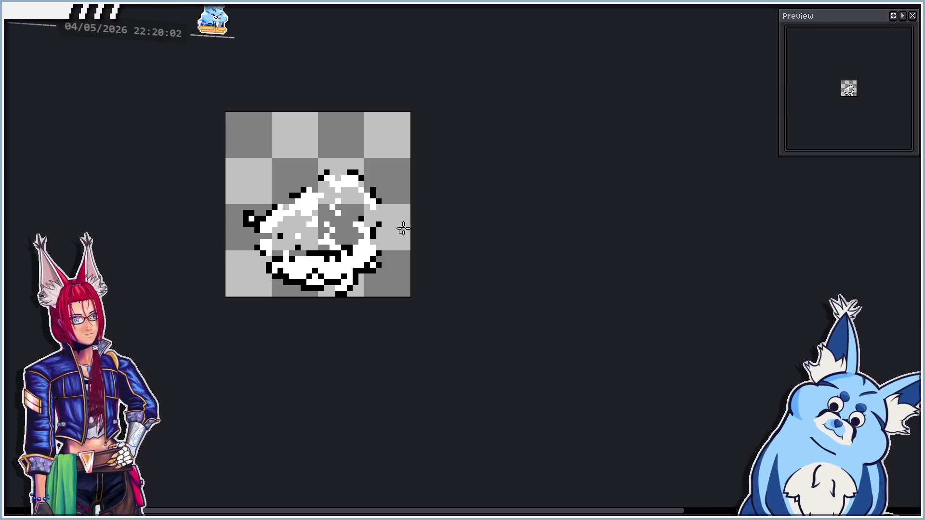
key("Return")
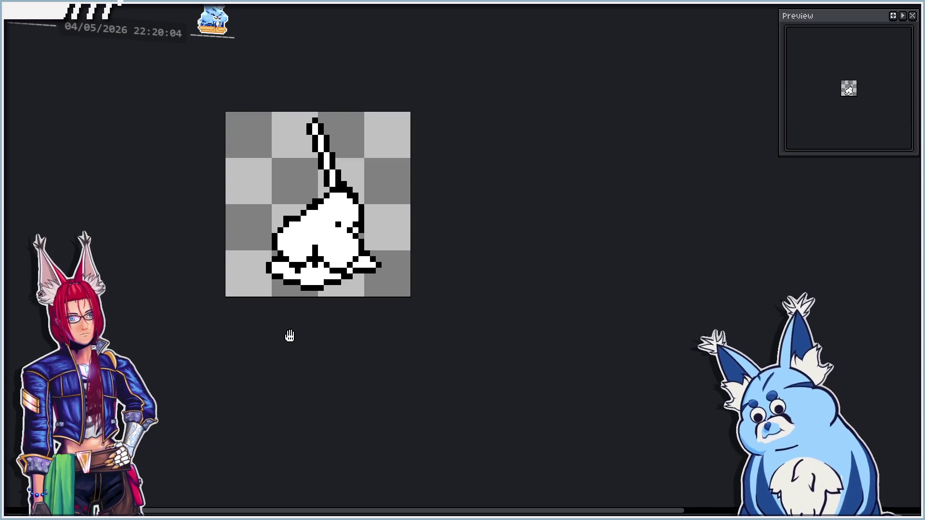
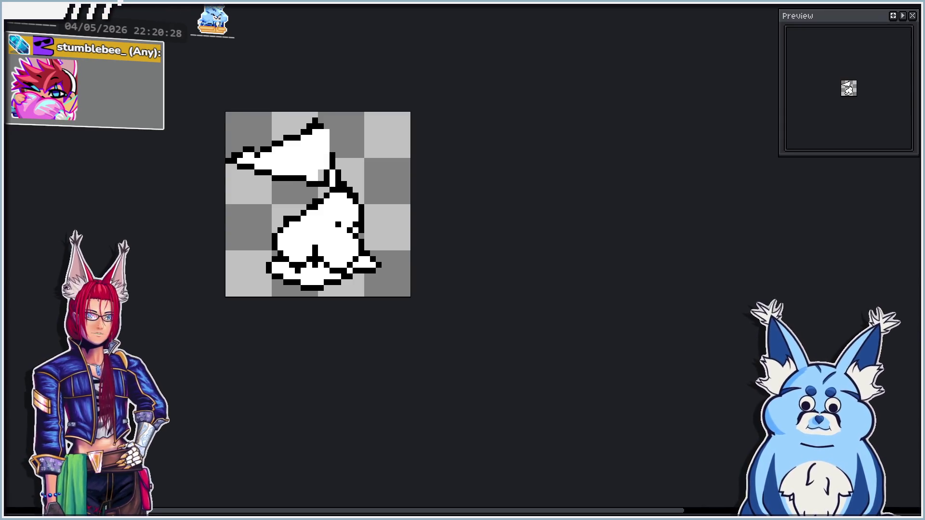
Select the creature's head, rotate and reposition it toward upright, and apply the transform.
left_click_drag(217, 122, 331, 188)
scroll(316, 159, "up", 2)
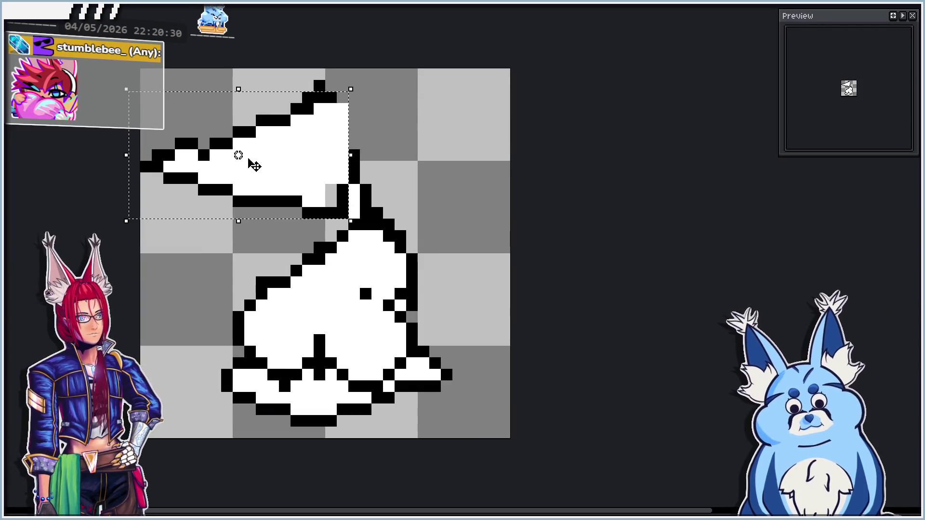
mouse_move(371, 91)
left_mouse_down()
mouse_move(359, 83)
mouse_move(381, 101)
left_mouse_up()
mouse_move(309, 144)
left_mouse_down()
mouse_move(303, 137)
mouse_move(313, 140)
left_mouse_up()
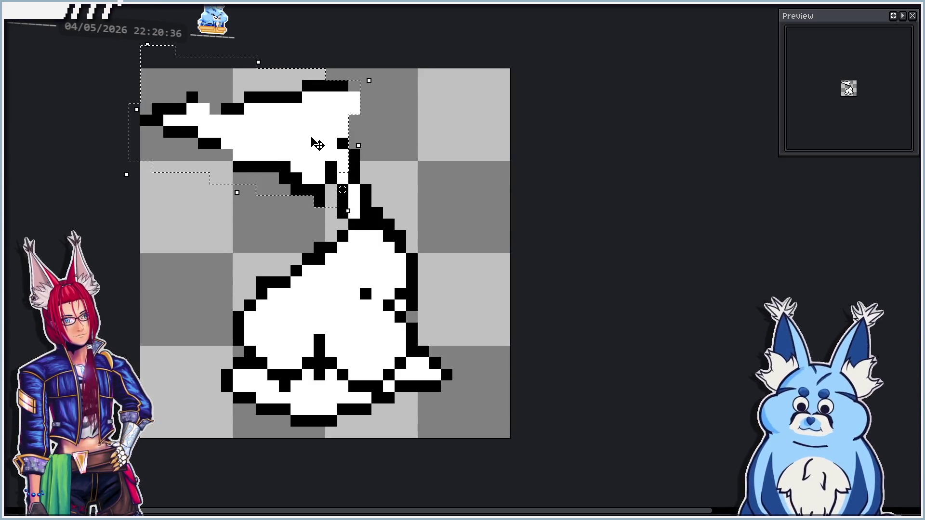
mouse_move(388, 82)
left_mouse_down()
mouse_move(374, 77)
mouse_move(378, 89)
mouse_move(367, 103)
left_mouse_up()
mouse_move(324, 175)
left_mouse_down()
mouse_move(299, 179)
mouse_move(319, 156)
mouse_move(303, 155)
mouse_move(322, 154)
mouse_move(312, 156)
left_mouse_up()
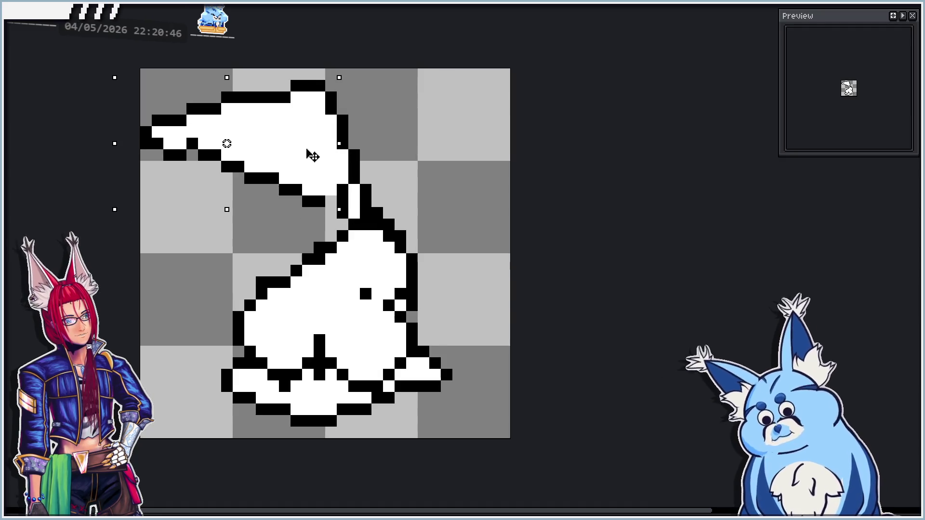
left_click_drag(347, 214, 400, 198)
key("Return")
Step back through the edit history to the version with the head shifted right.
key("ctrl+z")
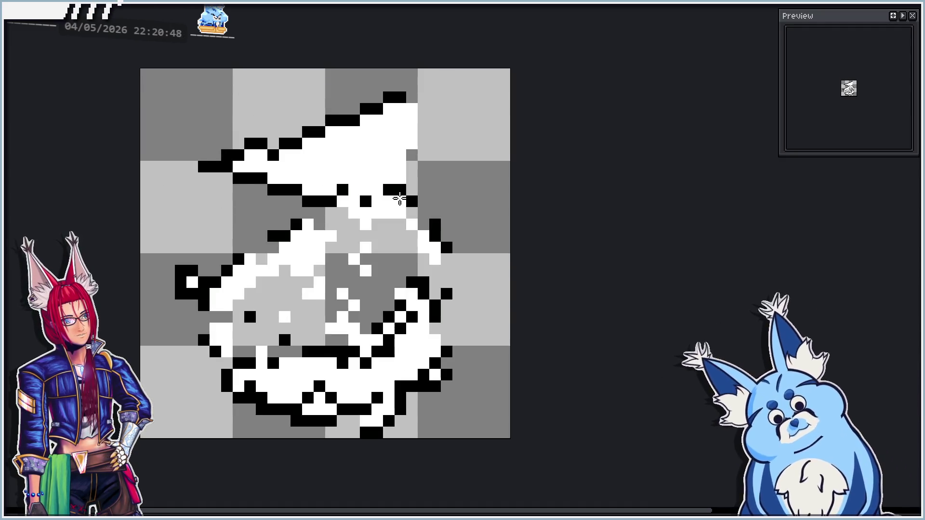
key("ctrl+z")
key("ctrl+z")
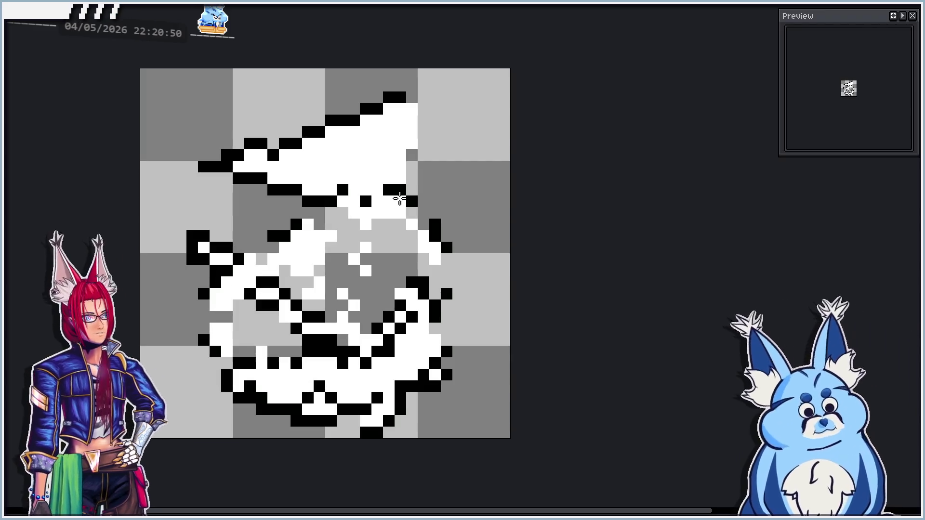
key("ctrl+z")
key("ctrl+z")
key("ctrl+z")
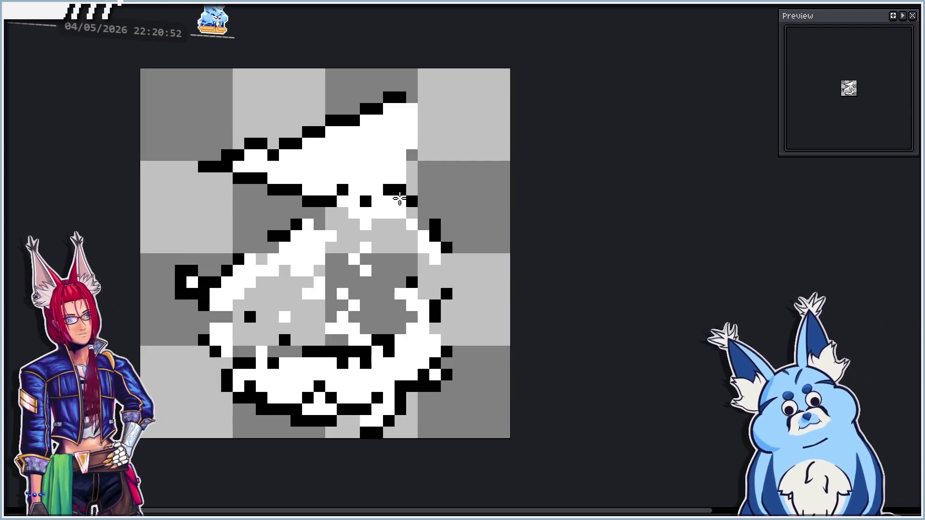
key("ctrl+z")
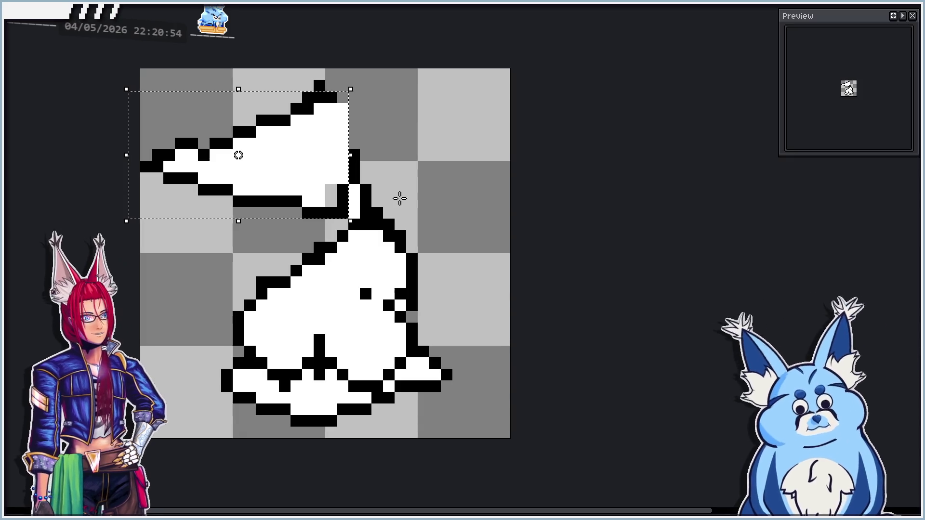
key("ctrl+z")
key("ctrl+z")
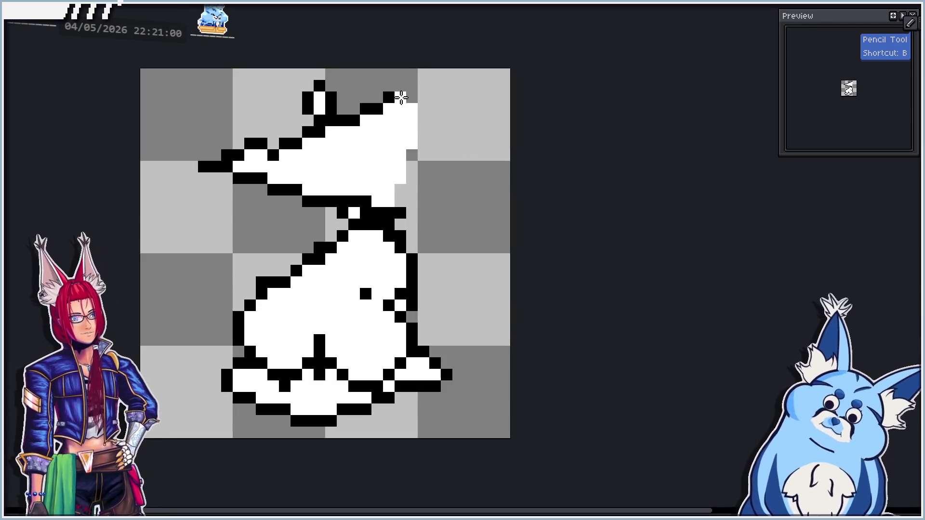
Move the head, ears and snout pieces up and left, dropping each selection into place.
mouse_move(400, 98)
left_mouse_down()
mouse_move(416, 102)
mouse_move(401, 176)
left_mouse_up()
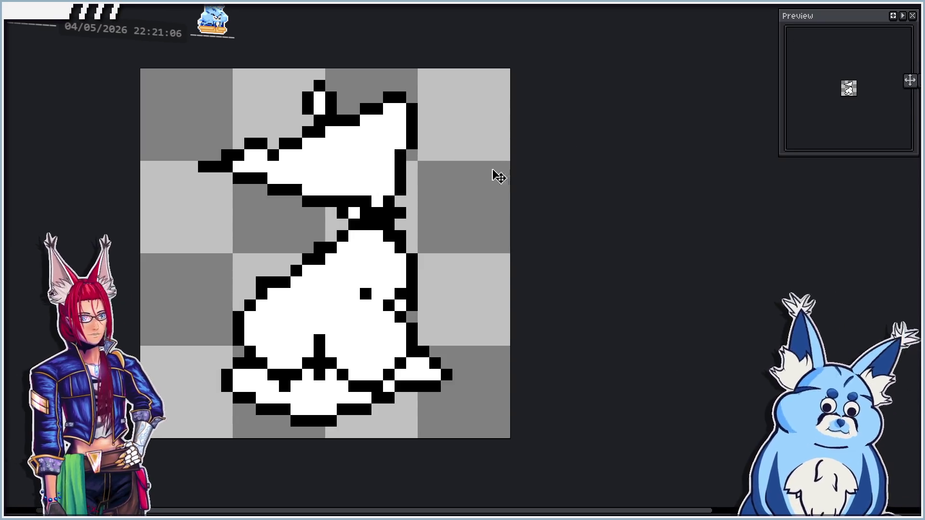
left_click_drag(498, 177, 465, 169)
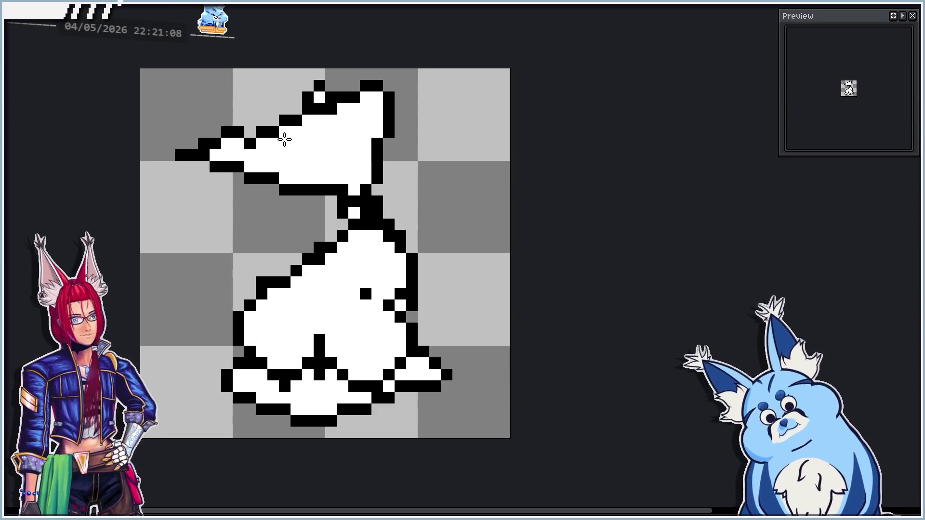
mouse_move(144, 81)
left_mouse_down()
mouse_move(254, 153)
mouse_move(295, 197)
mouse_move(264, 182)
mouse_move(265, 170)
left_mouse_up()
key("ctrl+d")
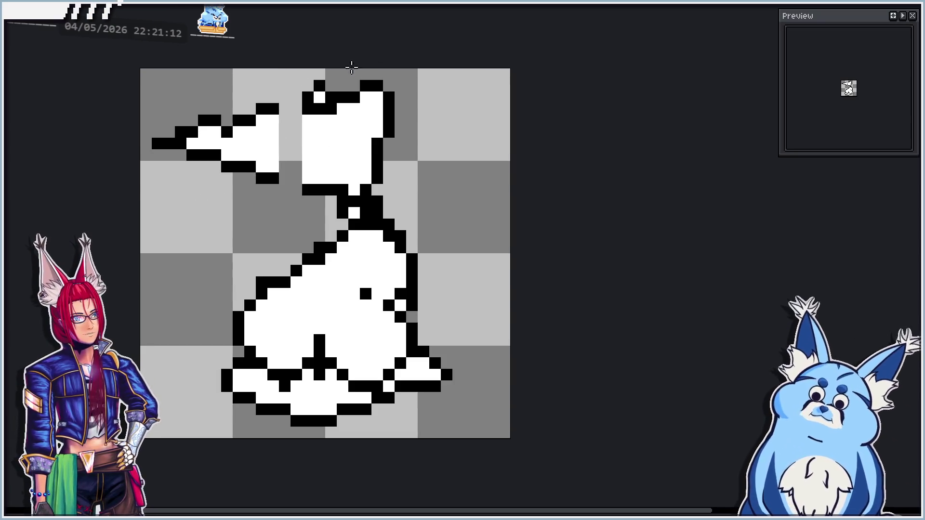
left_click_drag(286, 211, 270, 157)
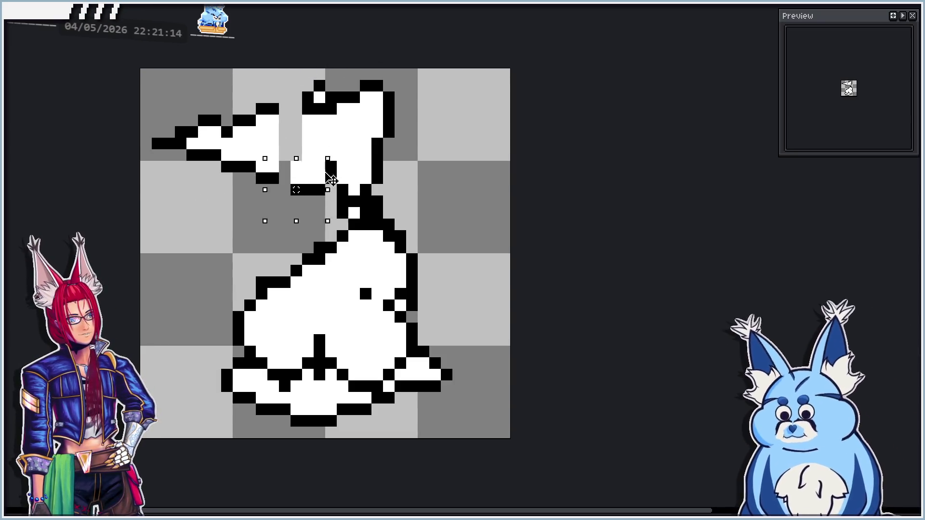
mouse_move(207, 196)
left_mouse_down()
mouse_move(255, 166)
mouse_move(184, 198)
left_mouse_up()
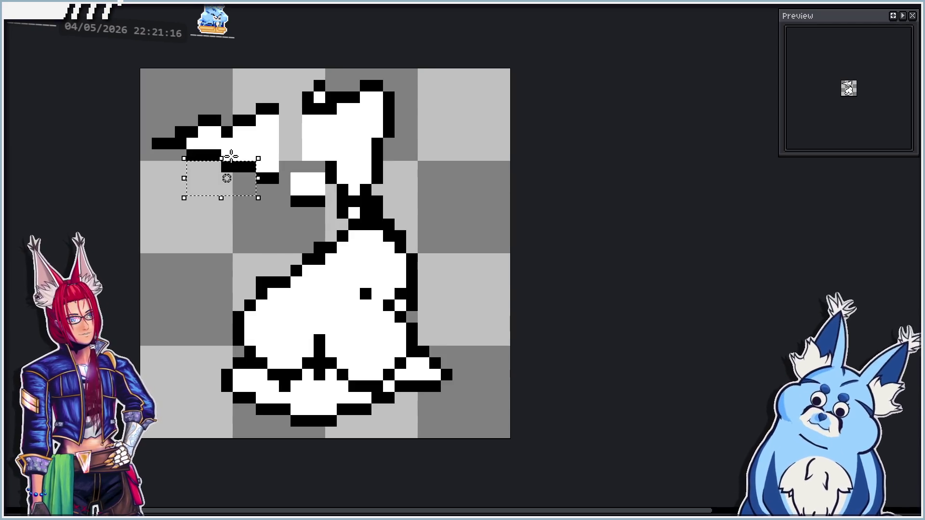
left_click_drag(165, 130, 202, 165)
mouse_move(148, 110)
left_mouse_down()
mouse_move(248, 196)
mouse_move(223, 195)
left_mouse_up()
key("ctrl+d")
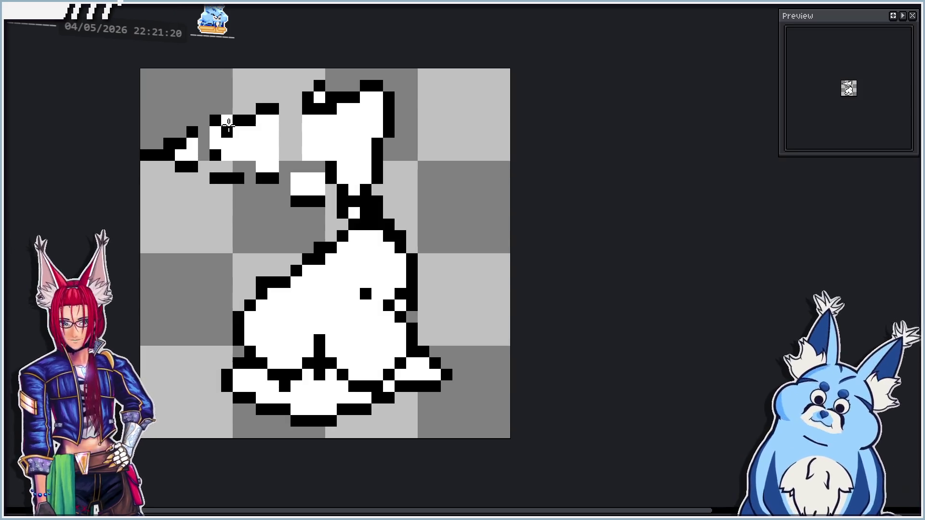
Paint black outline pixels along the snout and the head's left edge.
left_click(203, 123)
key("ctrl+z")
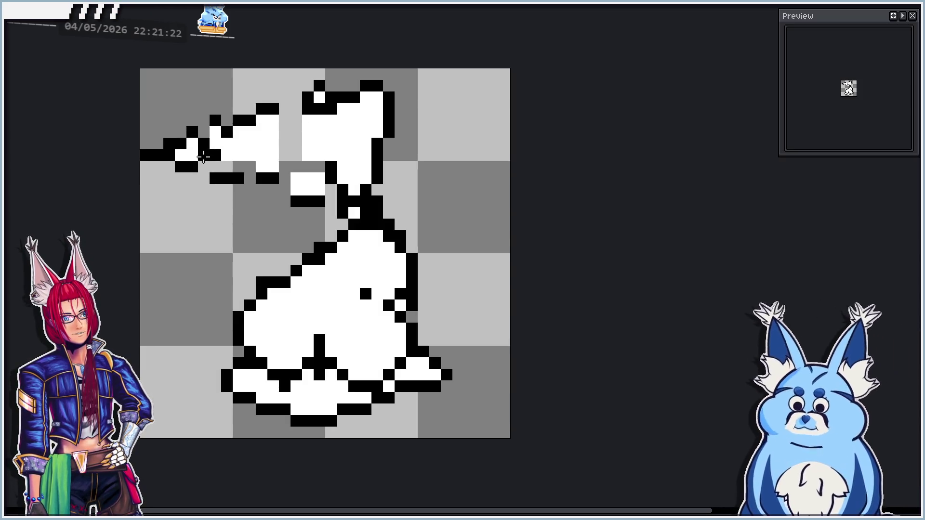
left_click_drag(204, 156, 250, 166)
left_click(204, 132)
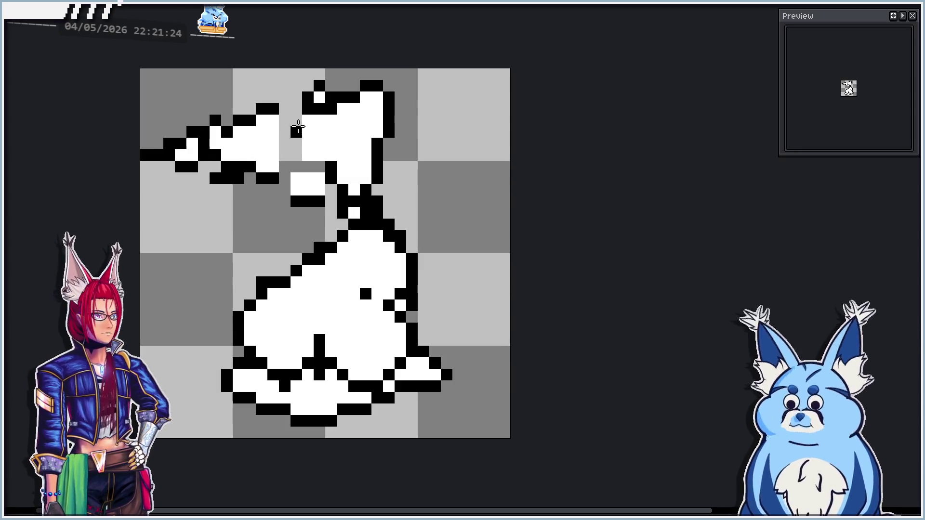
mouse_move(296, 120)
left_mouse_down()
mouse_move(294, 166)
mouse_move(326, 172)
left_mouse_up()
left_click(273, 132)
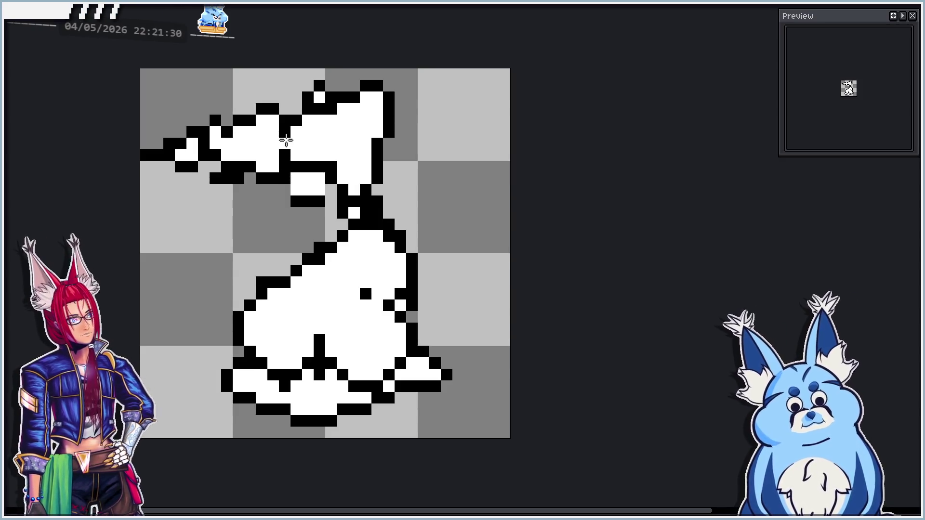
scroll(318, 208, "down", 2)
scroll(322, 194, "up", 2)
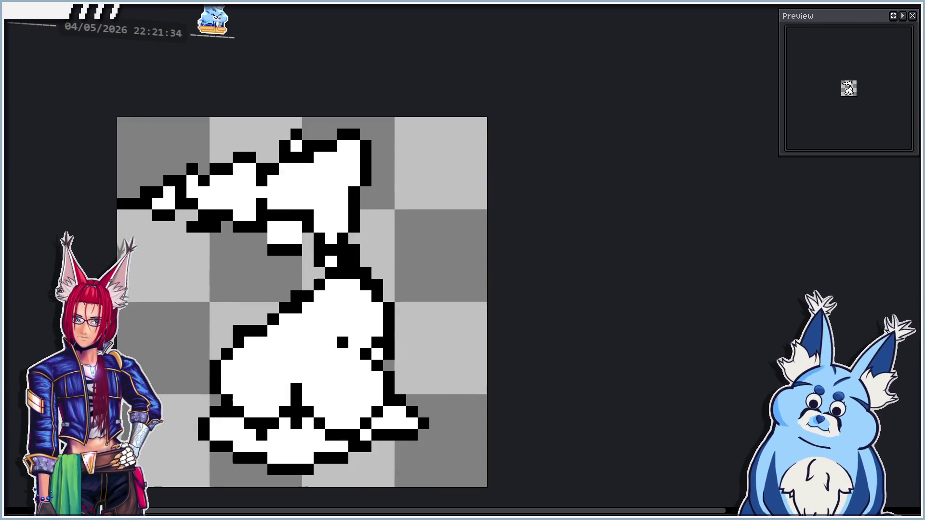
Revert recent edits and shift the left and right ears into new positions.
key("ctrl+z")
key("ctrl+z")
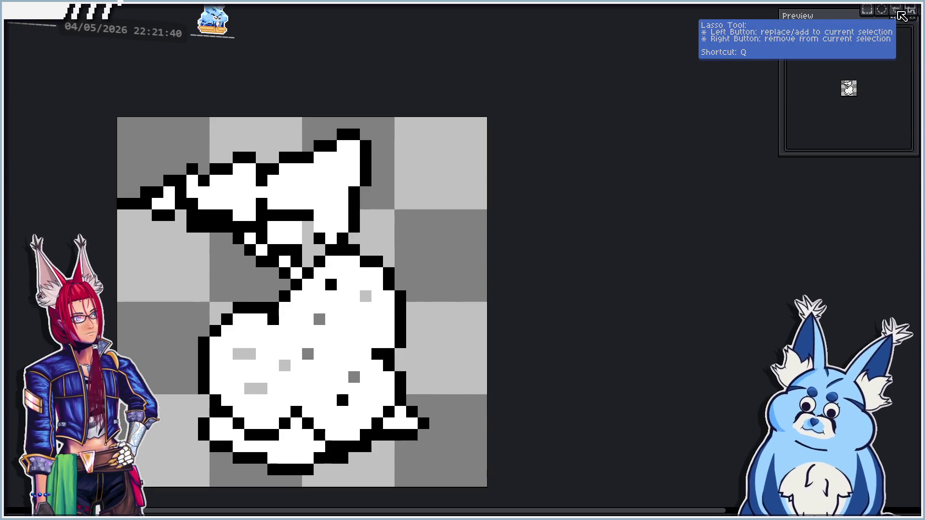
mouse_move(169, 260)
left_mouse_down()
mouse_move(201, 217)
mouse_move(193, 188)
mouse_move(169, 188)
left_mouse_up()
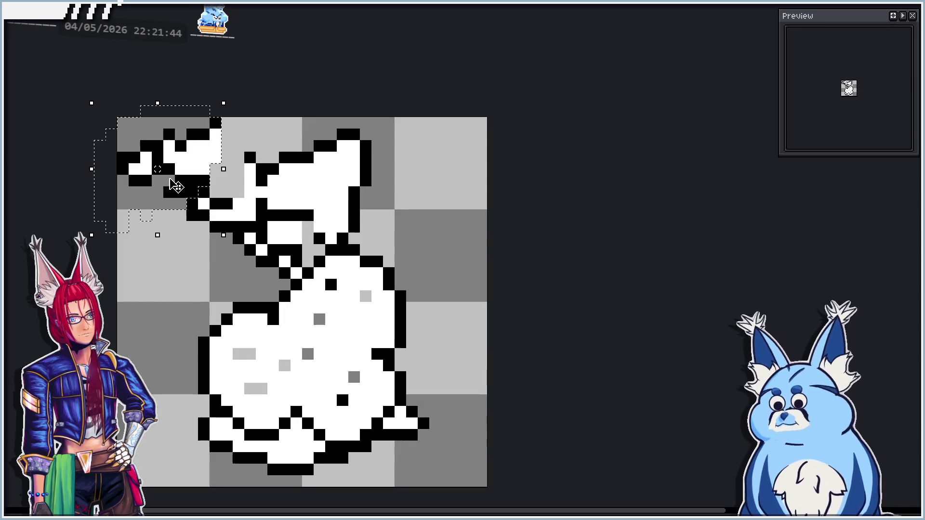
key("ctrl+d")
mouse_move(284, 134)
left_mouse_down()
mouse_move(282, 227)
mouse_move(264, 223)
left_mouse_up()
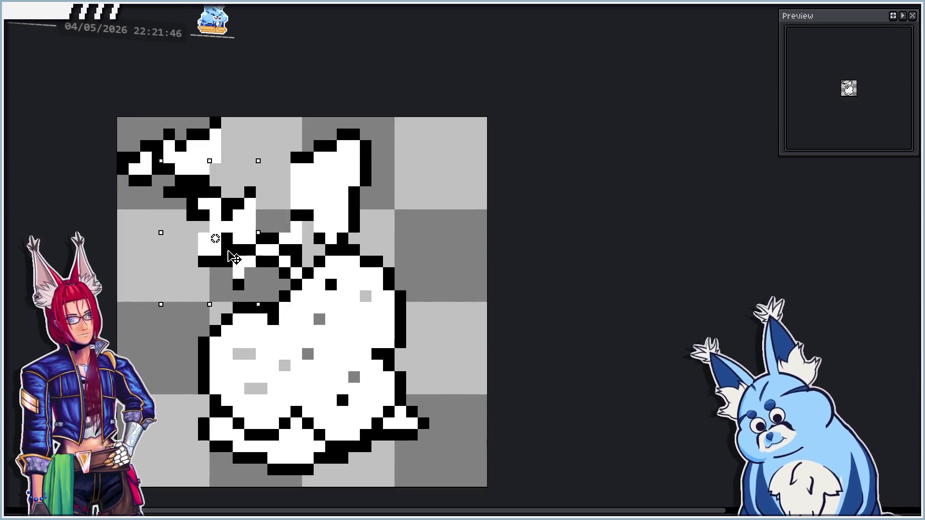
mouse_move(305, 143)
left_mouse_down()
mouse_move(392, 177)
mouse_move(368, 145)
left_mouse_up()
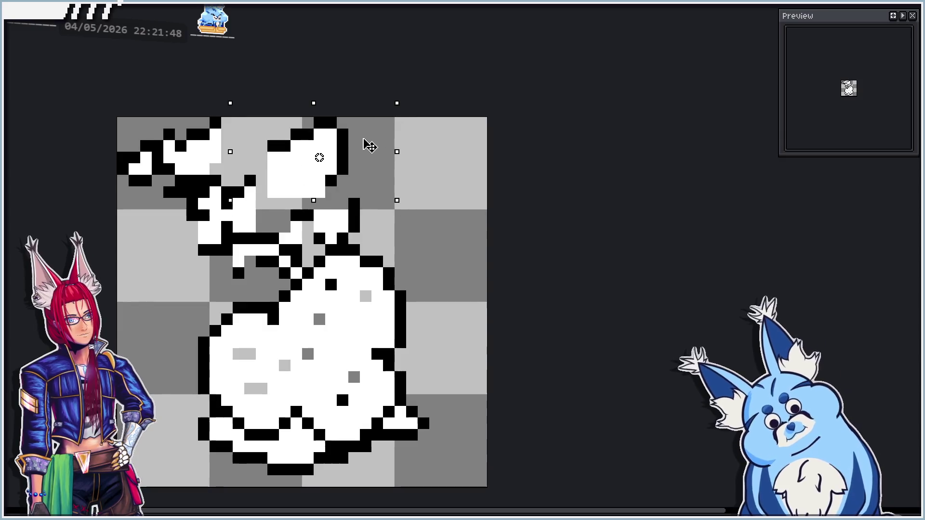
key("ctrl+d")
left_click_drag(452, 166, 317, 226)
key("ctrl+z")
key("ctrl+z")
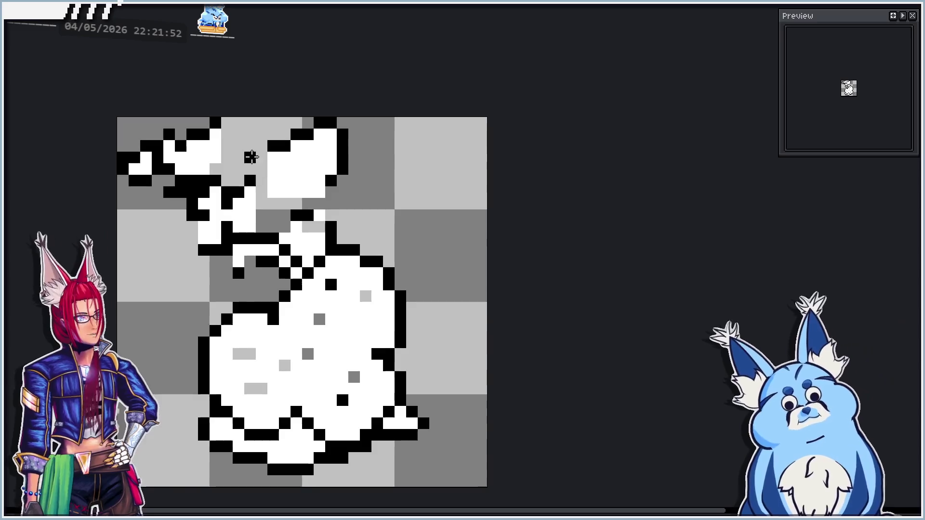
Erase white pixels along the head's lower-left edge and neck, and outline the snout in black.
mouse_move(270, 165)
left_mouse_down()
mouse_move(275, 192)
mouse_move(308, 193)
left_mouse_up()
mouse_move(239, 227)
left_mouse_down()
mouse_move(198, 233)
mouse_move(183, 214)
left_mouse_up()
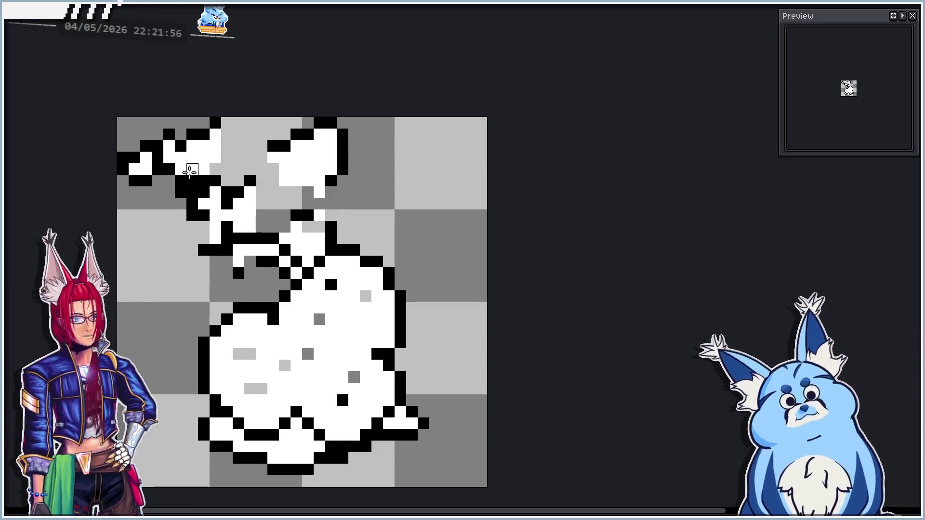
left_click_drag(190, 171, 203, 181)
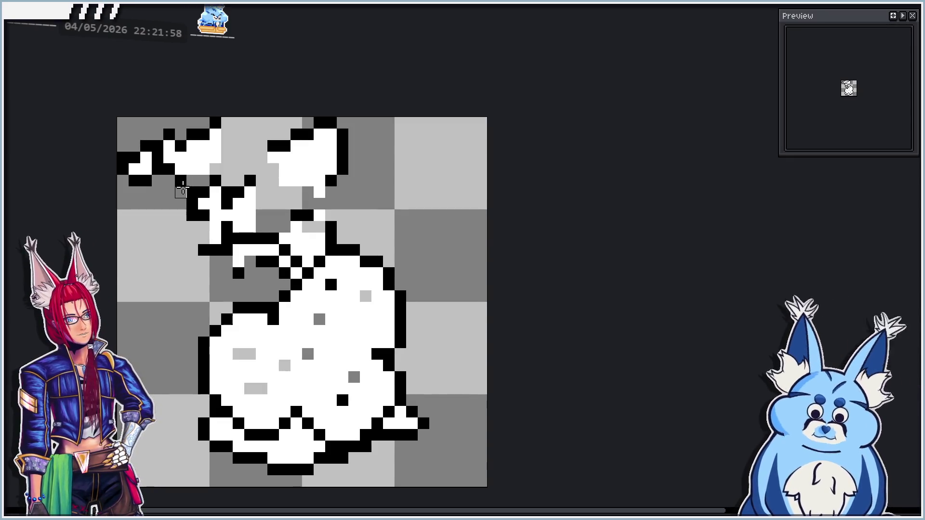
left_click(183, 178)
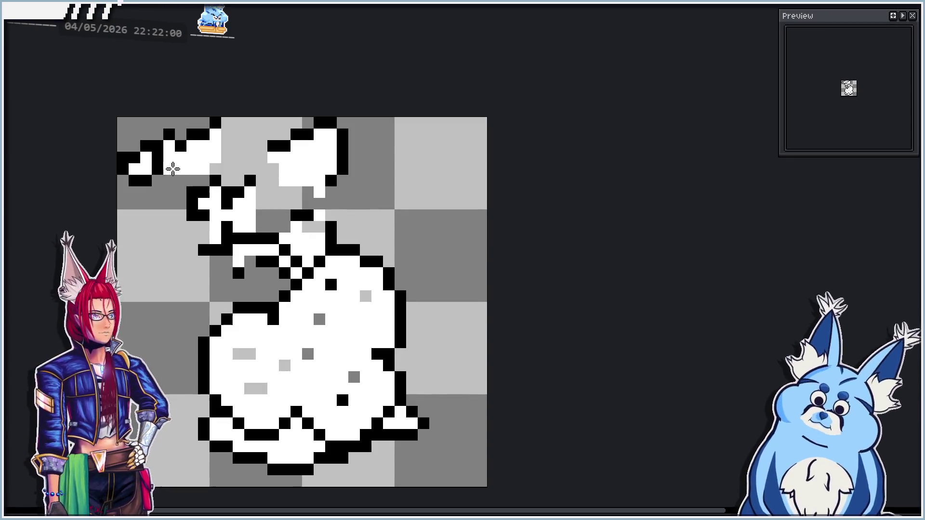
left_click_drag(173, 169, 181, 171)
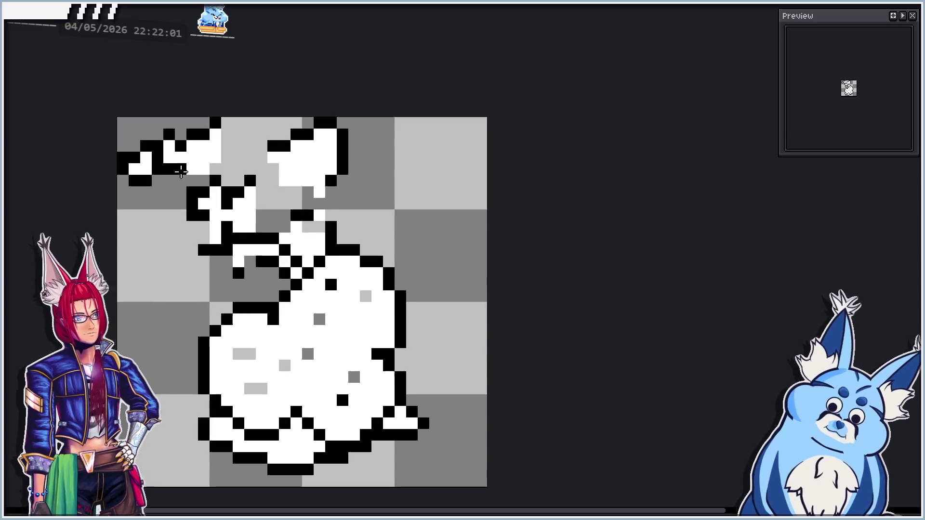
left_click(216, 159)
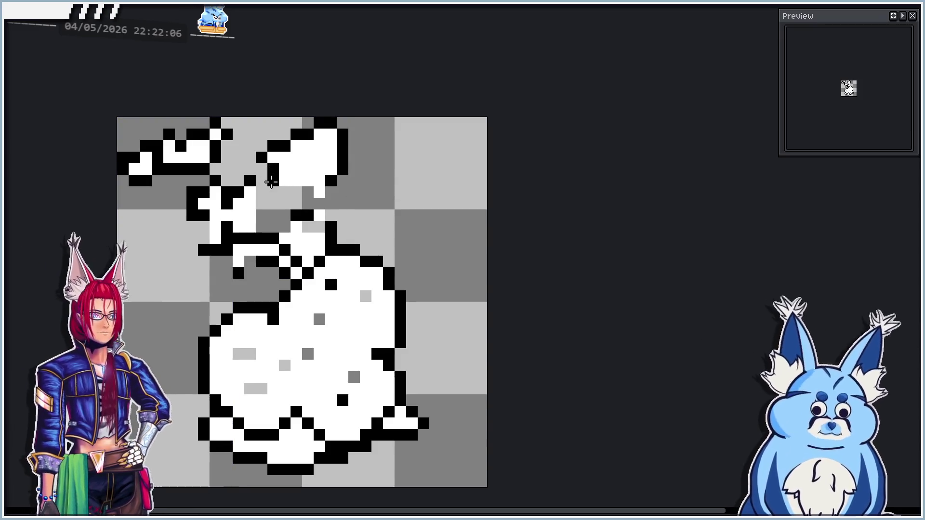
Paint the rabbit's remaining black outline, body details and eye pixel, then play the animation.
left_click_drag(284, 191, 320, 204)
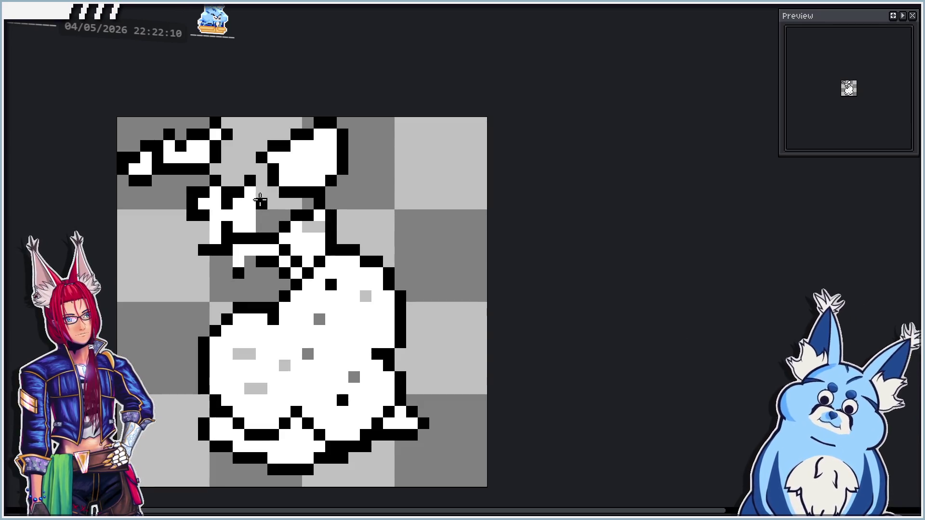
left_click_drag(260, 202, 262, 228)
left_click_drag(205, 227, 206, 238)
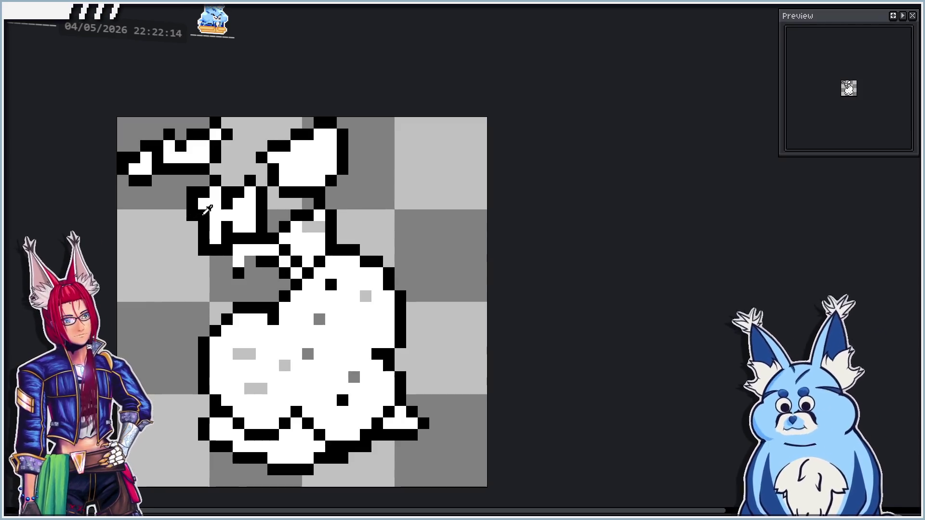
left_click(226, 215)
left_click(250, 211)
left_click(308, 157)
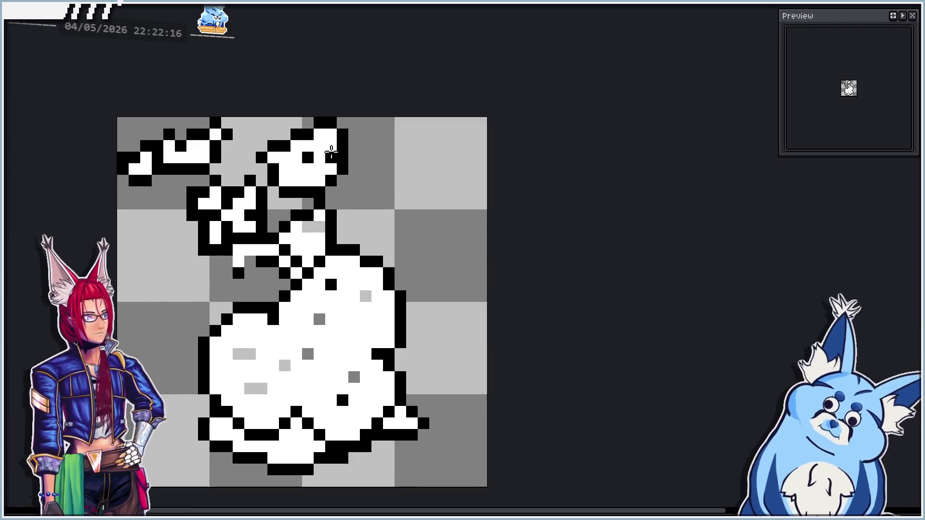
key("Return")
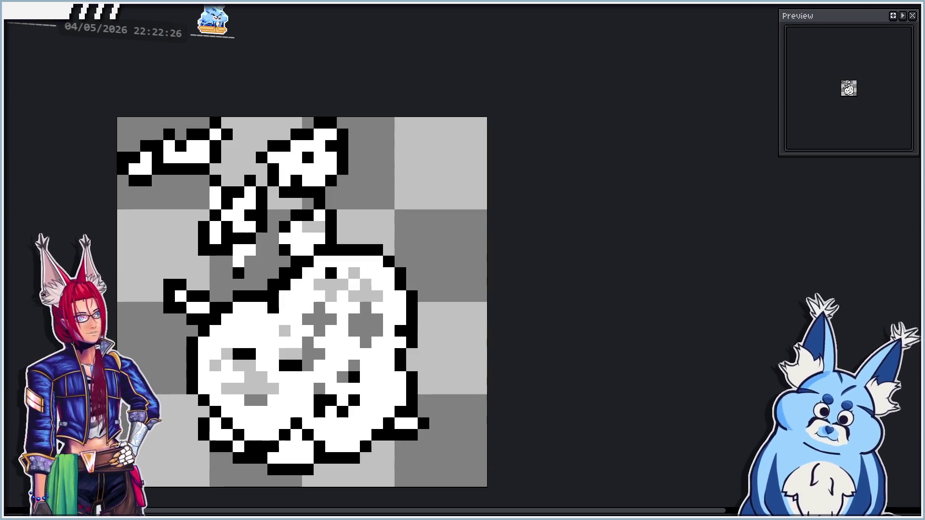
Move the top-left ear pixels further left and erase pixels to reshape the ear outline.
left_click_drag(117, 209, 164, 118)
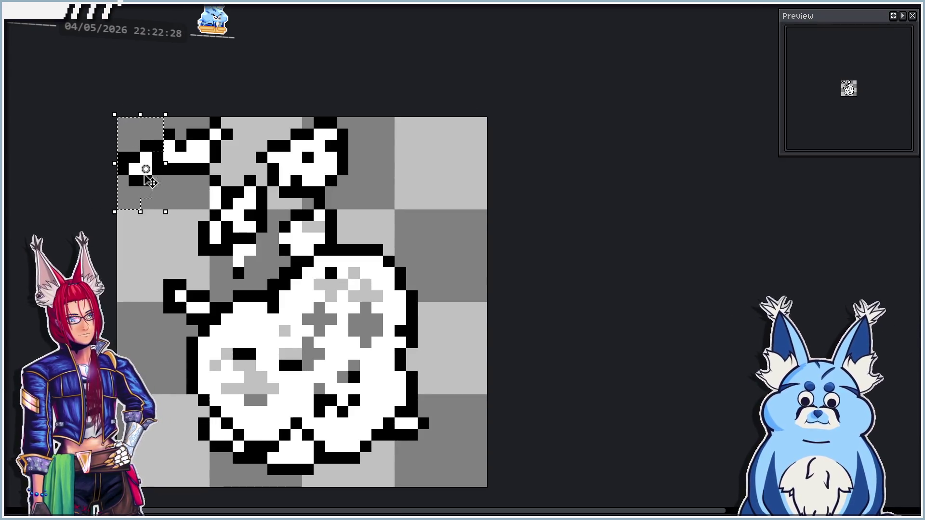
mouse_move(148, 175)
left_mouse_down()
mouse_move(138, 192)
mouse_move(113, 181)
left_mouse_up()
left_click(285, 98)
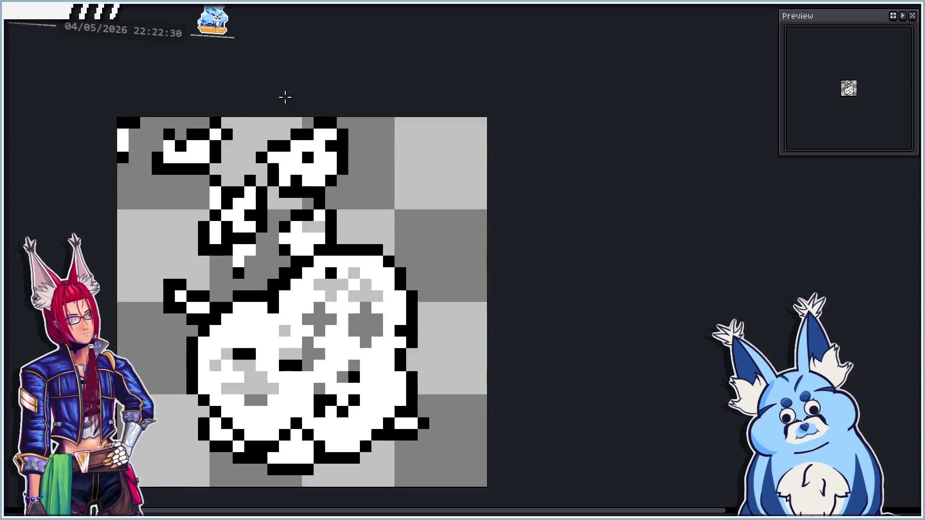
mouse_move(155, 115)
left_mouse_down()
mouse_move(234, 190)
mouse_move(171, 187)
left_mouse_up()
key("ctrl+d")
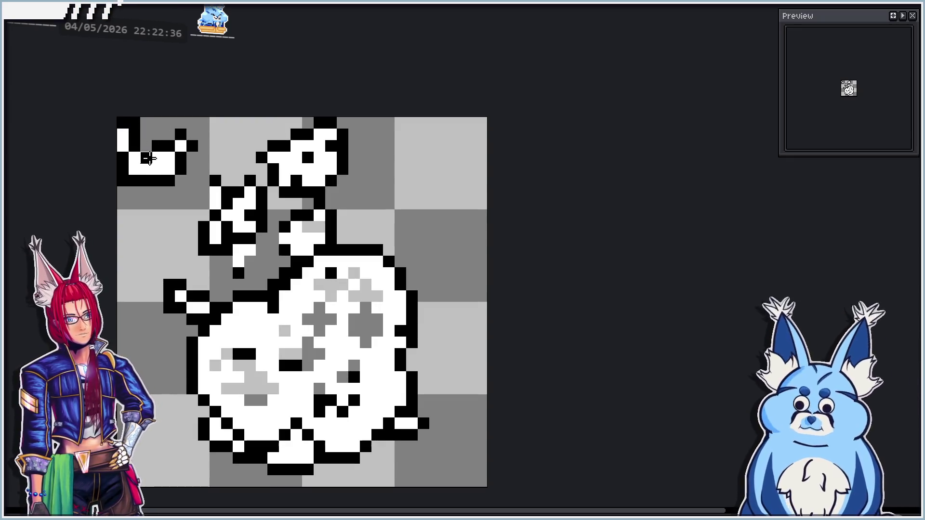
left_click_drag(149, 158, 163, 182)
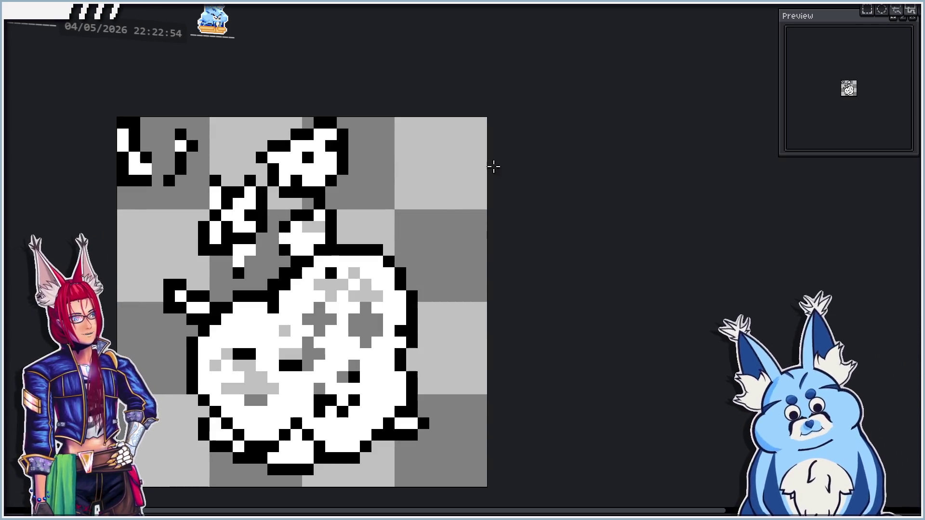
Move the arm down-left and the head and neck two pixels left, committing each.
mouse_move(250, 173)
left_mouse_down()
mouse_move(250, 158)
mouse_move(238, 166)
left_mouse_up()
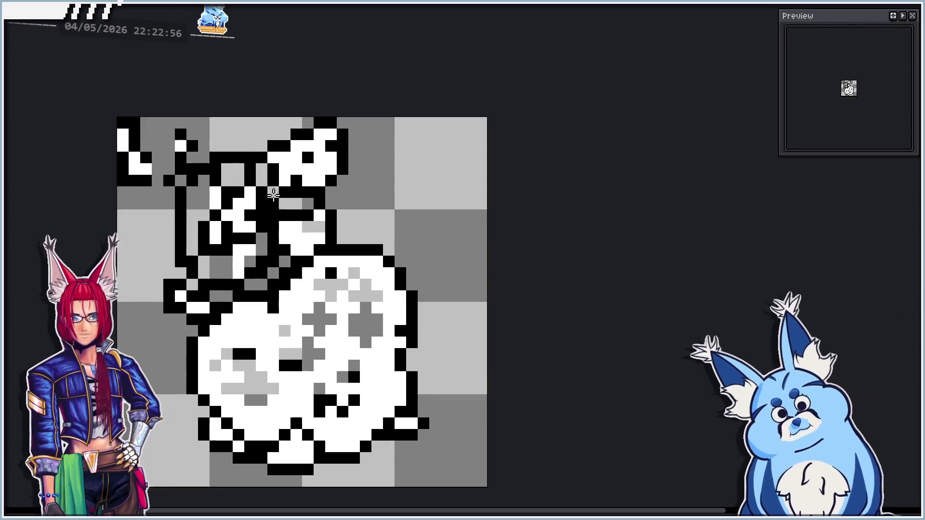
left_click_drag(239, 226, 204, 238)
key("ctrl+d")
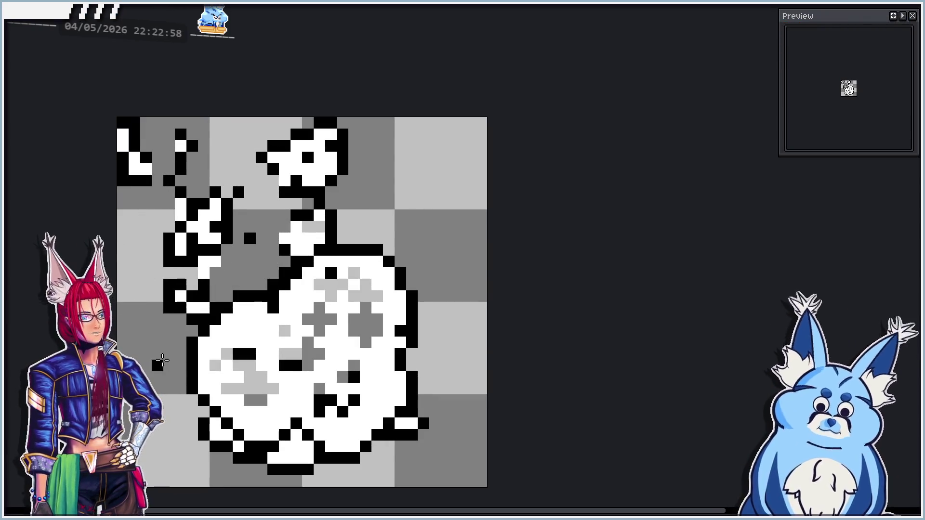
left_click_drag(359, 110, 357, 212)
left_click_drag(347, 161, 323, 161)
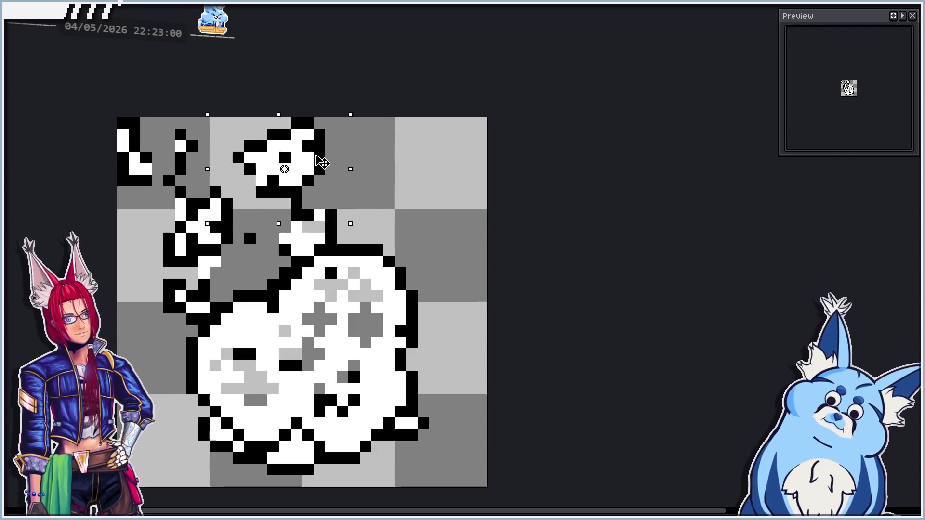
left_click_drag(254, 197, 386, 293)
left_click_drag(351, 239, 305, 250)
key("ctrl+d")
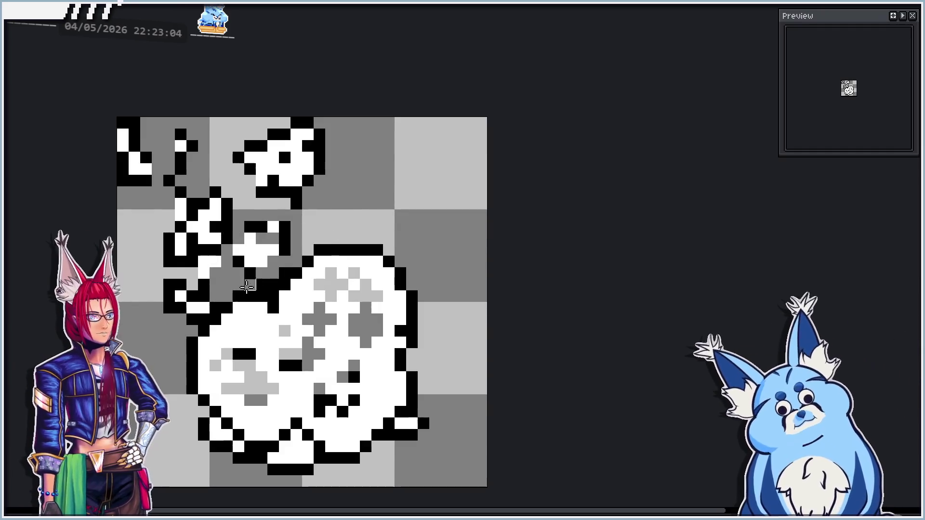
Erase leftover pixels around the head and neck and add a black outline pixel by the body.
left_click_drag(238, 155, 295, 133)
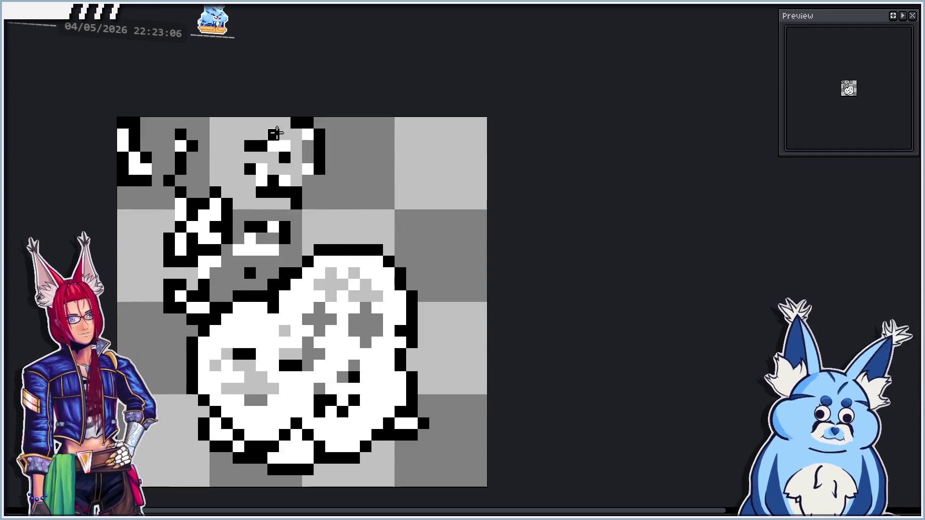
left_click(275, 133)
mouse_move(215, 239)
left_mouse_down()
mouse_move(166, 250)
mouse_move(212, 253)
mouse_move(224, 274)
mouse_move(203, 275)
left_mouse_up()
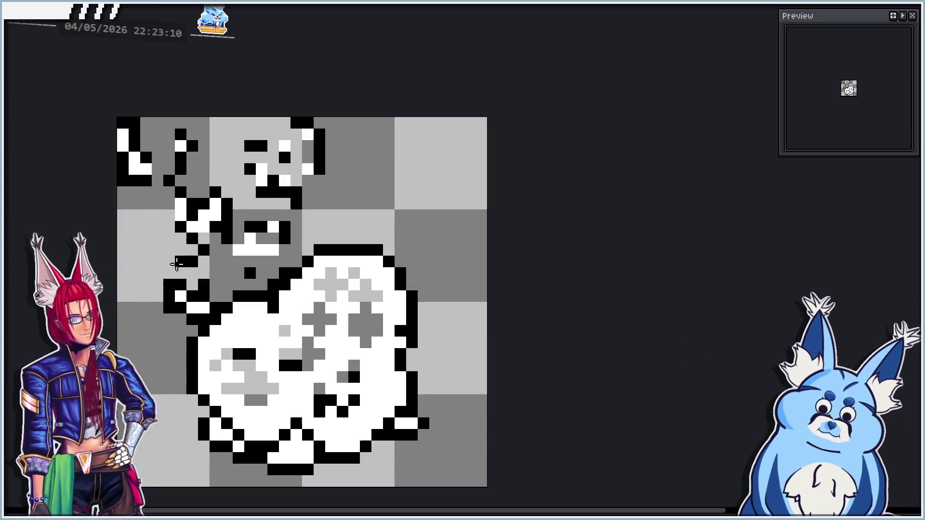
key("Right")
key("Left")
left_click(227, 296)
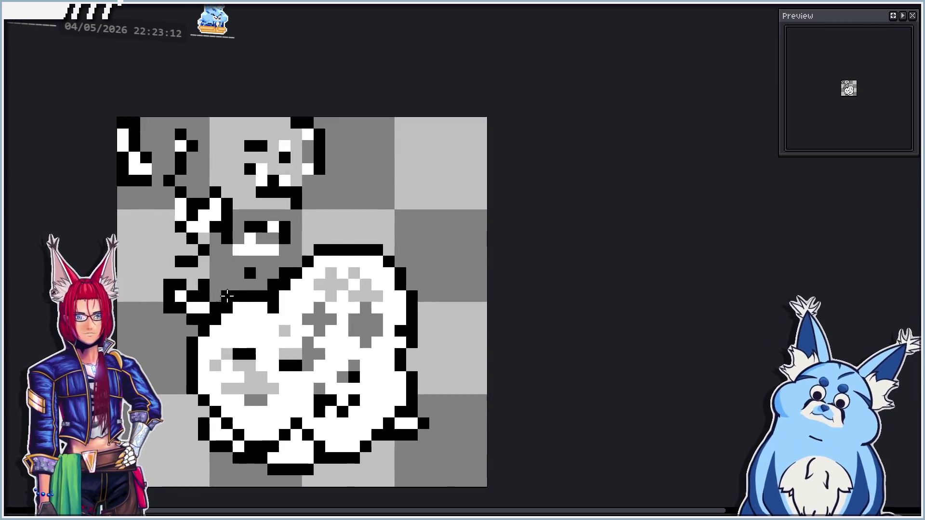
On the next frame, play the animation and shift the upper-left pixel cluster further left.
key("Right")
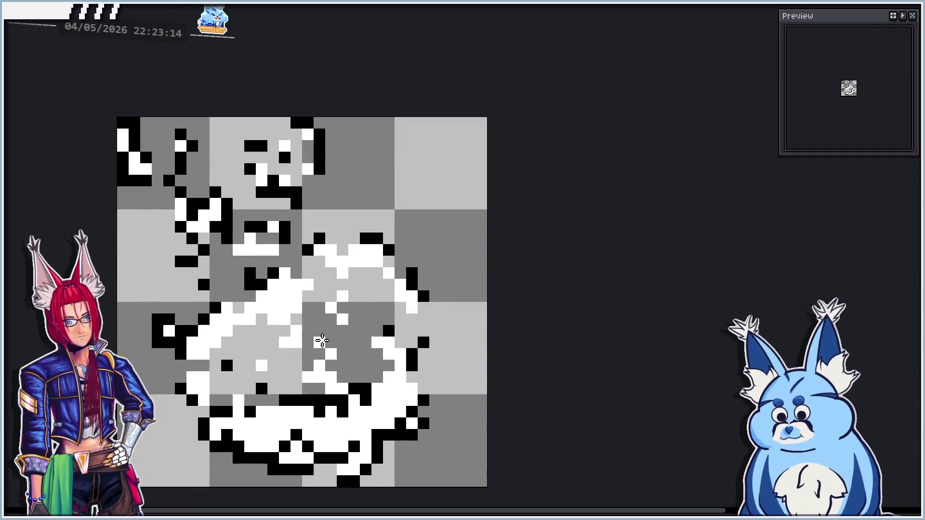
left_click_drag(430, 255, 360, 233)
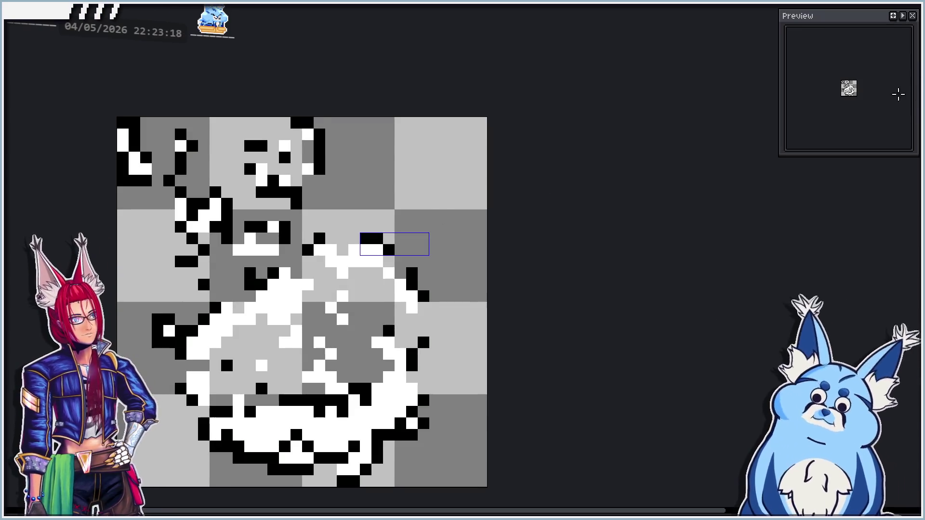
key("ctrl+d")
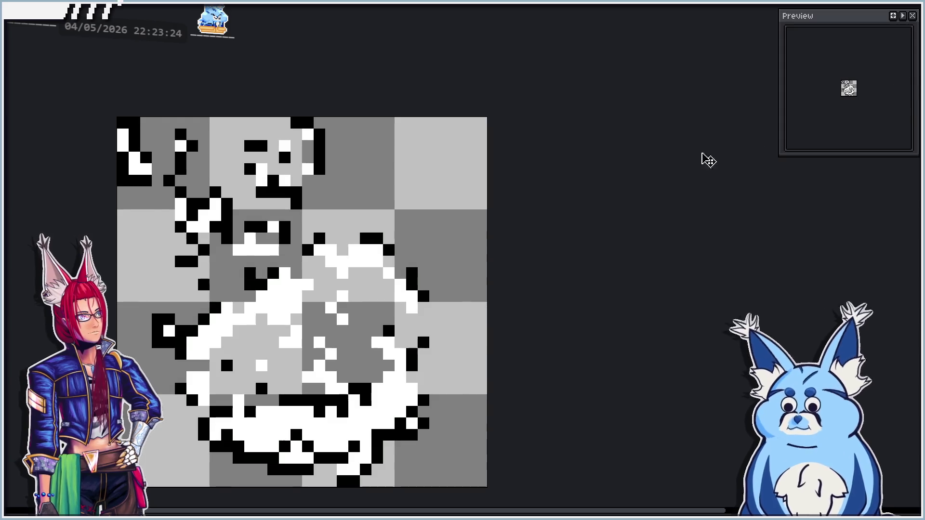
key("Return")
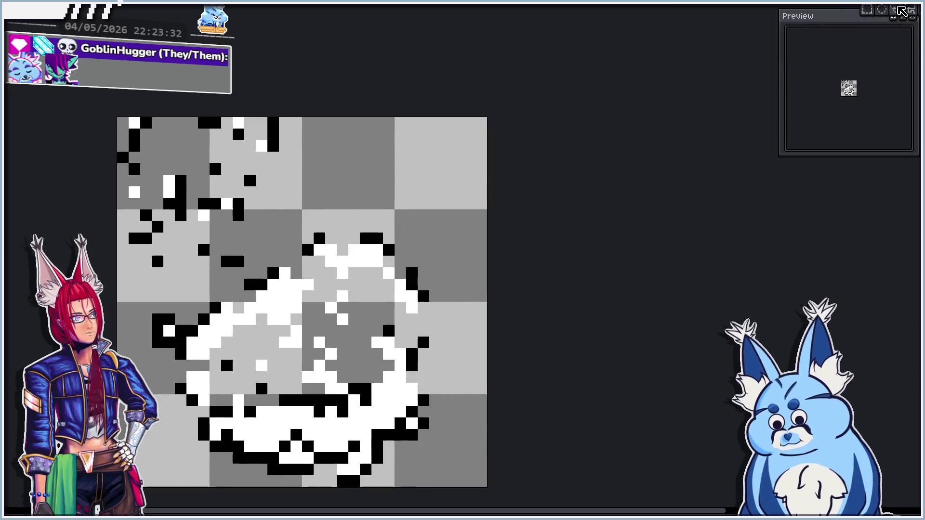
mouse_move(164, 200)
left_mouse_down()
mouse_move(164, 289)
mouse_move(270, 270)
left_mouse_up()
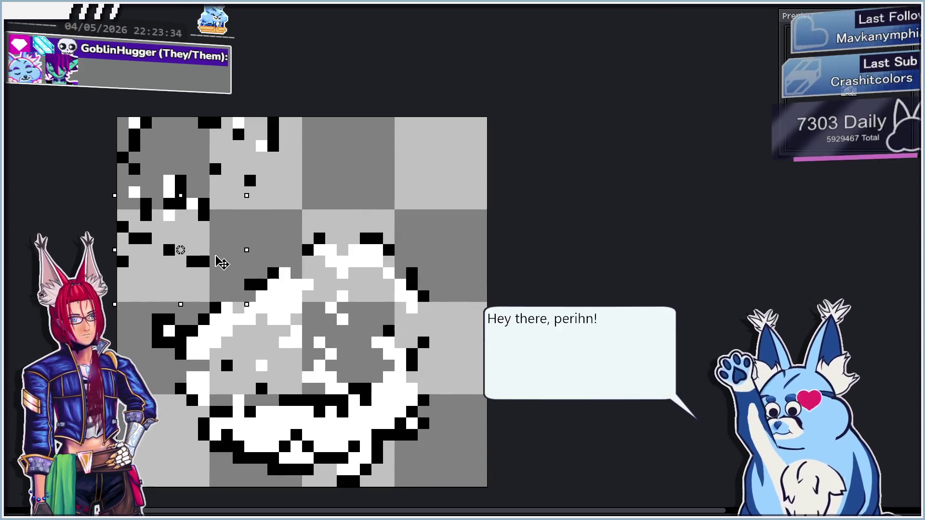
left_click(320, 131)
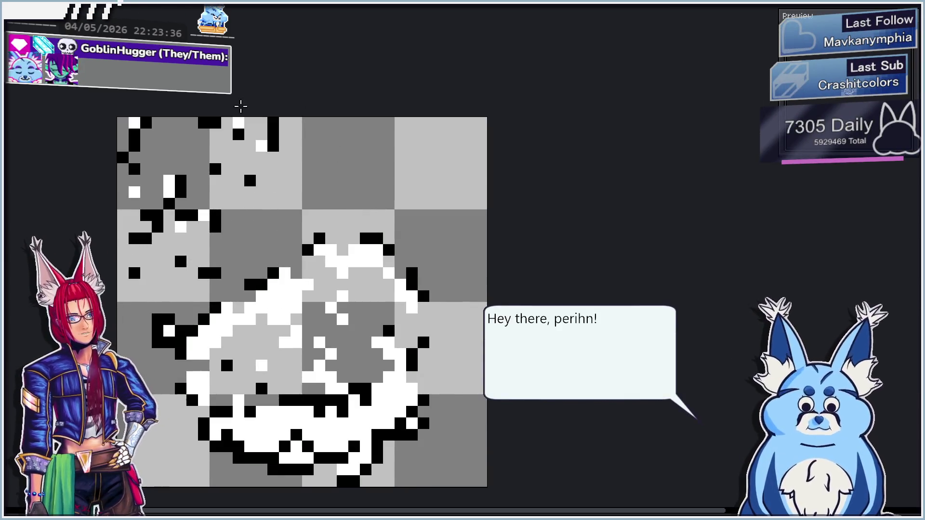
mouse_move(238, 103)
left_mouse_down()
mouse_move(291, 138)
mouse_move(295, 155)
mouse_move(268, 152)
left_mouse_up()
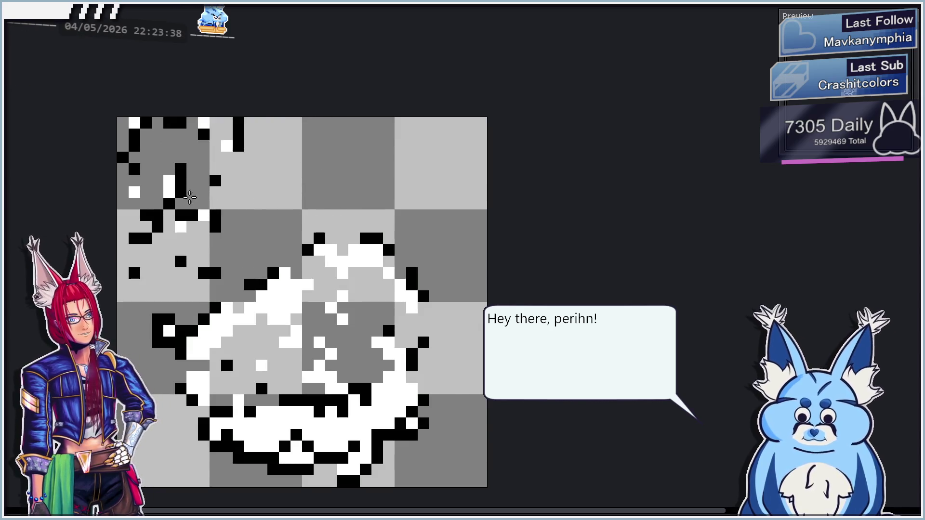
mouse_move(190, 198)
left_mouse_down()
mouse_move(164, 192)
mouse_move(197, 212)
mouse_move(171, 207)
left_mouse_up()
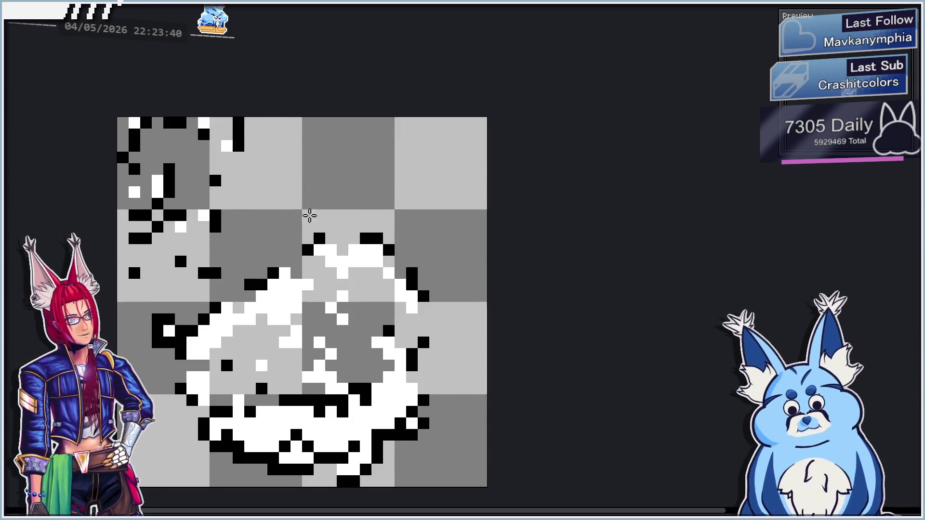
scroll(314, 213, "down", 2)
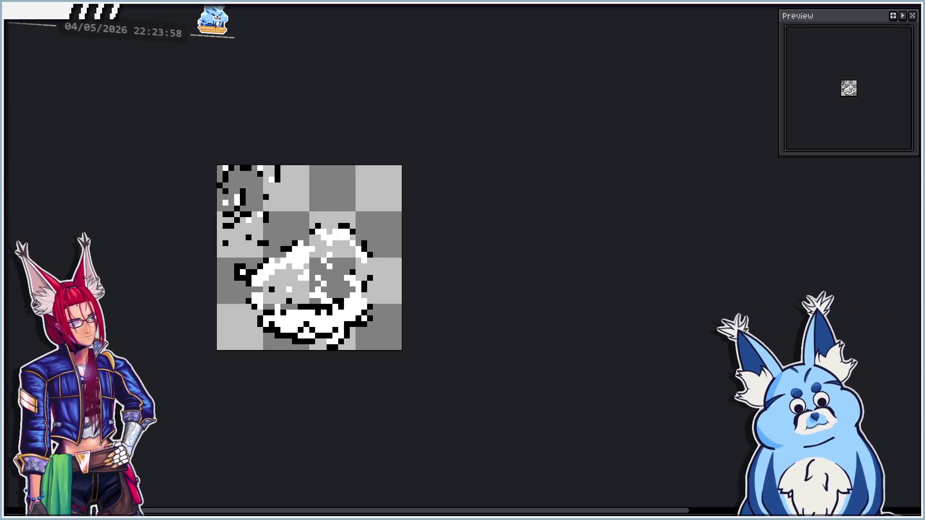
Run the game and shoot the pink blob enemy and the enemies it spawns.
key("alt+Tab")
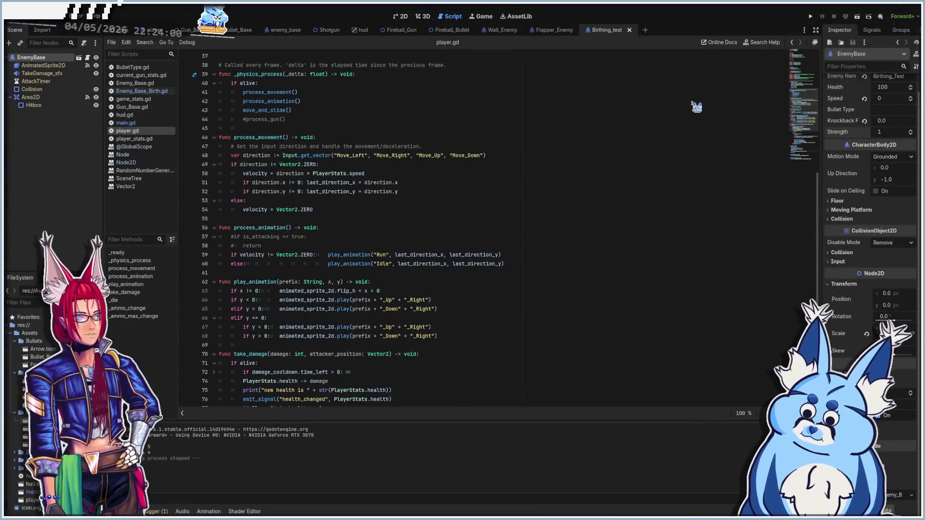
key("F5")
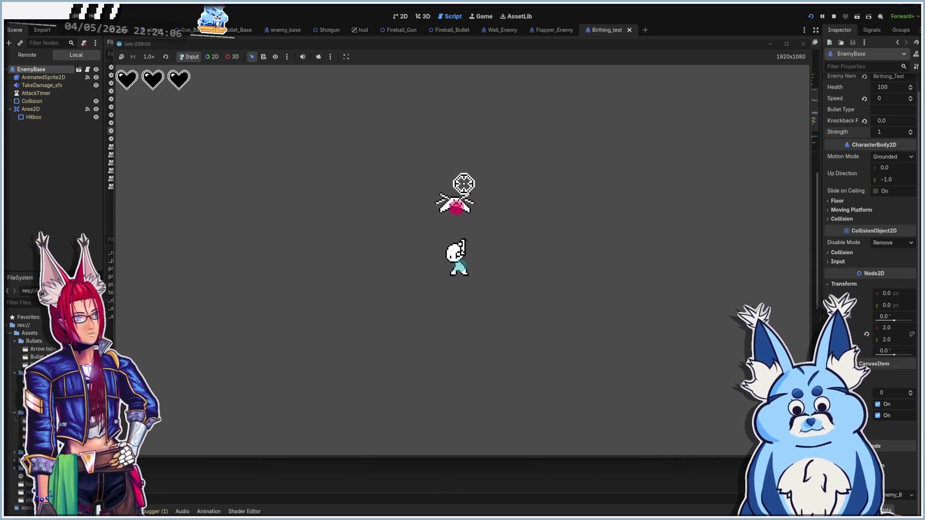
left_click(368, 179)
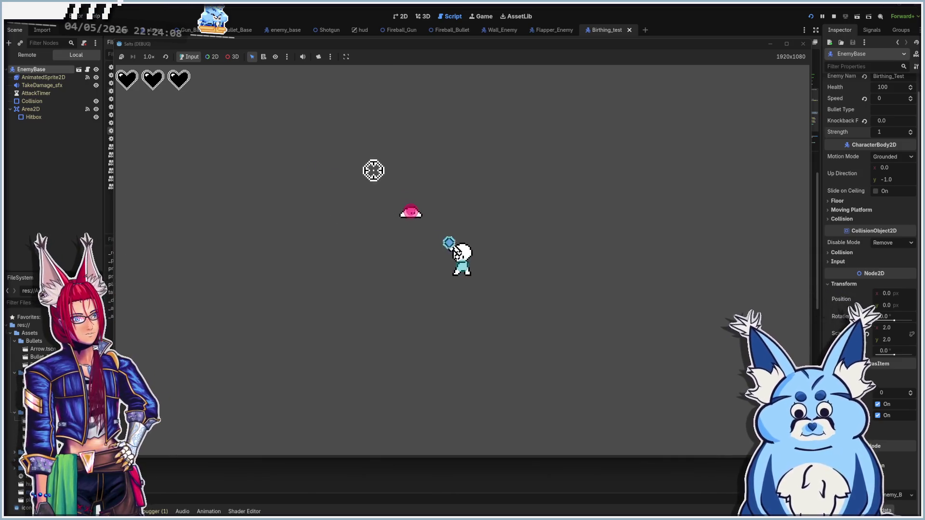
left_click(350, 188)
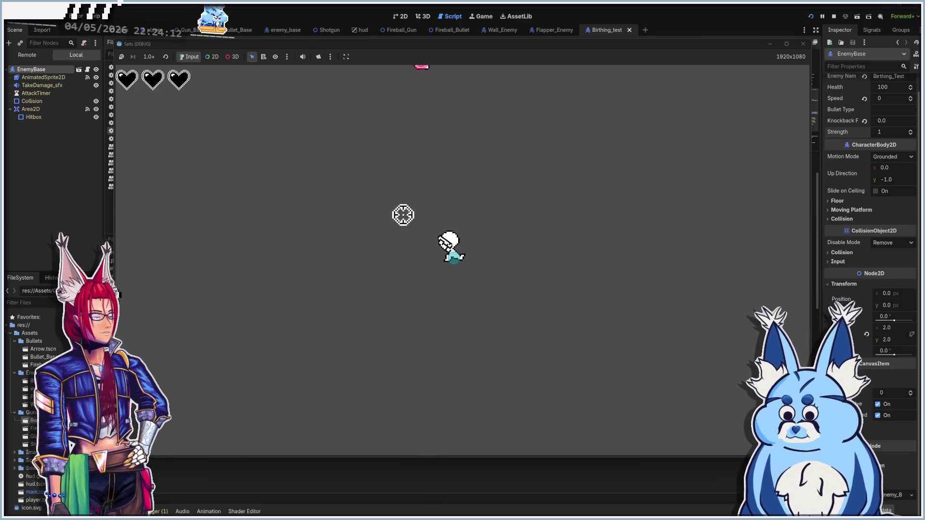
left_click(511, 209)
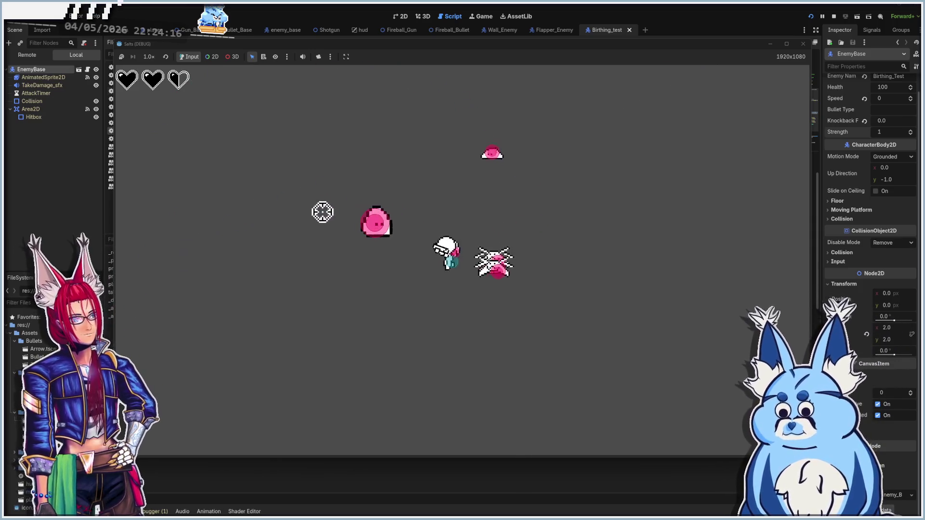
left_click(424, 215)
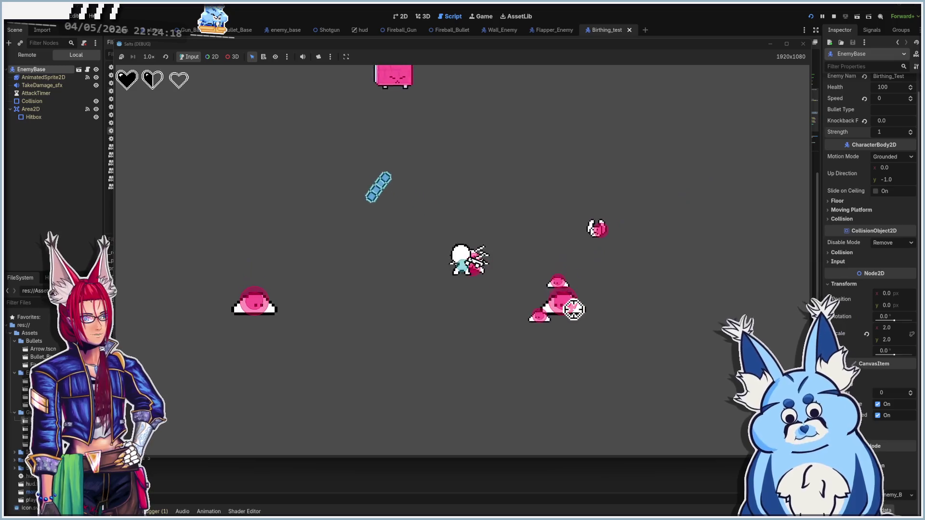
left_click(511, 188)
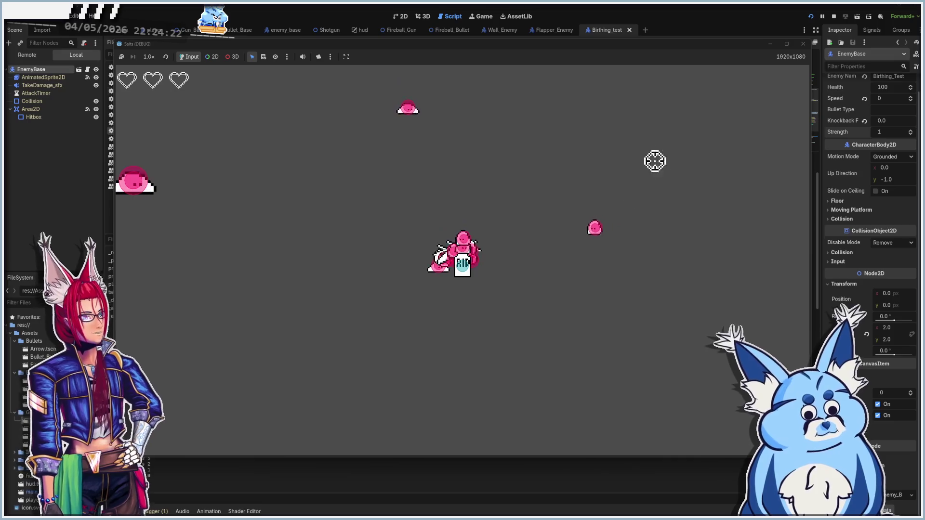
Stop the game, relaunch it with F5, and stop it again.
left_click(803, 43)
key("F5")
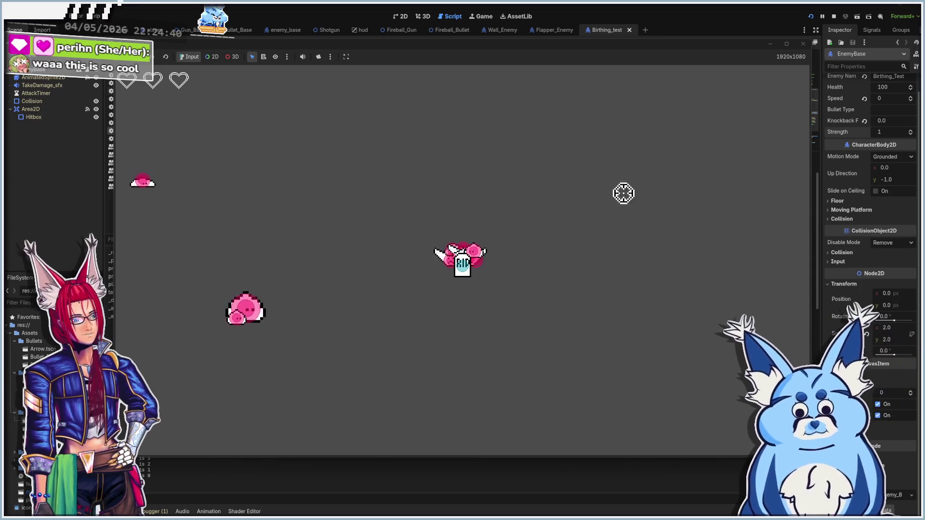
left_click(803, 43)
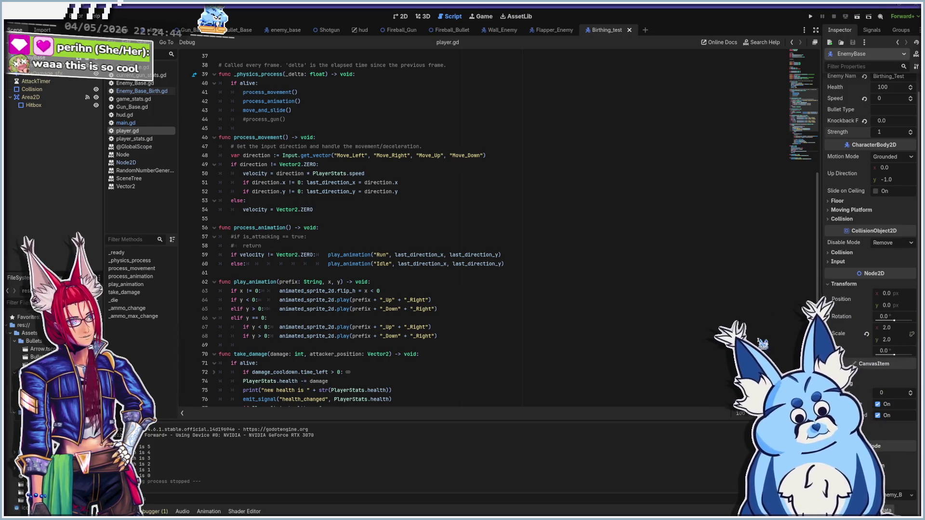
Run the game with F5 to watch defeated enemies spawn smaller slimes, then stop it.
key("F5")
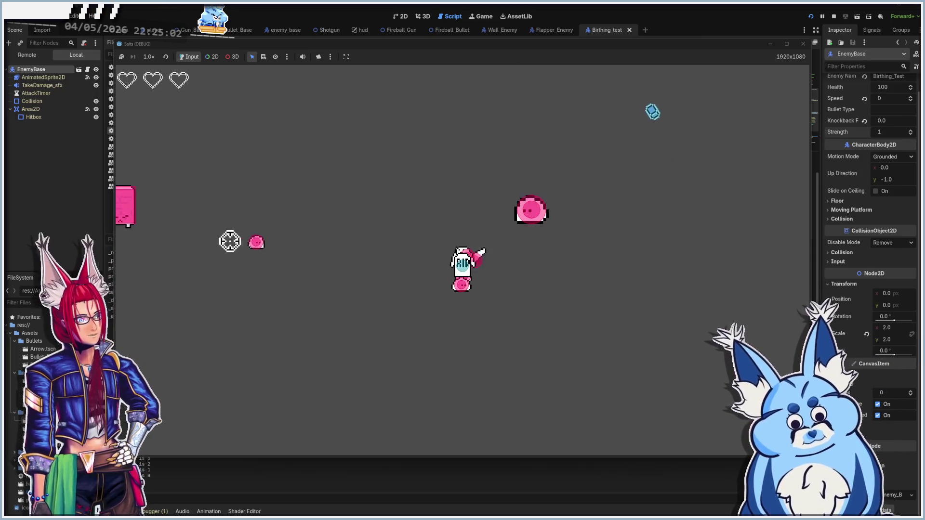
left_click(802, 43)
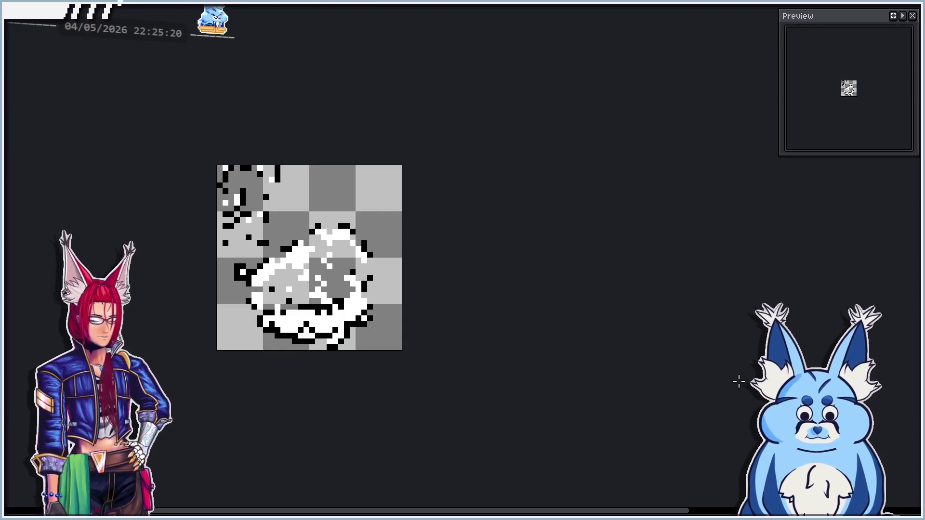
Play the enemy sprite animation, zooming and panning the canvas to inspect the frames.
key("Return")
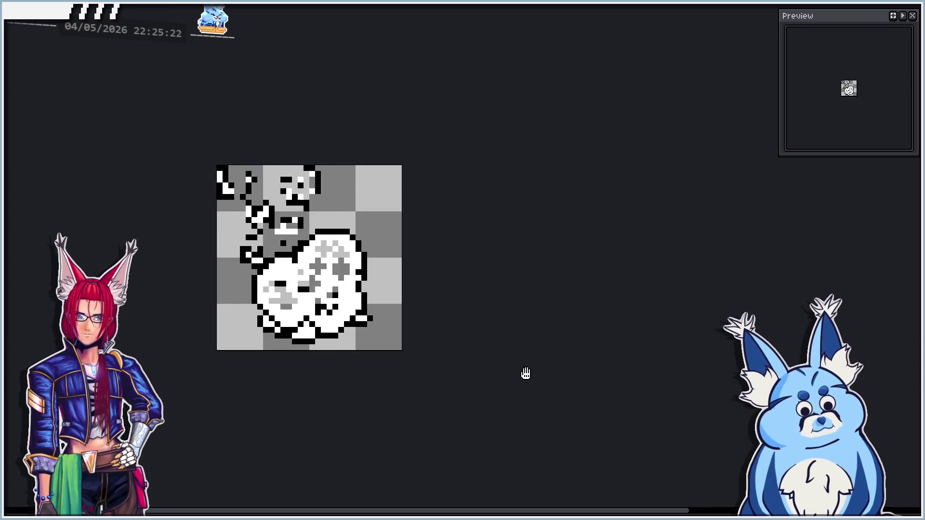
scroll(281, 327, "up", 1)
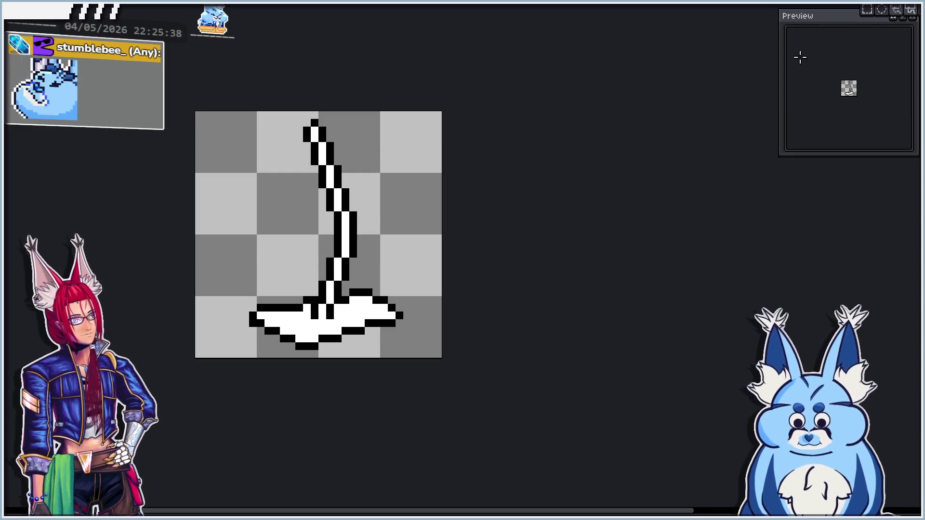
scroll(231, 374, "up", 1)
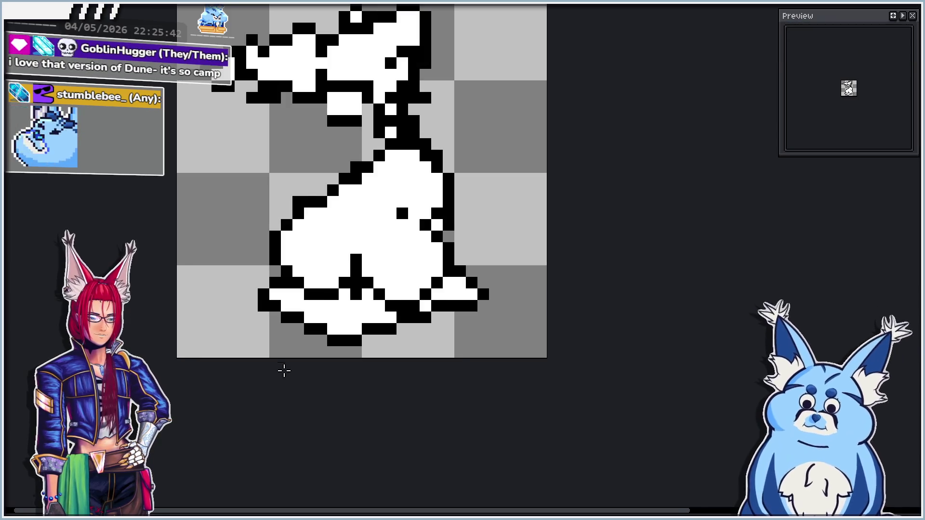
scroll(288, 367, "down", 2)
left_click_drag(288, 367, 336, 342)
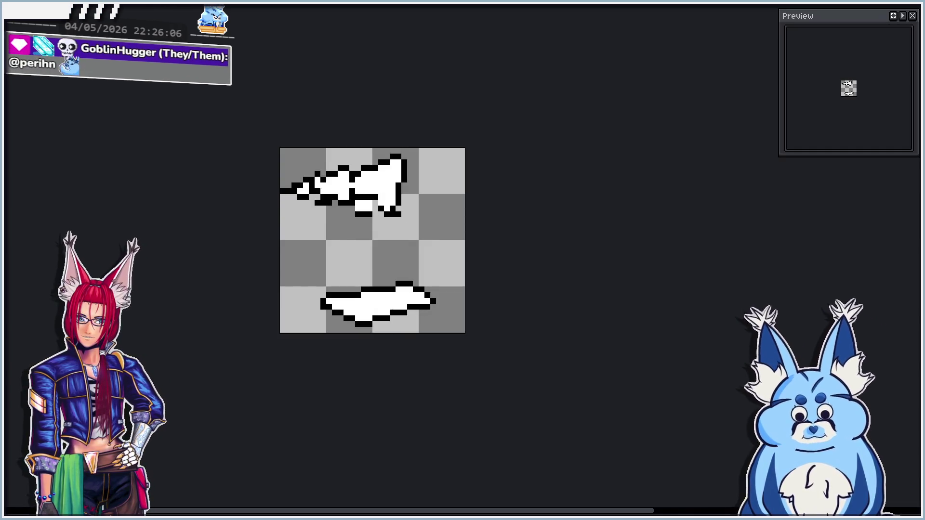
Shift the white puddle's left end one pixel inward using a Lasso selection.
scroll(408, 396, "up", 1)
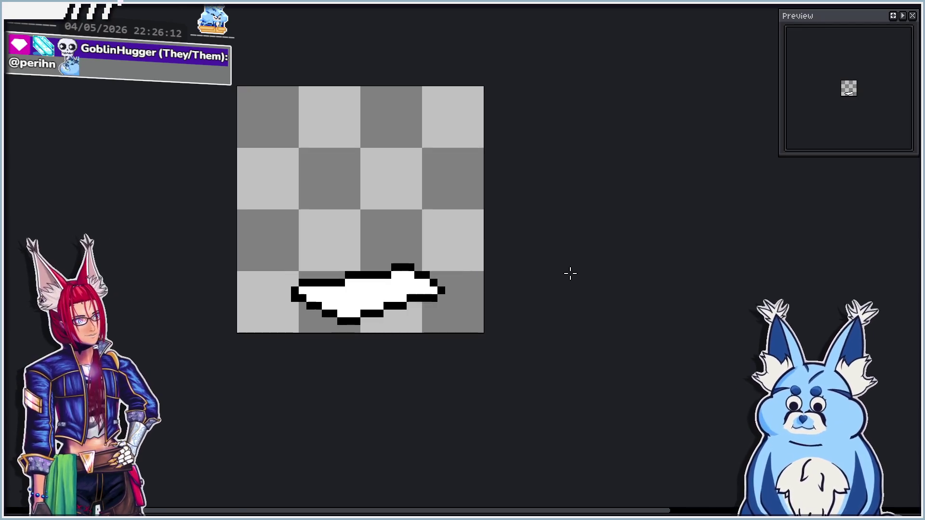
key("q")
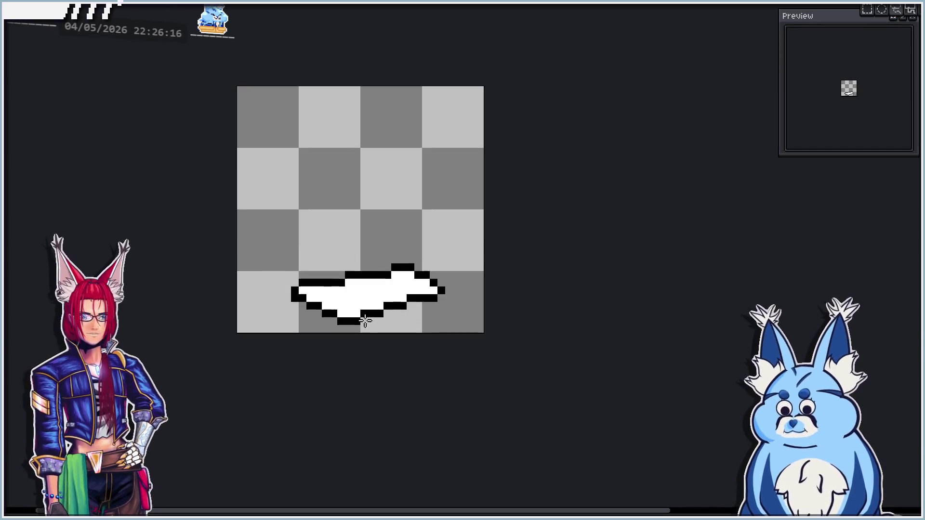
scroll(322, 318, "up", 2)
key("b")
left_click_drag(312, 233, 293, 313)
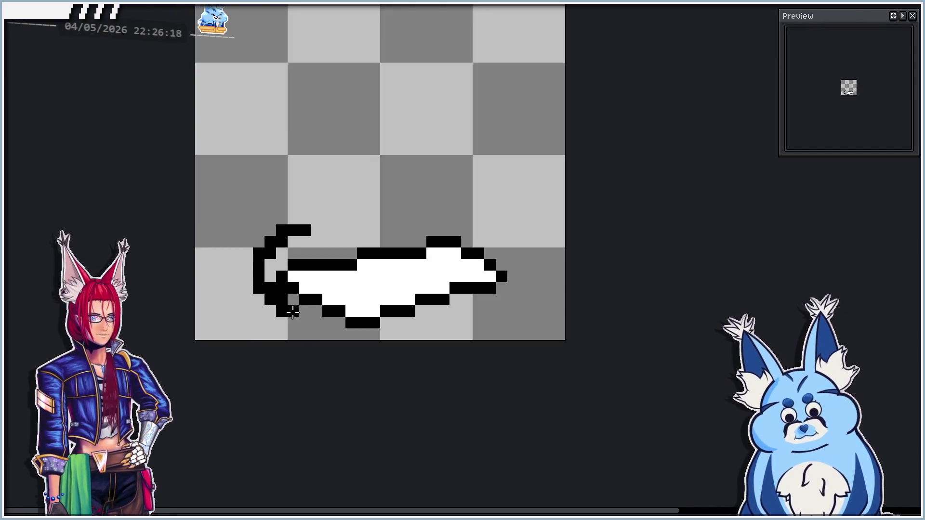
key("ctrl+z")
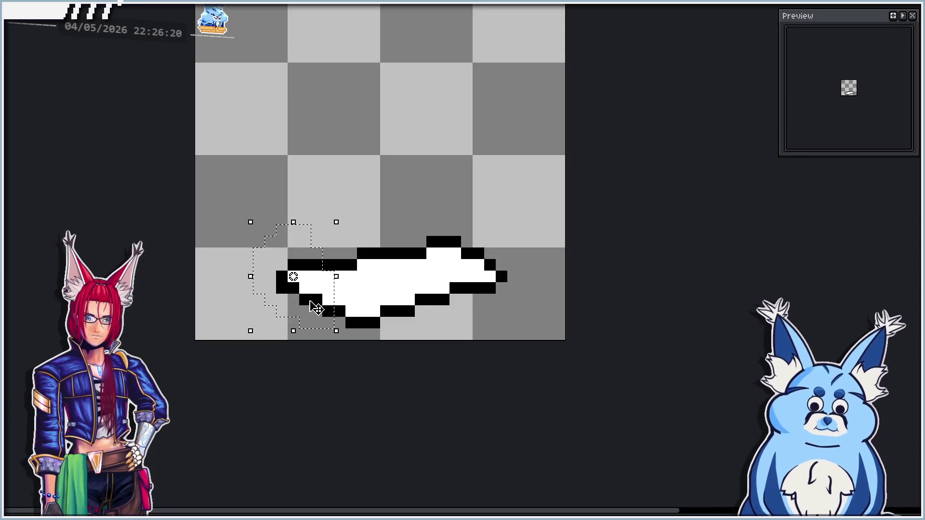
left_click_drag(314, 312, 326, 313)
key("ctrl+d")
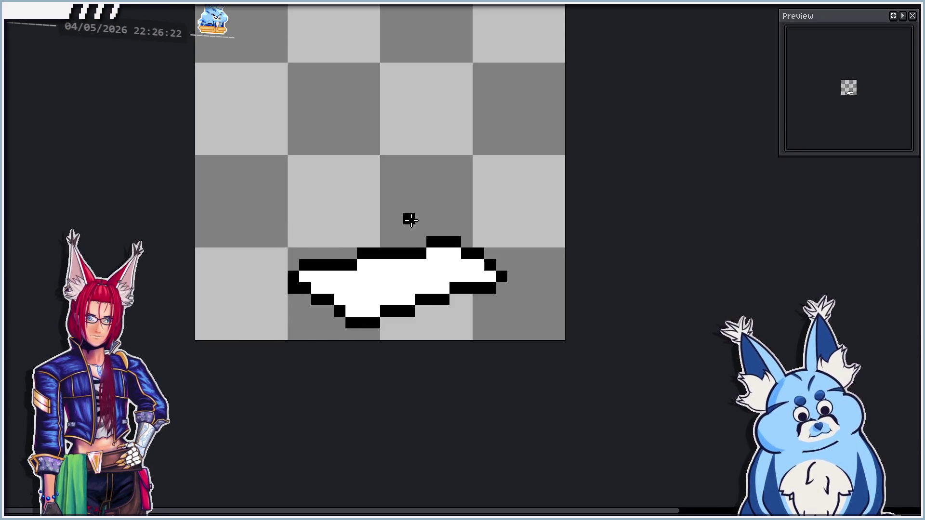
Move the puddle's right part one pixel left and play the animation to check.
mouse_move(410, 220)
left_mouse_down()
mouse_move(539, 285)
mouse_move(439, 302)
mouse_move(413, 243)
left_mouse_up()
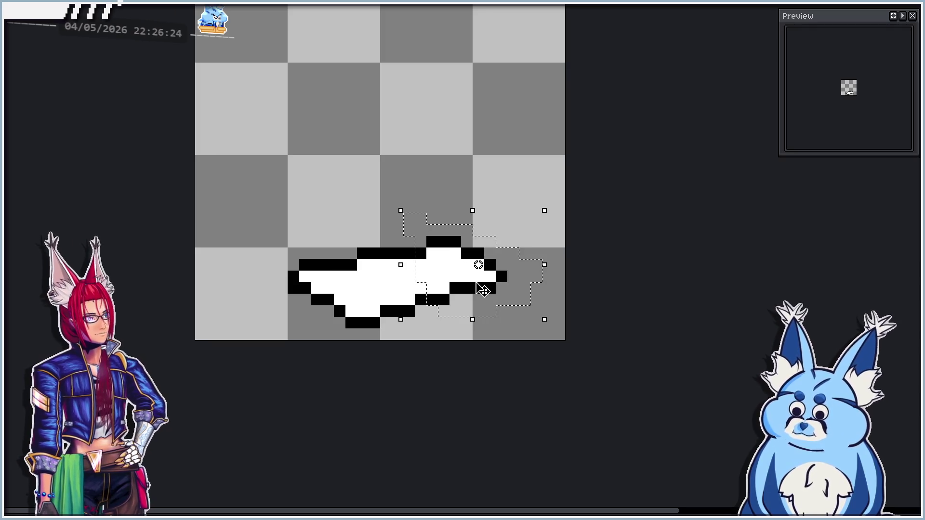
left_click_drag(475, 289, 465, 289)
key("ctrl+d")
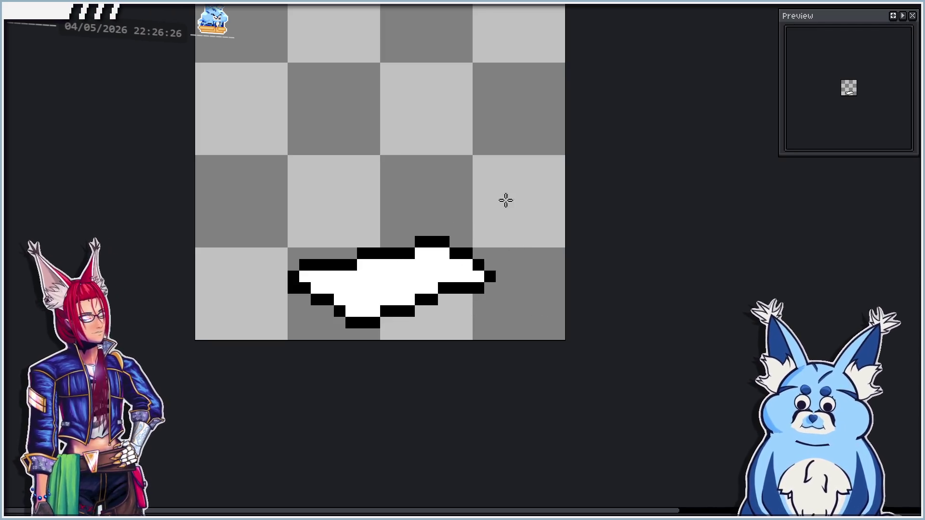
scroll(373, 226, "up", 1)
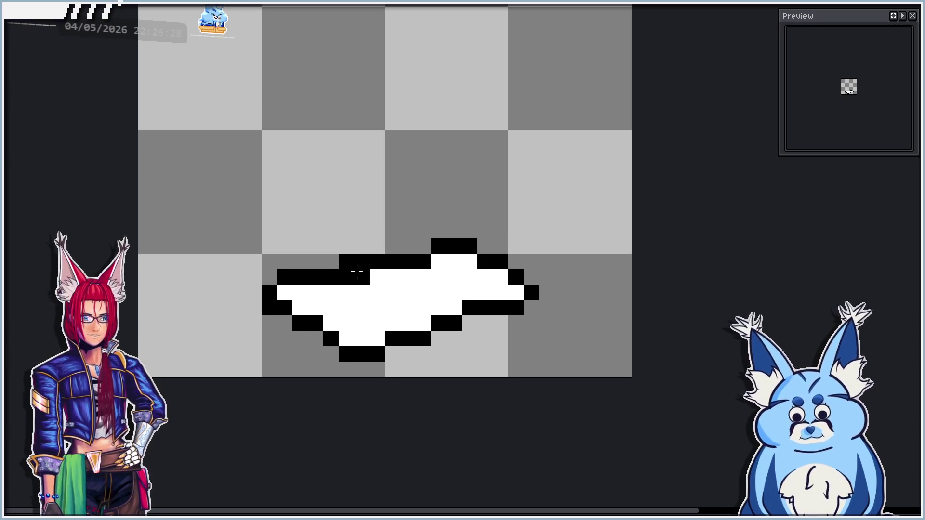
key("Return")
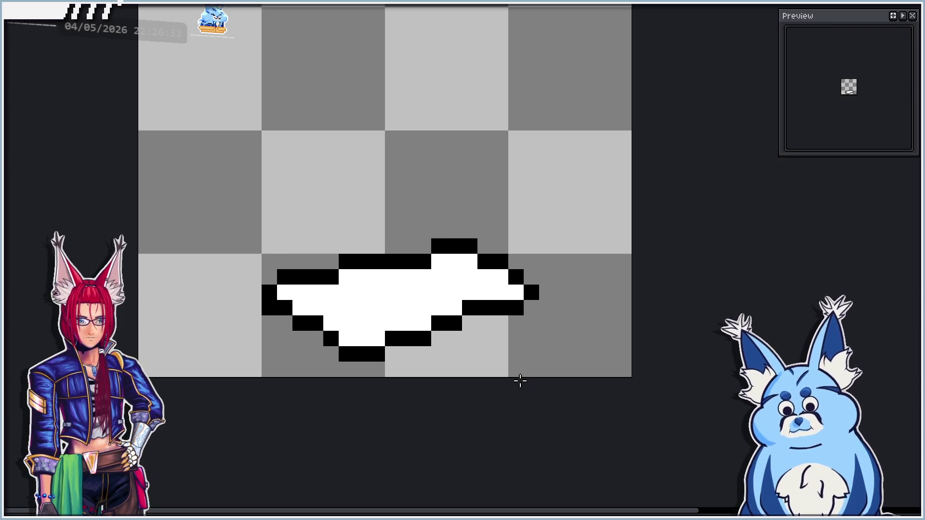
Select the blob's left and right parts again, then cancel without changes.
left_click(896, 9)
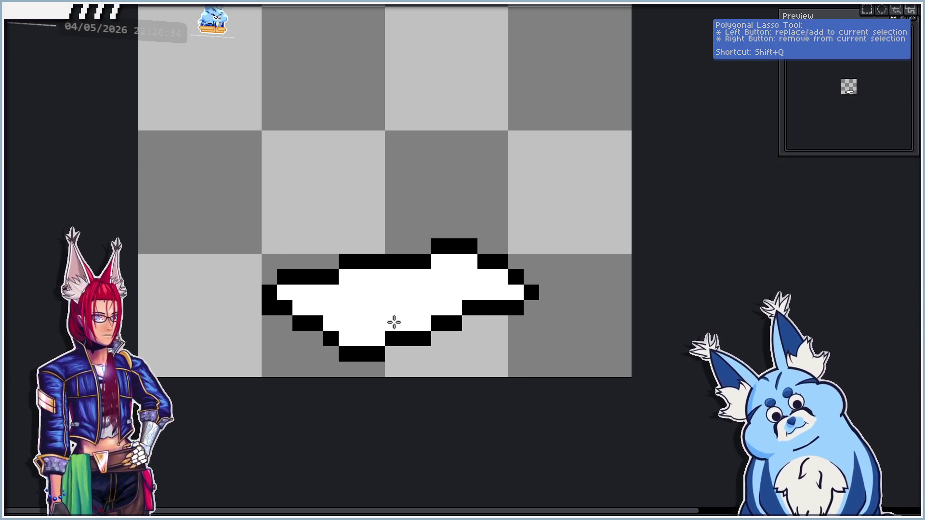
left_click_drag(326, 380, 431, 377)
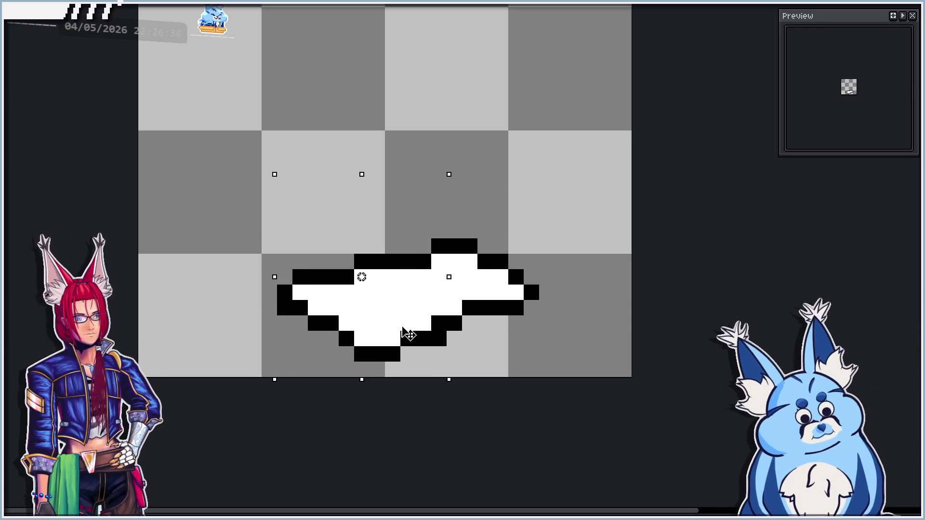
left_click(424, 267)
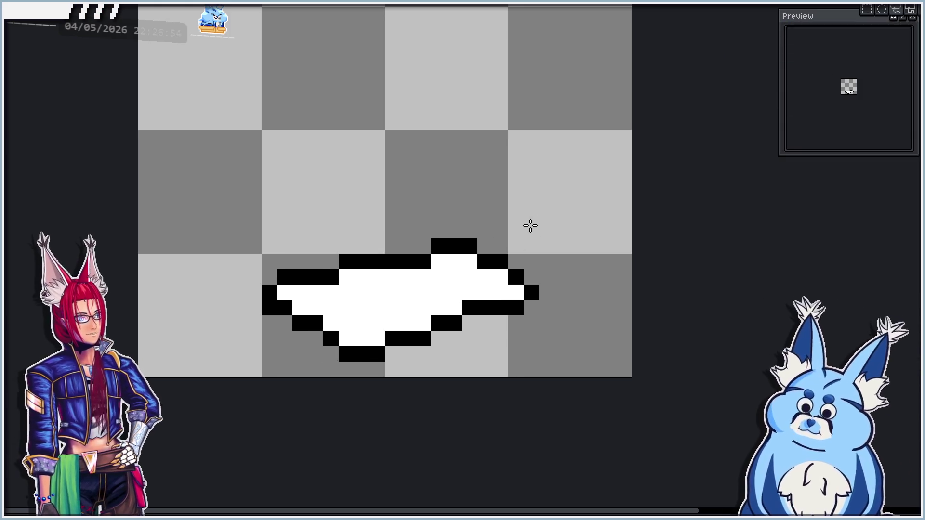
mouse_move(556, 332)
left_mouse_down()
mouse_move(458, 264)
mouse_move(429, 205)
left_mouse_up()
key("ctrl+d")
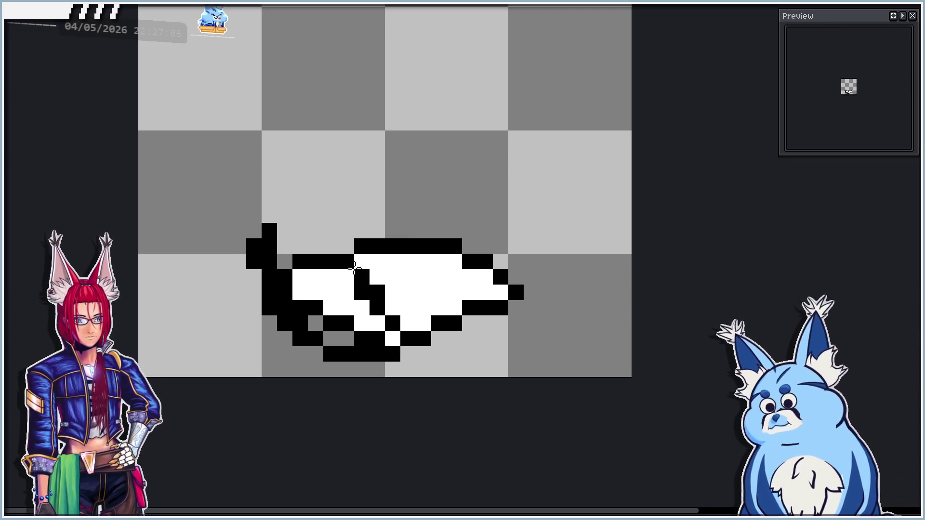
Shift the blob's left part one pixel right and fix outline pixels on the top edge and right tip.
left_click_drag(246, 223, 401, 361)
left_click_drag(385, 310, 400, 311)
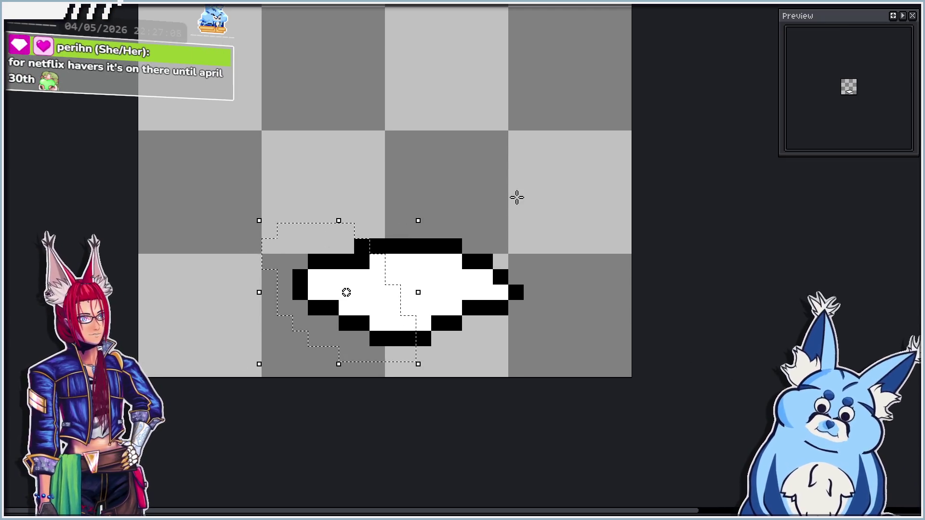
left_click(517, 197)
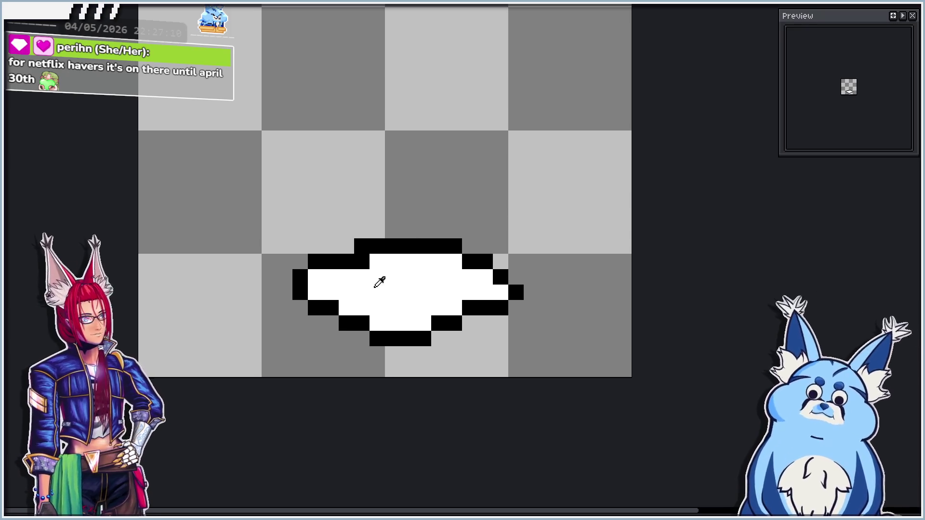
left_click(346, 261)
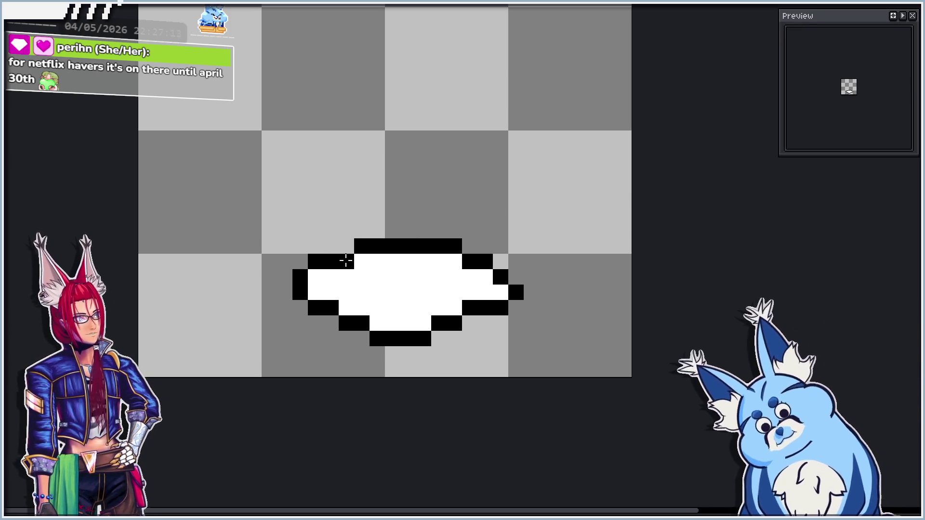
left_click(350, 249)
right_click(346, 260)
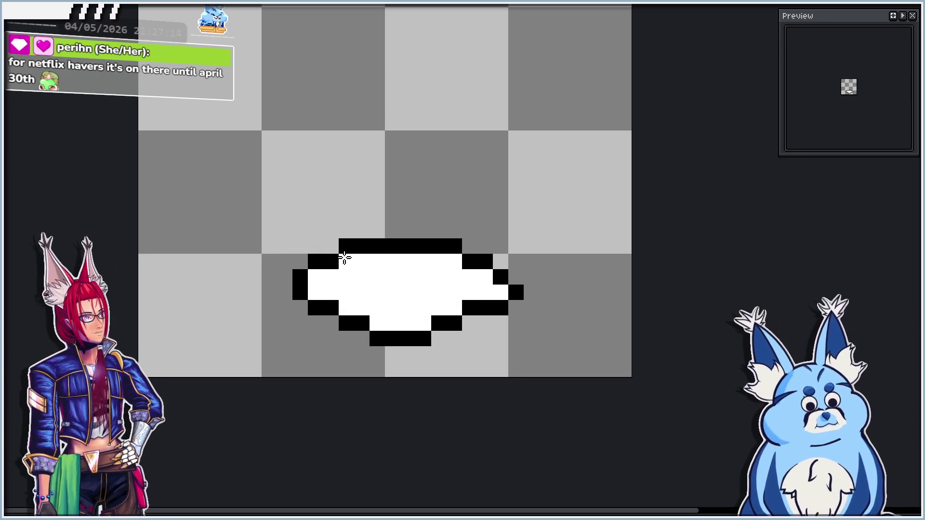
key("w")
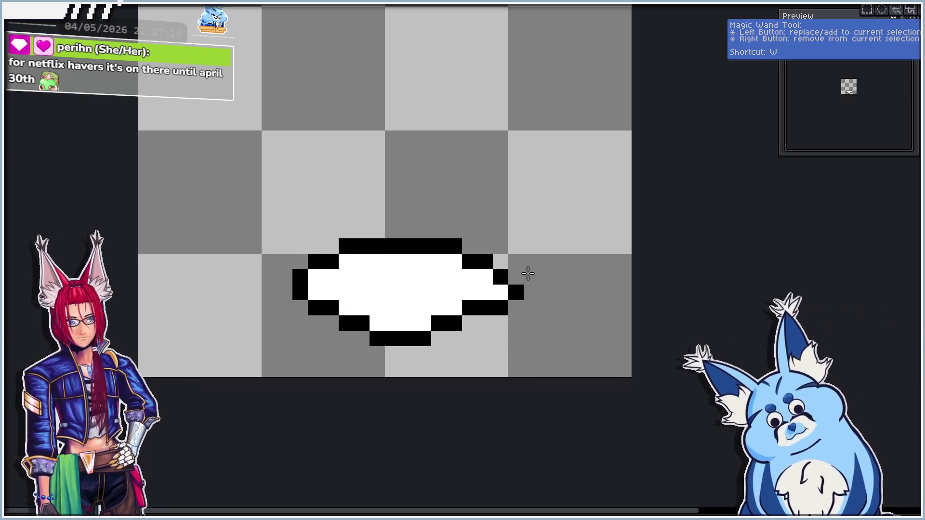
key("b")
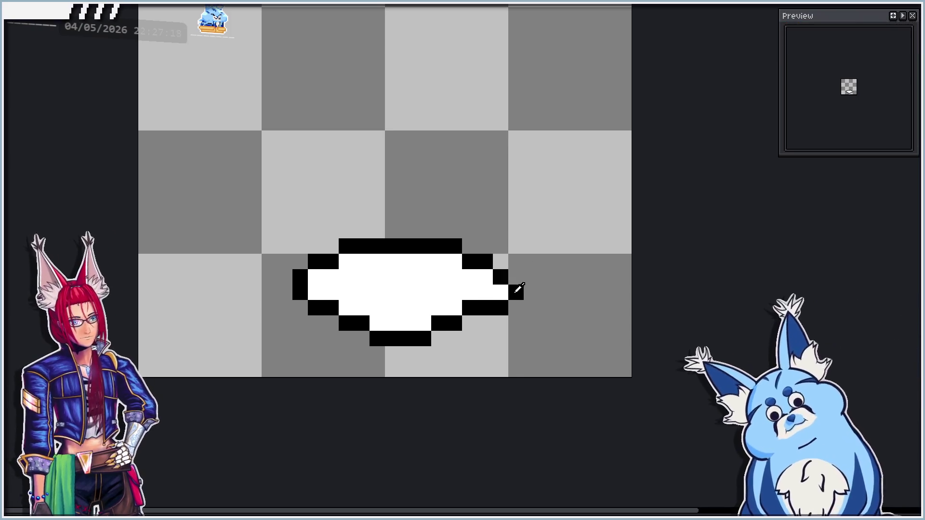
left_click(500, 292)
right_click(515, 292)
right_click(499, 309)
scroll(545, 274, "down", 1)
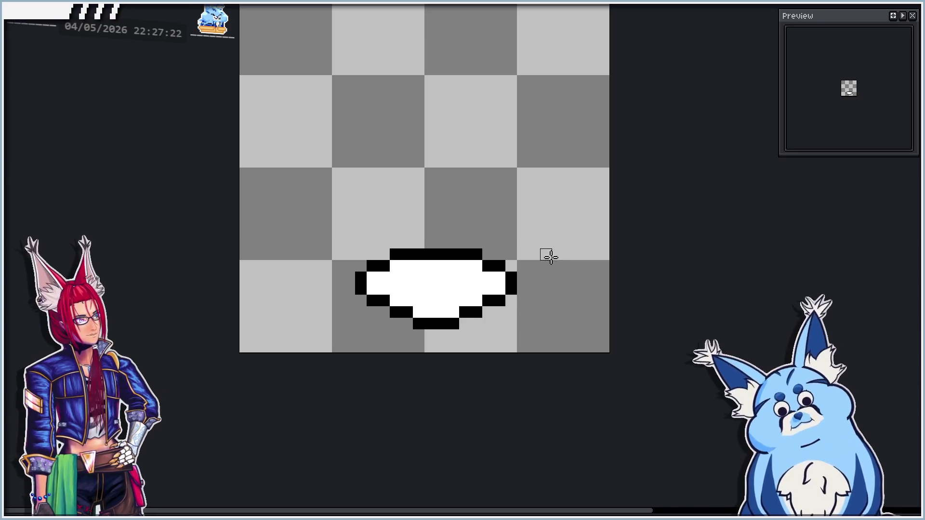
Undo and redo the outline edits to revert the oval's outline to an earlier version.
key("ctrl+z")
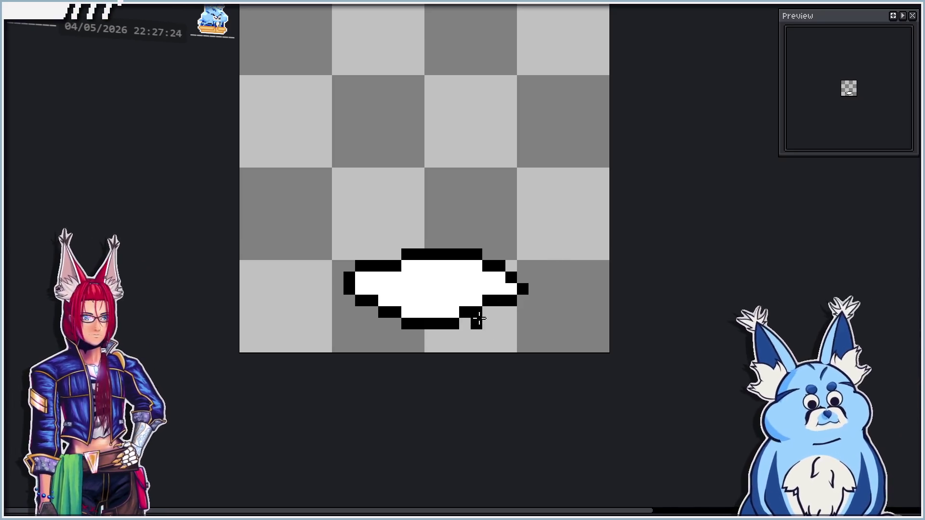
key("ctrl+z")
key("ctrl+z")
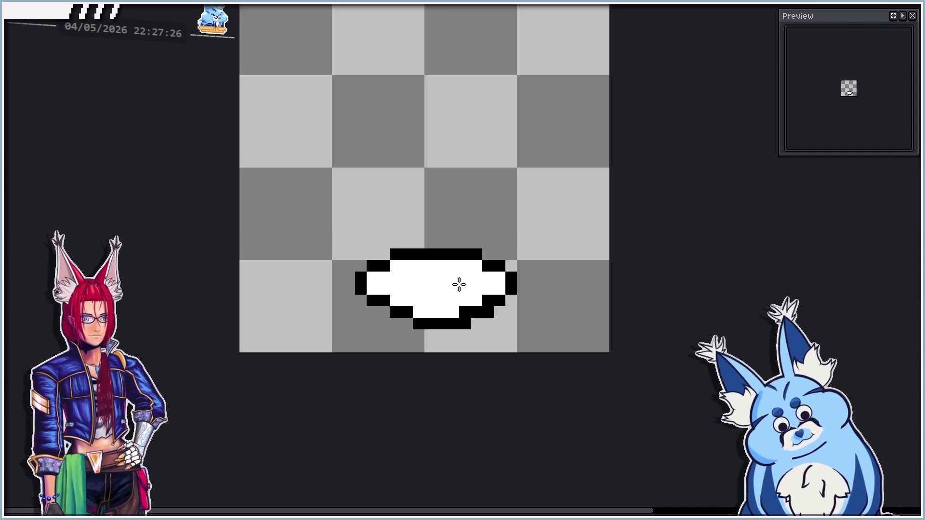
key("ctrl+z")
key("ctrl+z")
key("ctrl+z")
scroll(501, 254, "down", 2)
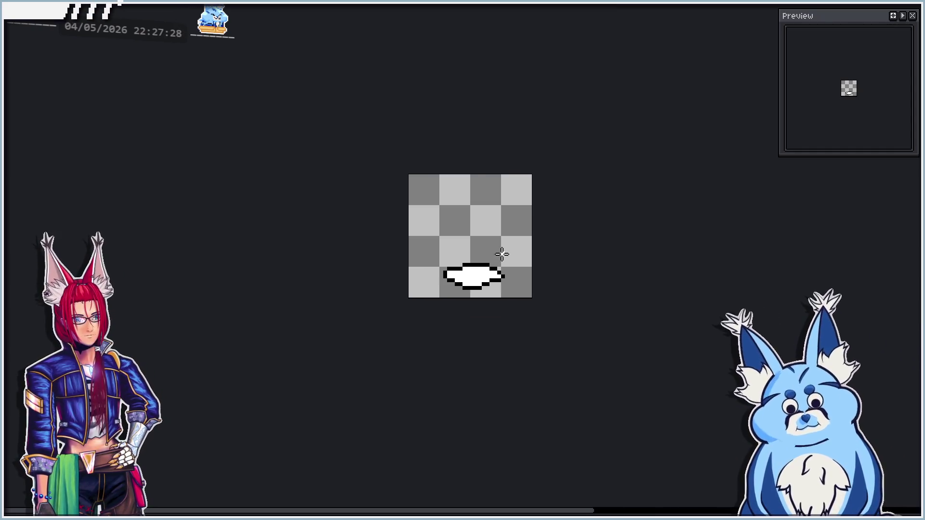
key("ctrl+z")
key("ctrl+z")
scroll(466, 279, "up", 1)
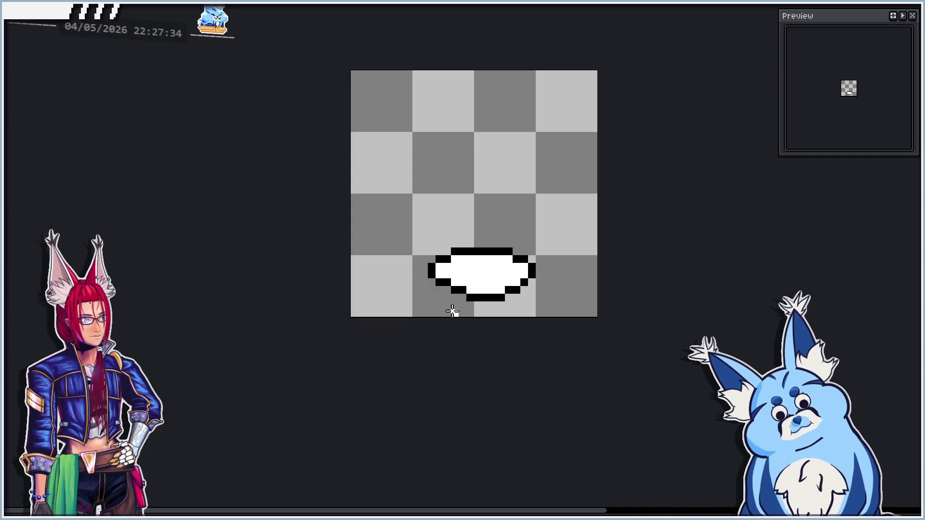
scroll(450, 309, "down", 1)
scroll(490, 266, "up", 1)
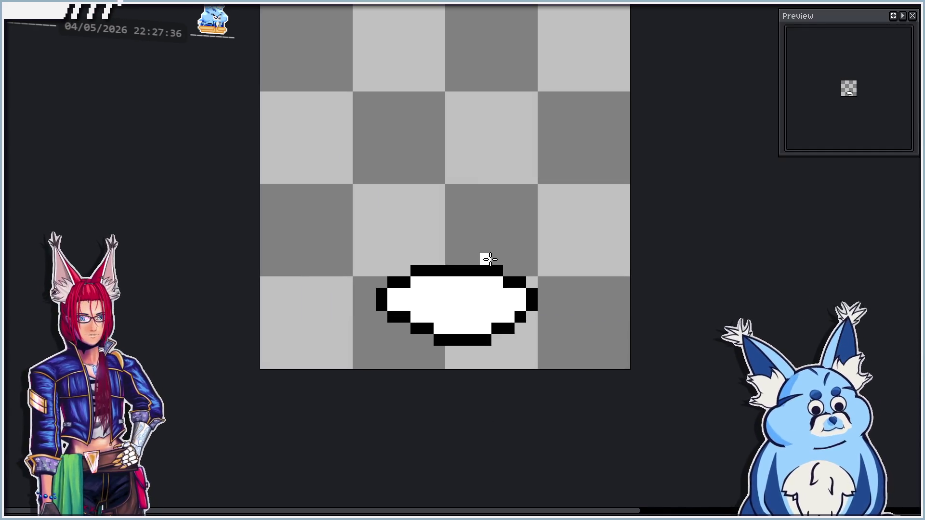
Add a black pixel at the oval's upper right, erase one at its bottom right, then switch to Godot.
left_click(497, 282)
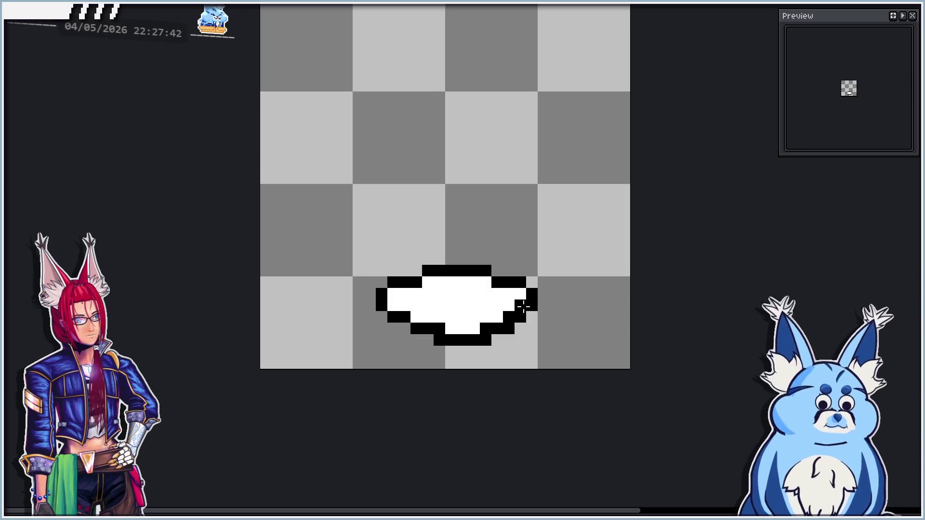
left_click(485, 340)
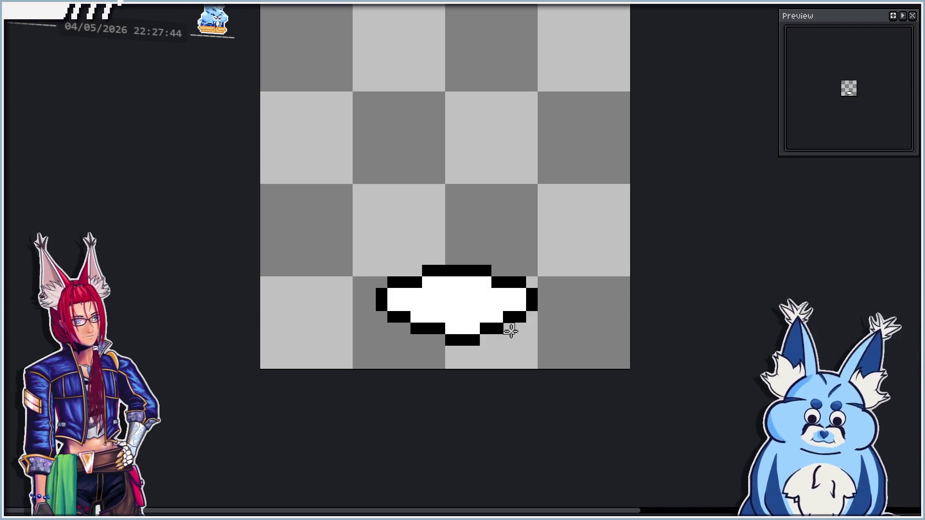
scroll(510, 330, "down", 2)
scroll(504, 306, "up", 2)
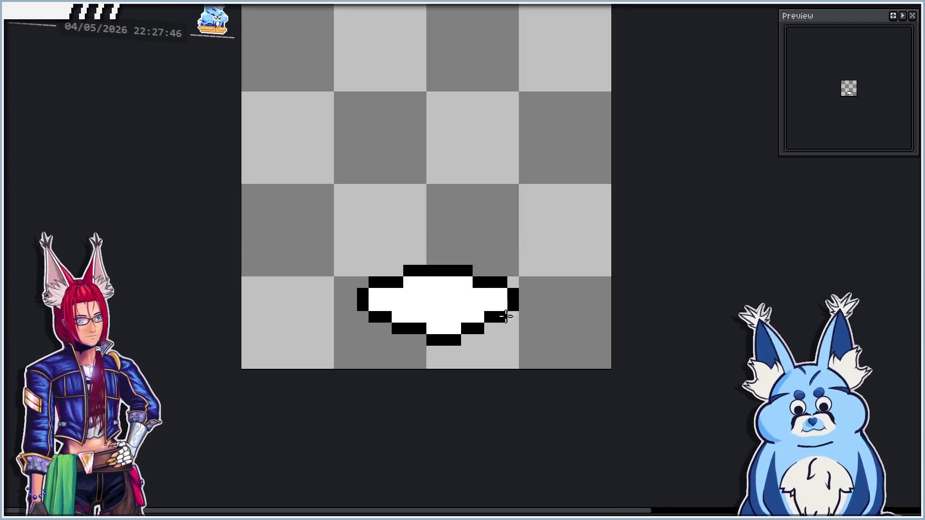
scroll(419, 286, "down", 2)
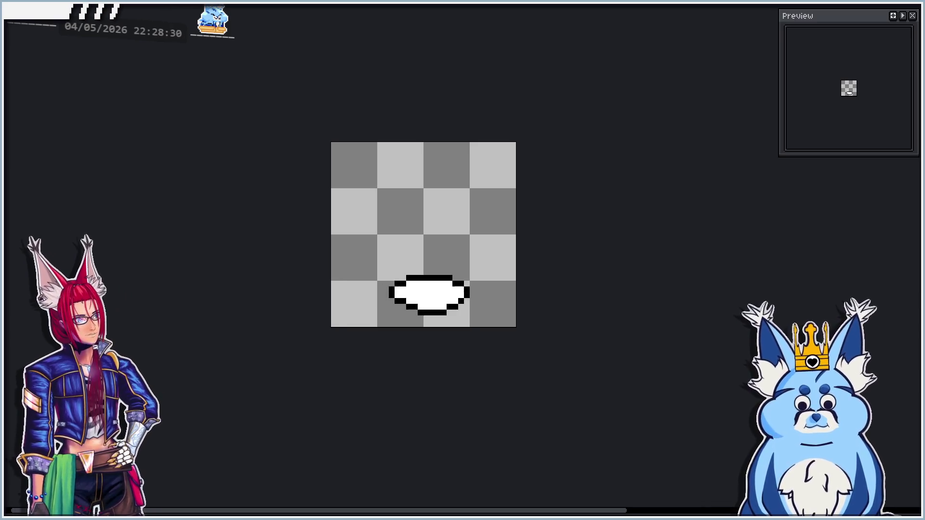
left_click_drag(416, 433, 399, 437)
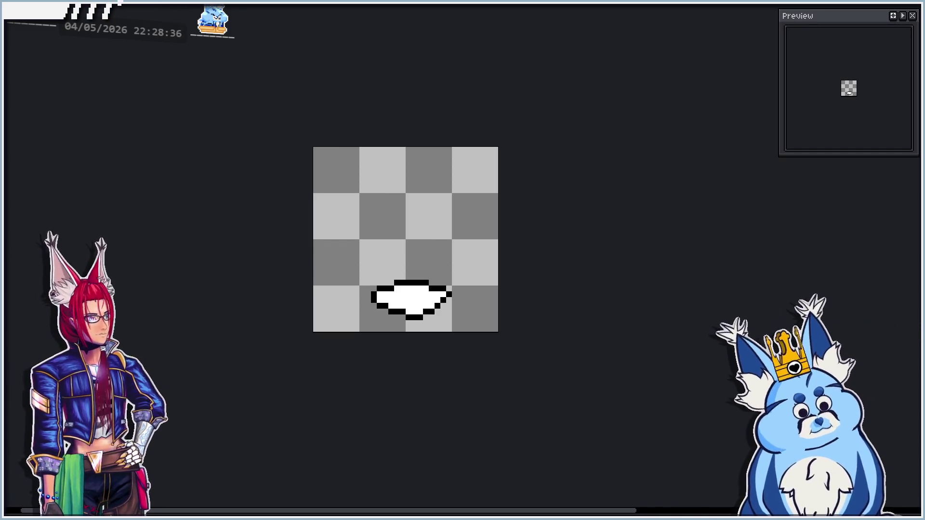
key("alt+Tab")
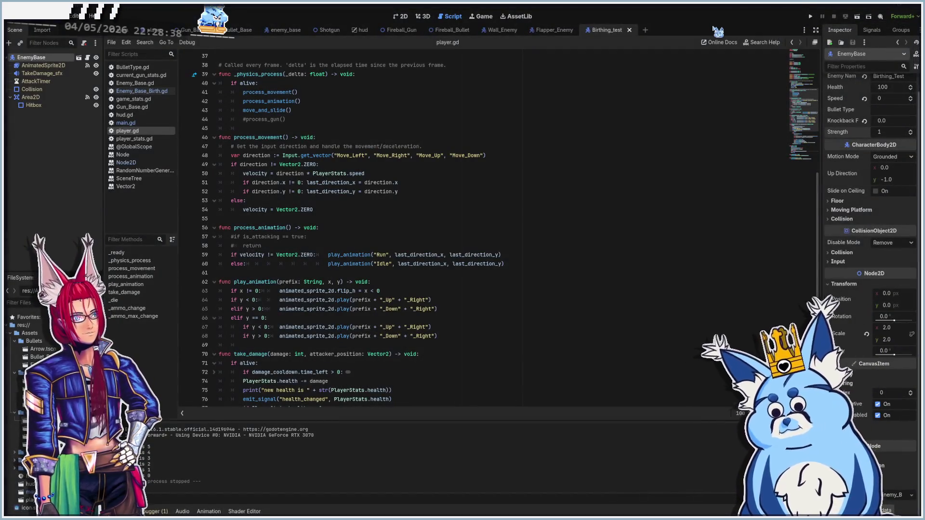
Run the game twice with F5, shooting the multiplying pink enemies, and stop each run with F8.
key("F5")
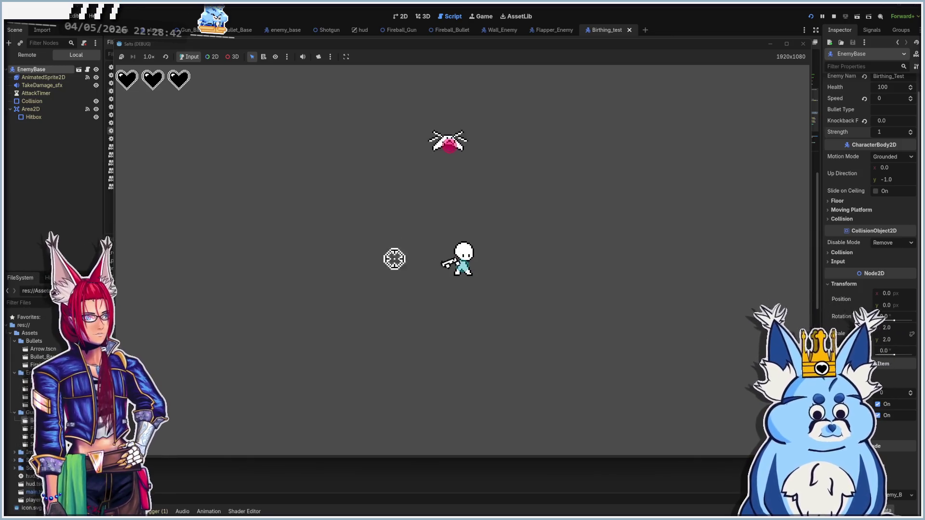
left_click(419, 213)
left_click(385, 215)
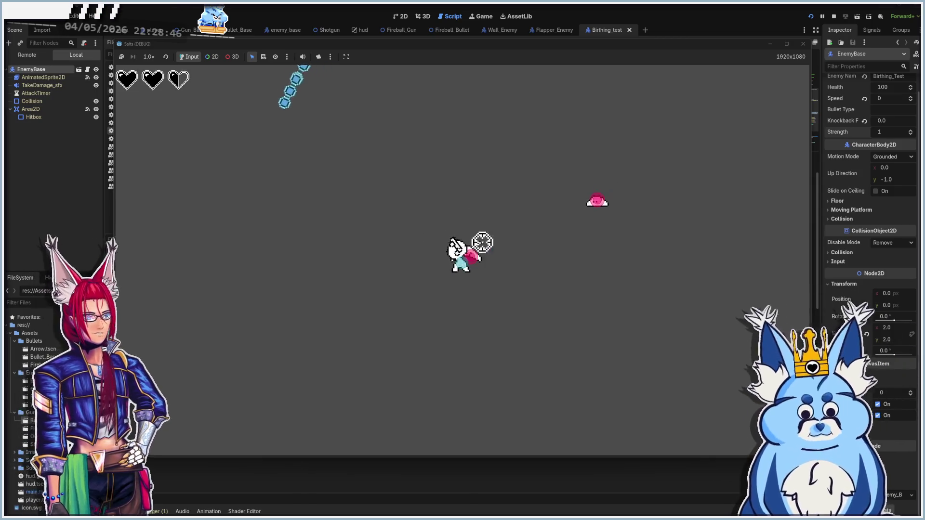
left_click(573, 215)
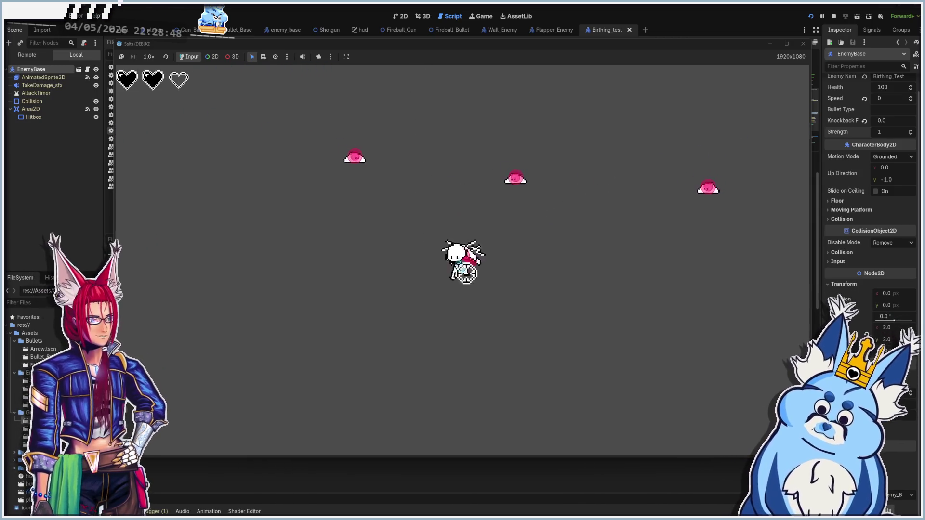
left_click(430, 192)
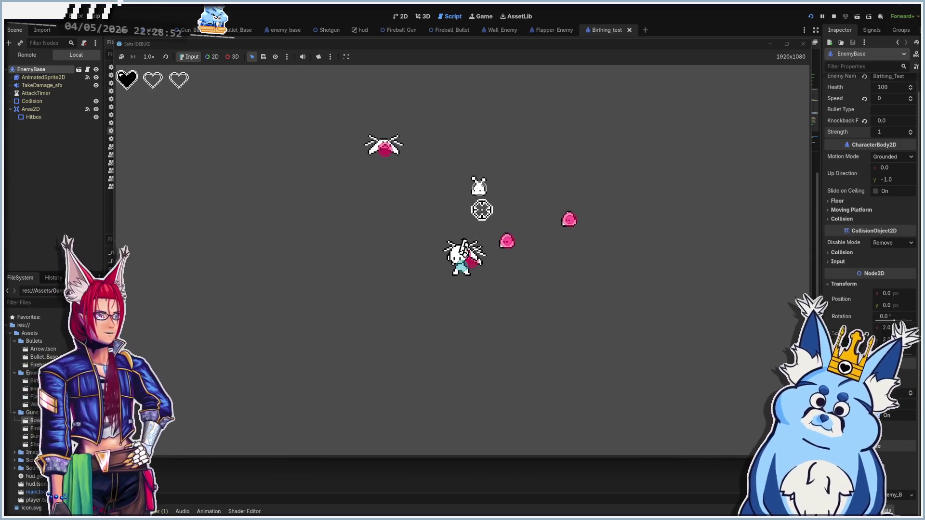
left_click(458, 196)
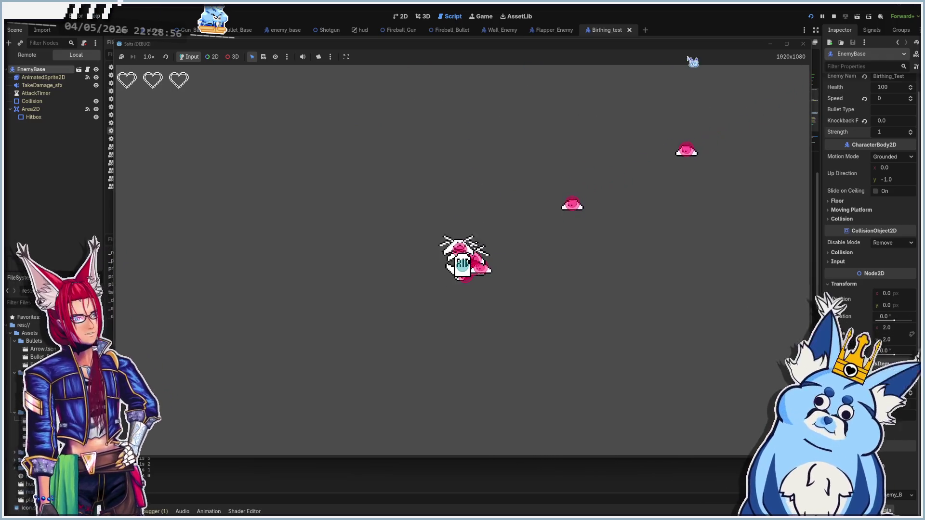
key("F8")
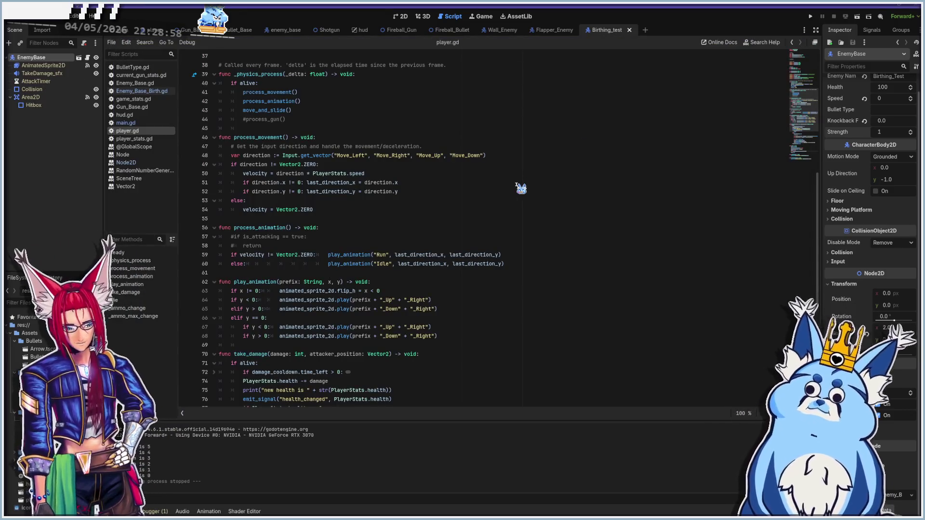
key("F5")
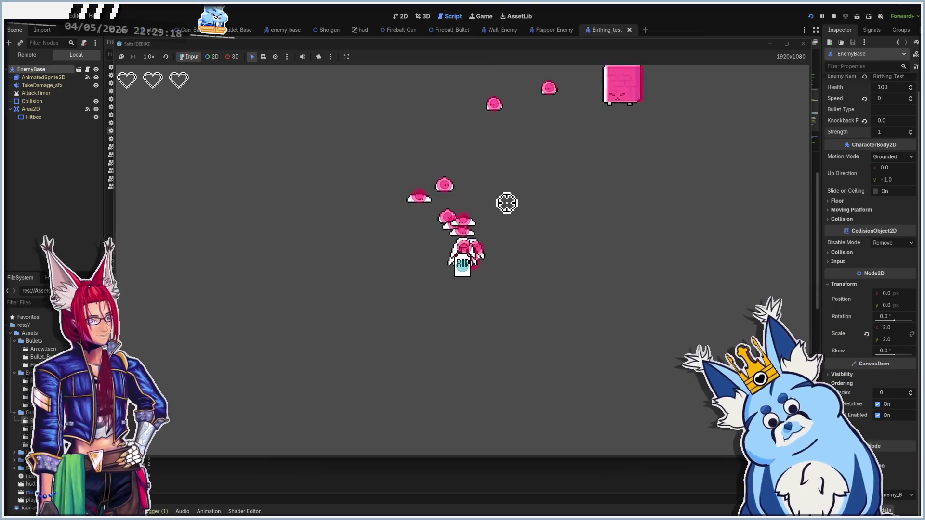
key("F8")
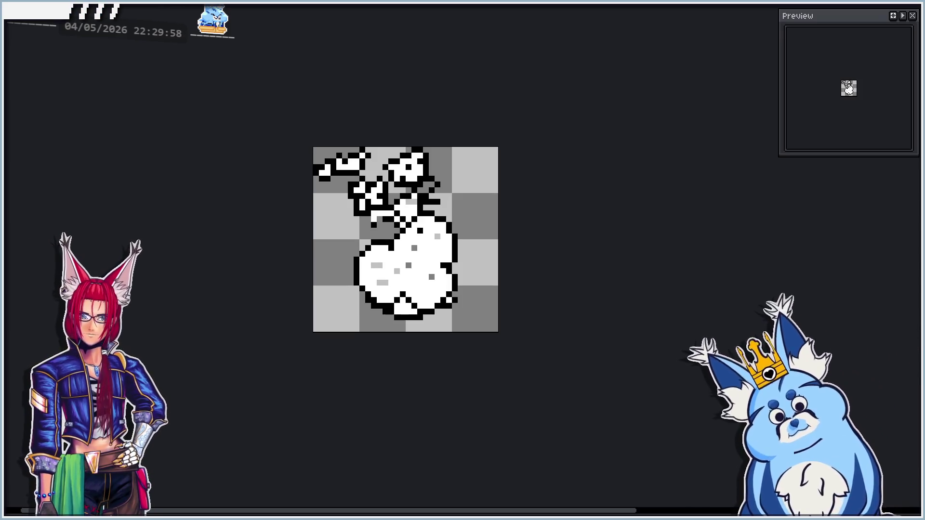
Rename Layer 6 to 'Outlines', Layer 3 to 'NUFeathers', and a third layer to an 'F' name.
key("shift+p")
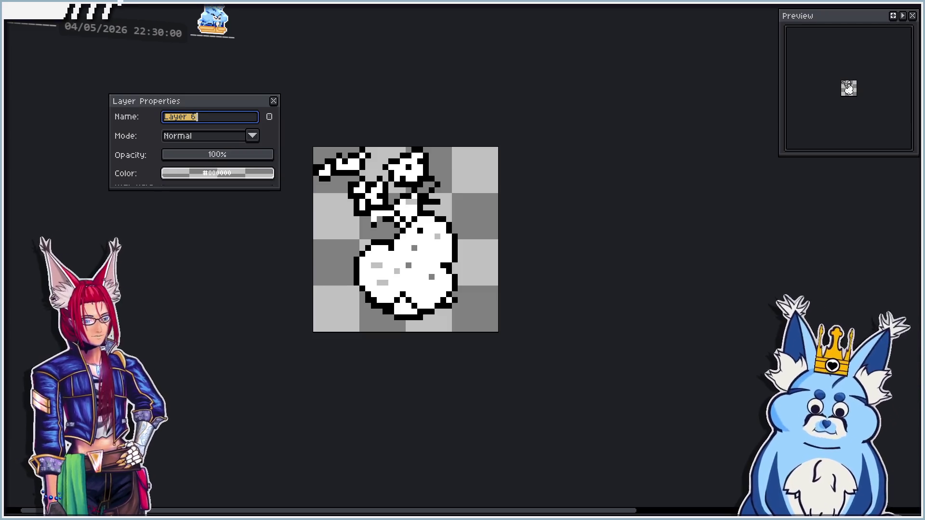
type("Outlines")
key("Return")
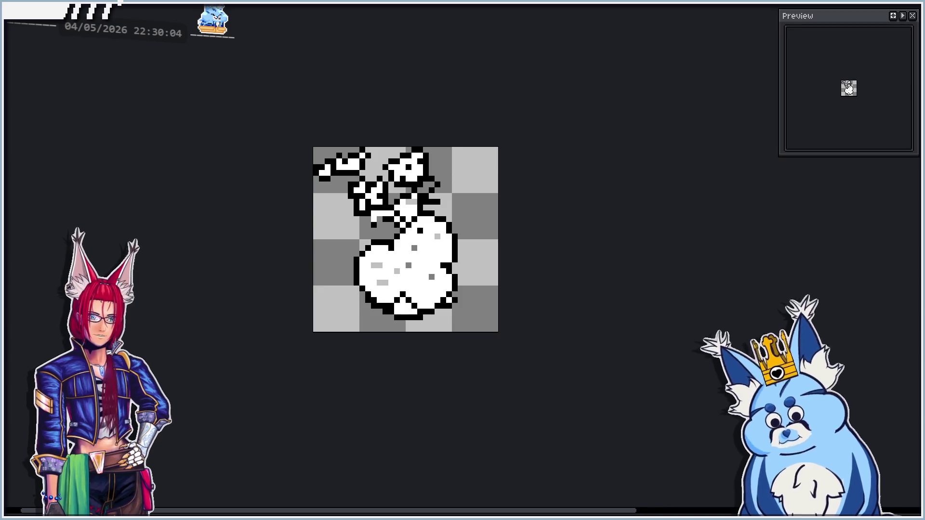
key("shift+p")
type("NU")
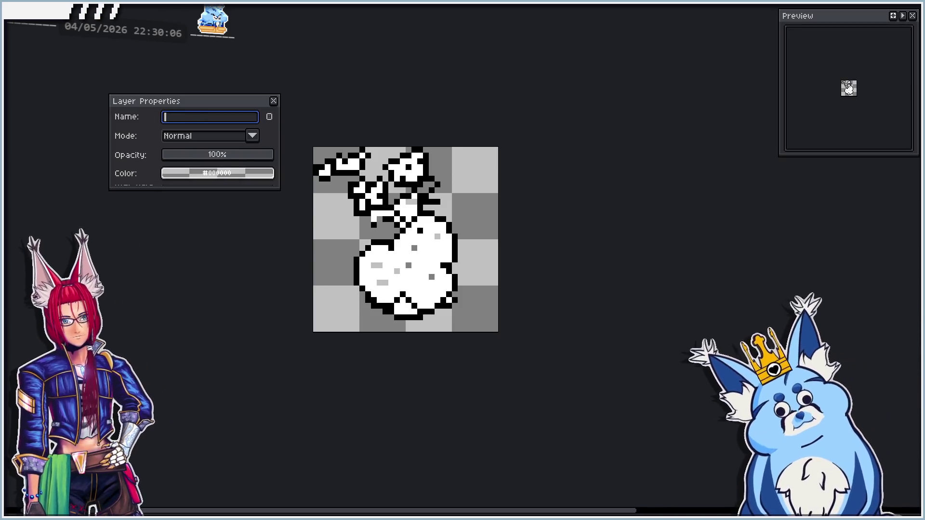
type("Feathers")
key("Return")
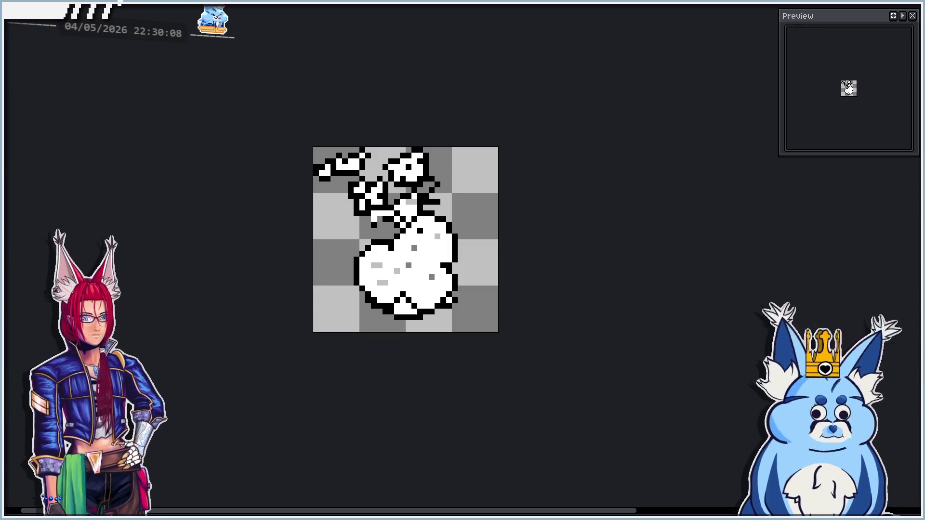
key("shift+p")
type("F")
key("Return")
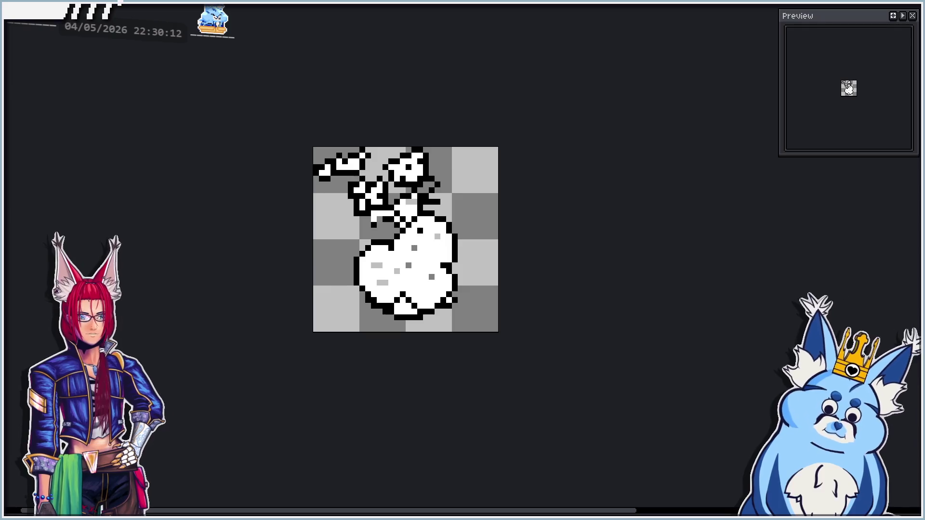
Rename the next layers to 'Pole' and 'Formon…', and Layer 5 to 'FormAnimation'.
key("shift+p")
type("Pole")
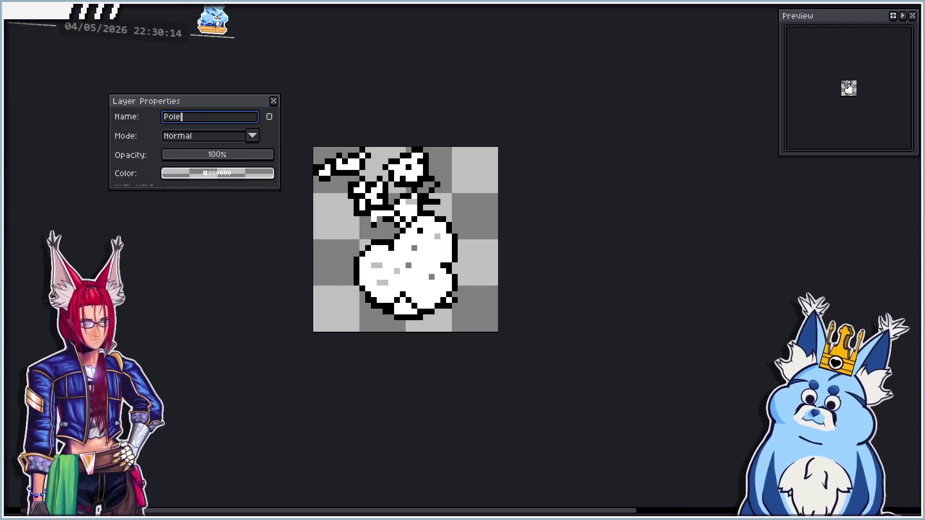
key("Return")
key("shift+p")
type("Form")
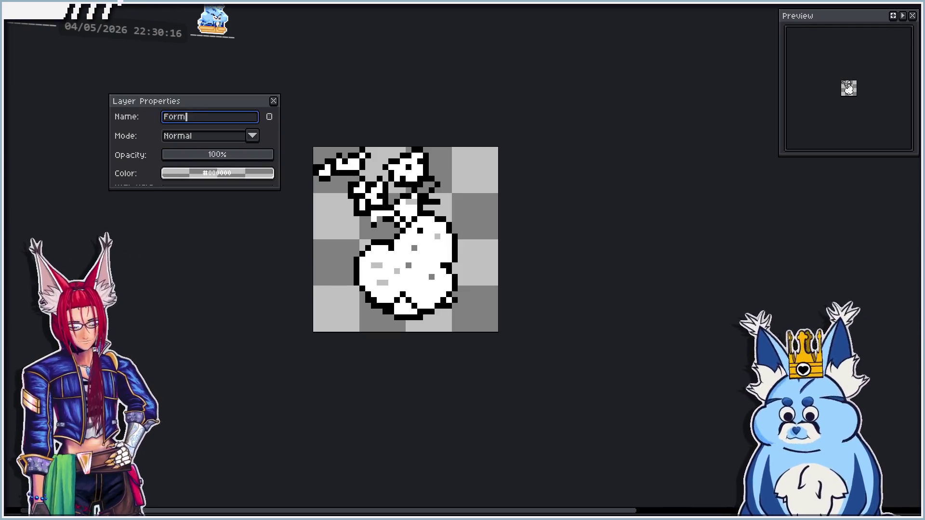
type("on")
key("Return")
key("shift+p")
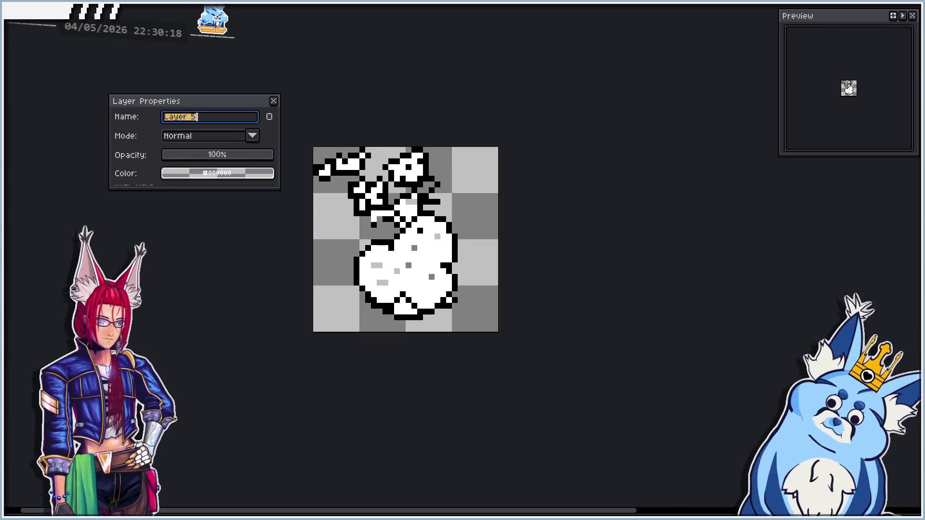
type("FormAnimation")
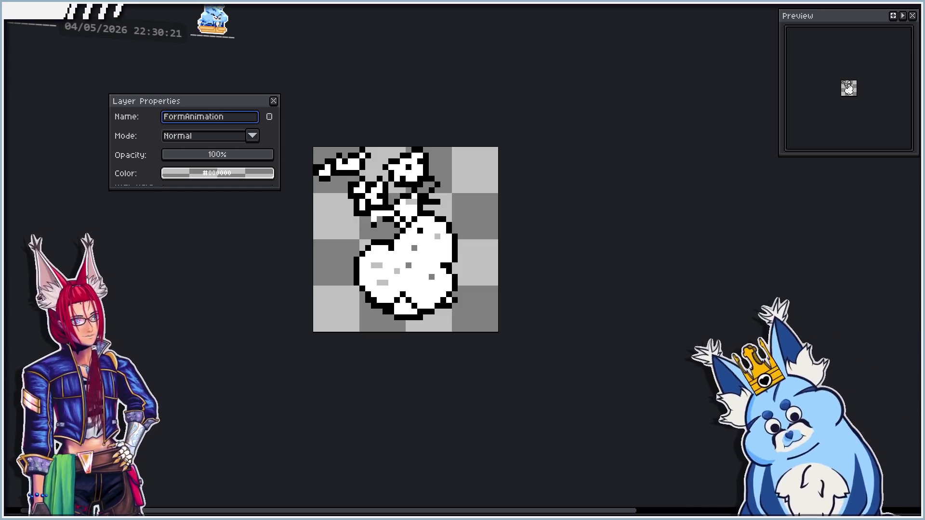
key("Return")
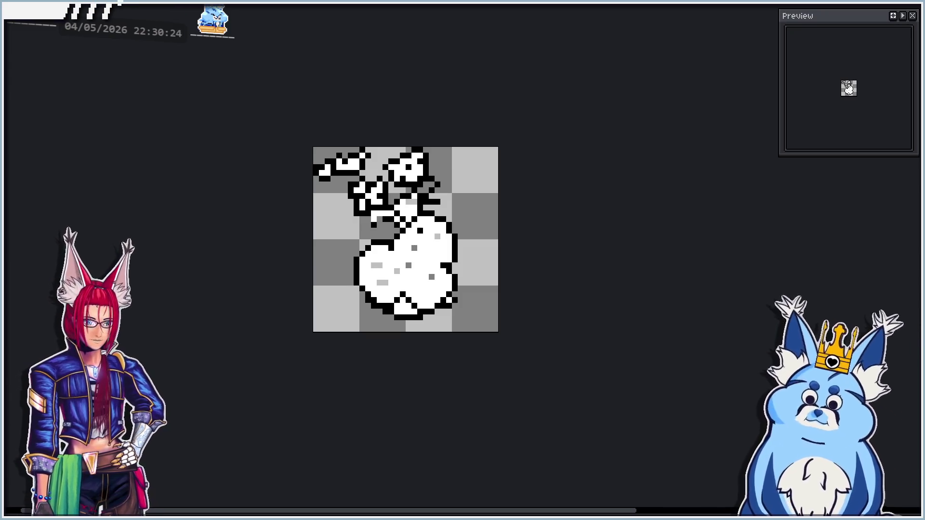
Step forward through the animation frames until the thin black-outlined stalk frame appears.
key("Return")
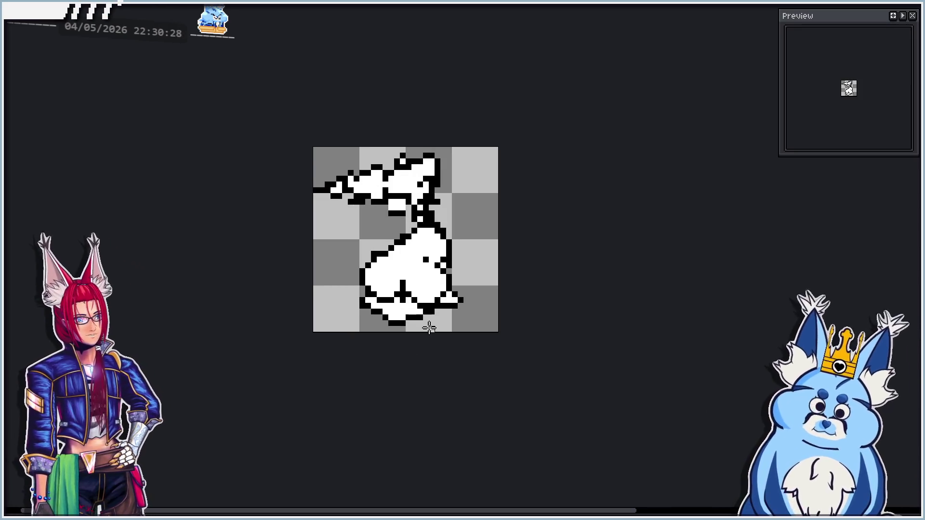
scroll(428, 275, "up", 3)
scroll(418, 270, "down", 2)
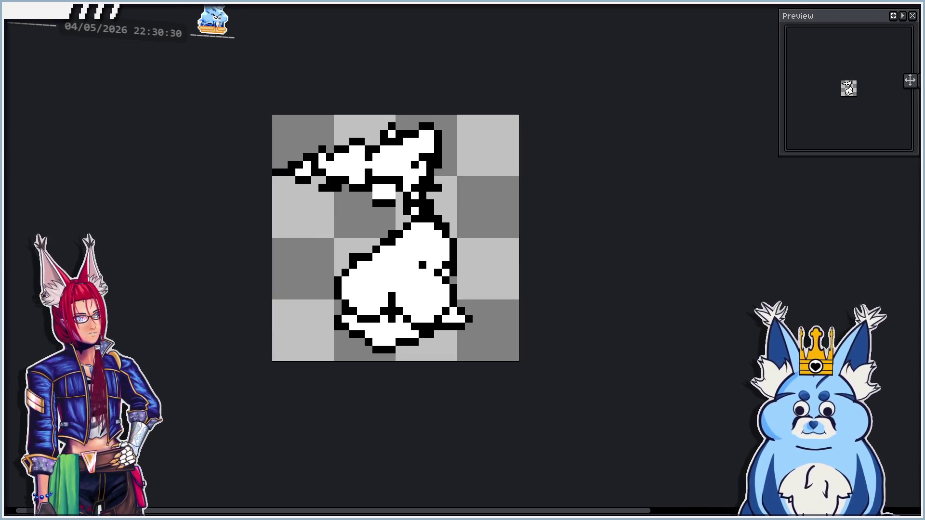
key("Right")
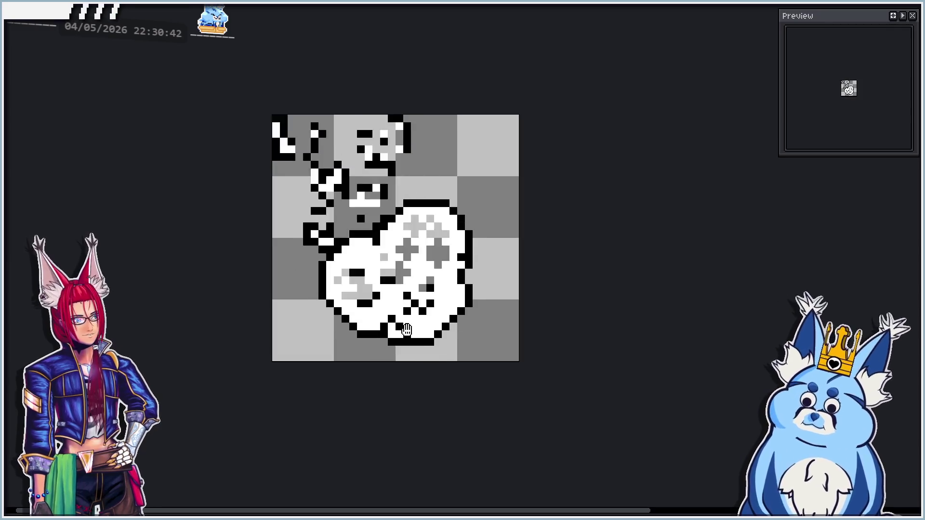
scroll(409, 284, "down", 3)
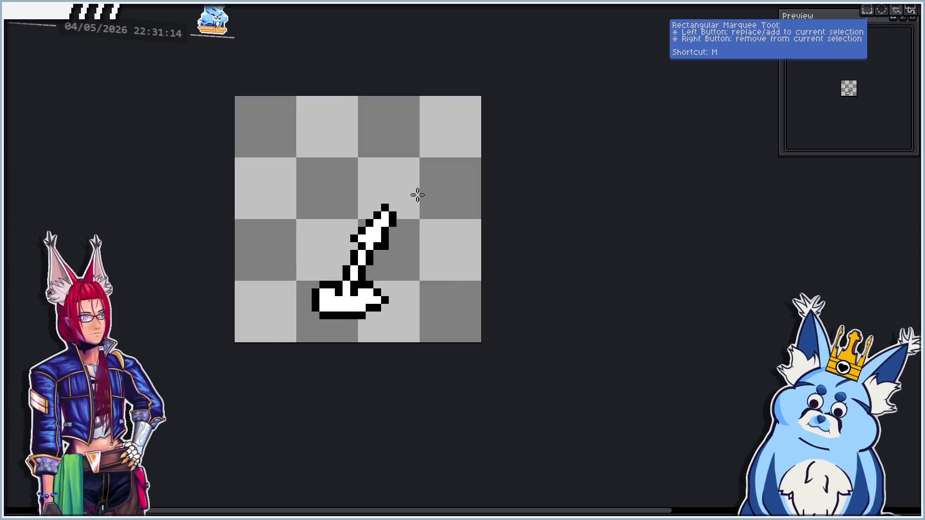
Nudge the selected dagger shaft one pixel left and up, then back, leaving it unchanged.
mouse_move(417, 193)
left_mouse_down()
mouse_move(318, 243)
mouse_move(380, 282)
mouse_move(399, 258)
left_mouse_up()
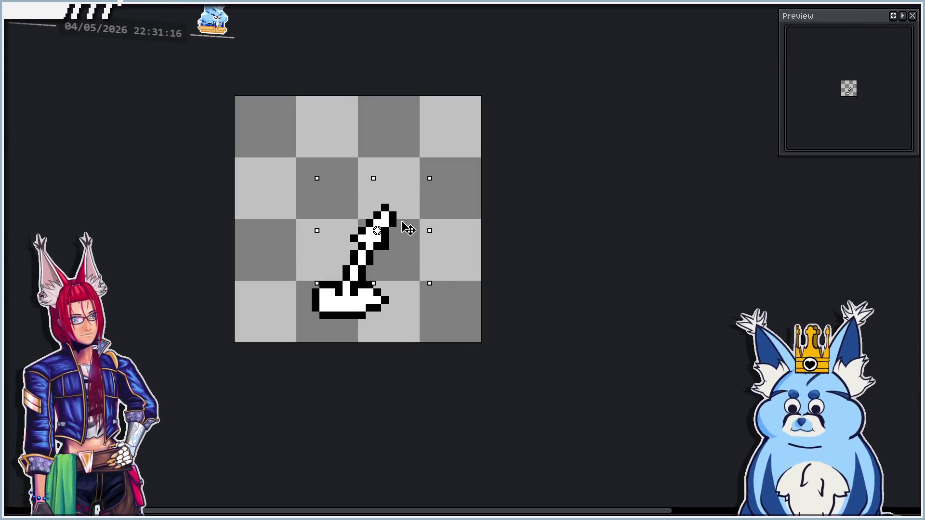
key("Left")
key("Up")
key("Right")
key("Down")
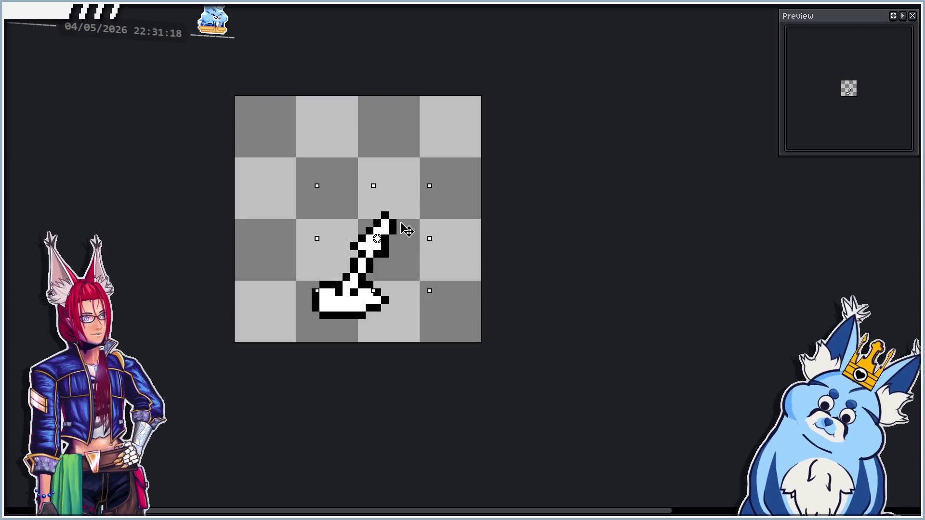
left_click(523, 242)
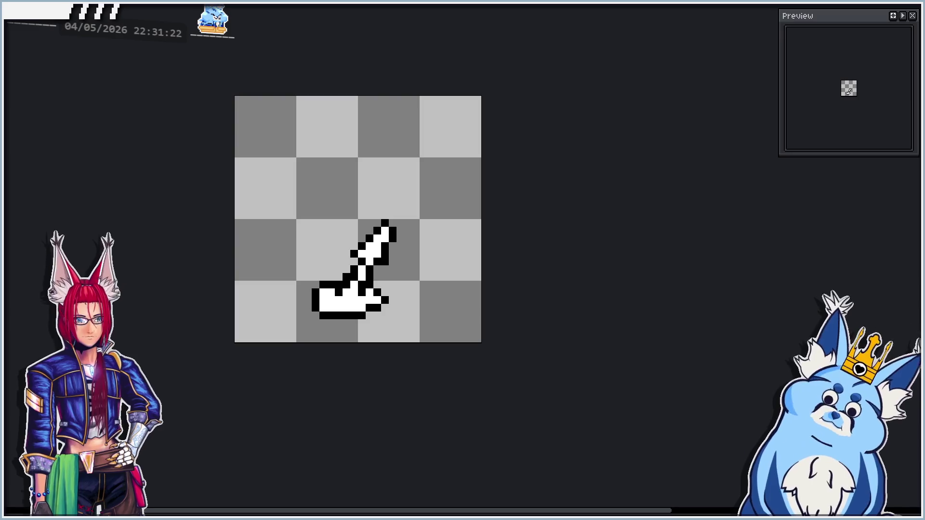
Create a new animation tag over frames 25–26 and give it its name.
key("F2")
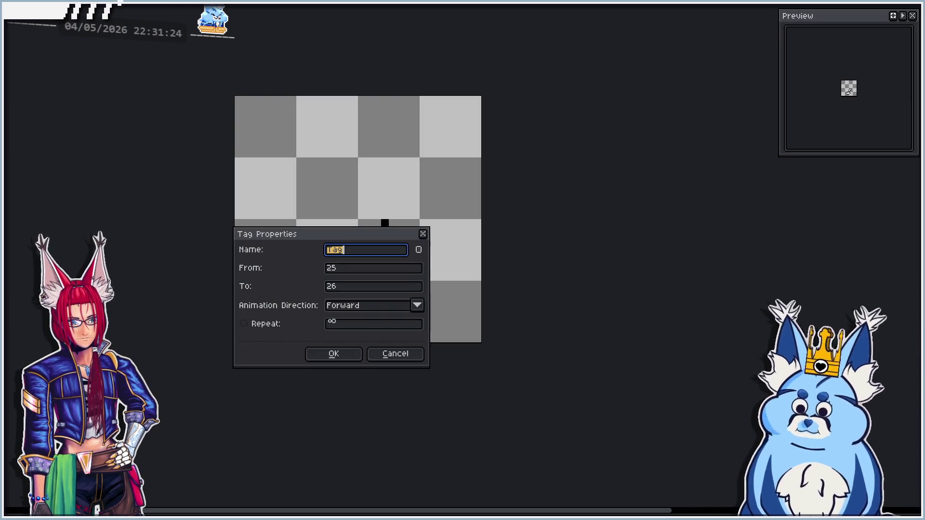
type("agger")
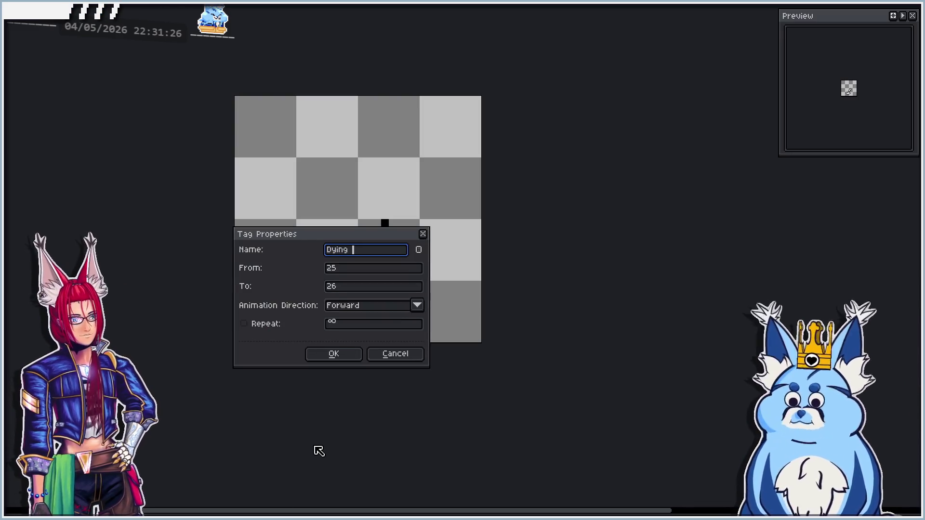
key("Return")
scroll(420, 253, "up", 1)
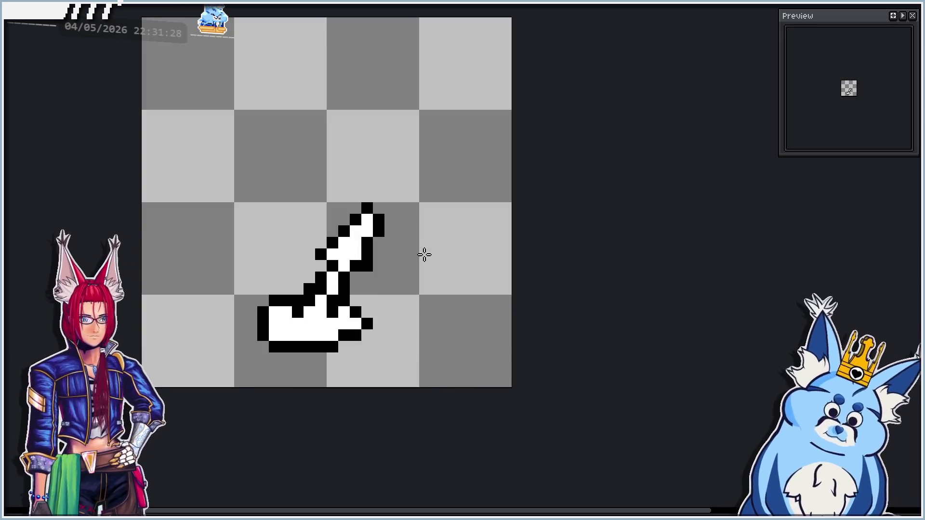
scroll(387, 271, "up", 1)
Select the dagger blade and hilt and move them down and to the left.
scroll(383, 286, "down", 2)
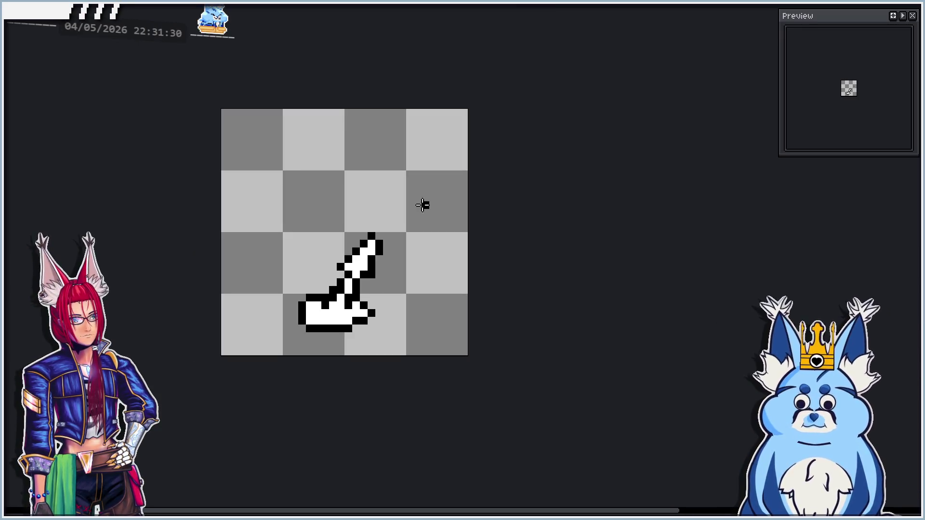
mouse_move(427, 200)
left_mouse_down()
mouse_move(371, 287)
mouse_move(407, 262)
left_mouse_up()
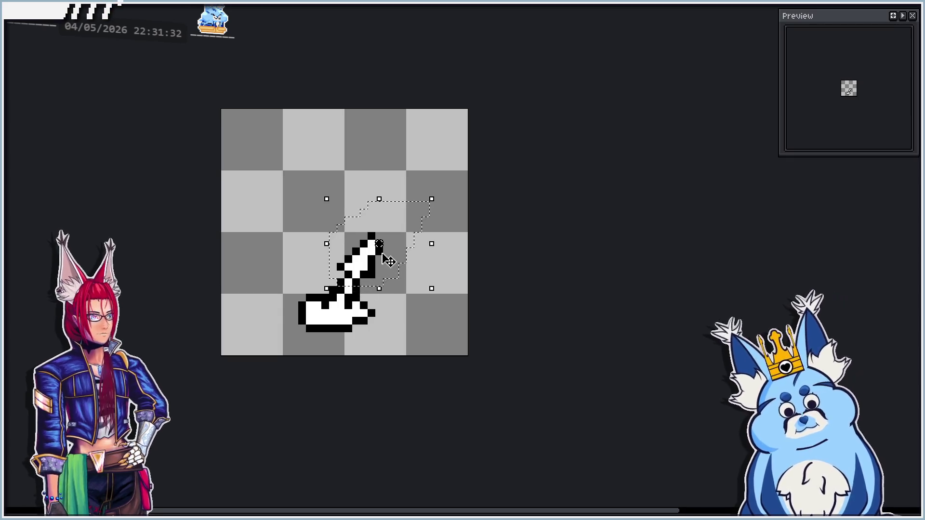
left_click_drag(362, 289, 353, 303)
key("ctrl+d")
mouse_move(379, 244)
left_mouse_down()
mouse_move(340, 248)
mouse_move(380, 240)
mouse_move(392, 260)
left_mouse_up()
key("ctrl+d")
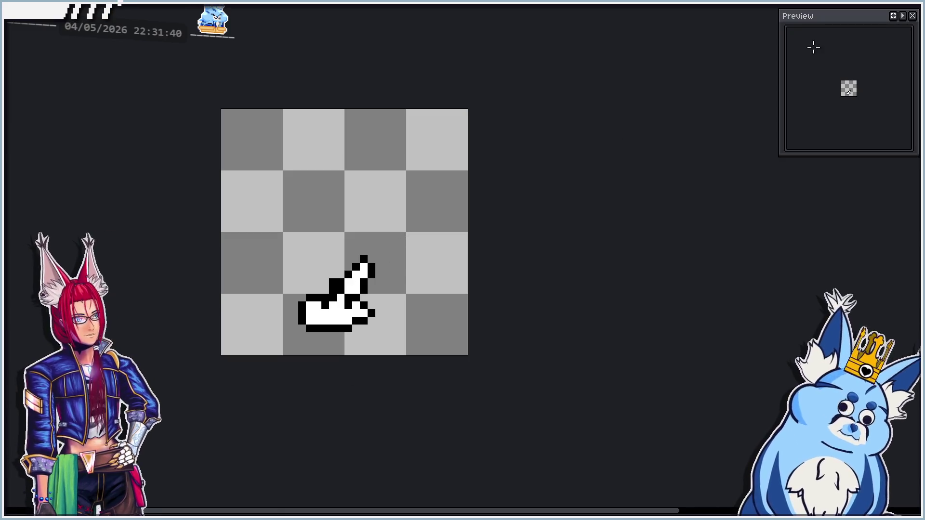
mouse_move(440, 244)
left_mouse_down()
mouse_move(392, 217)
mouse_move(328, 298)
mouse_move(436, 247)
mouse_move(408, 267)
left_mouse_up()
mouse_move(434, 223)
left_mouse_down()
mouse_move(331, 251)
mouse_move(434, 227)
left_mouse_up()
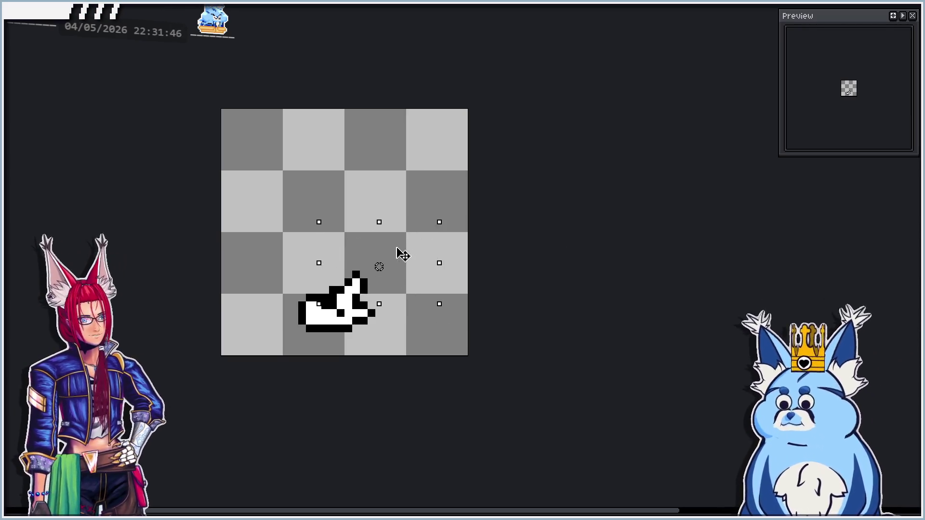
left_click_drag(400, 252, 397, 266)
left_click(528, 272)
Move the sprite's upper part, then undo back to the shorter shaft.
key("b")
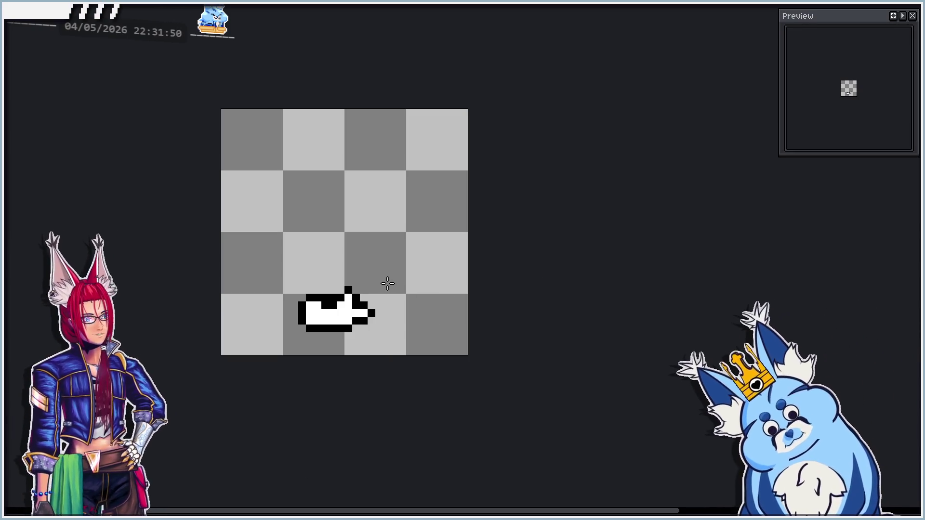
mouse_move(386, 281)
left_mouse_down()
mouse_move(326, 299)
mouse_move(380, 289)
left_mouse_up()
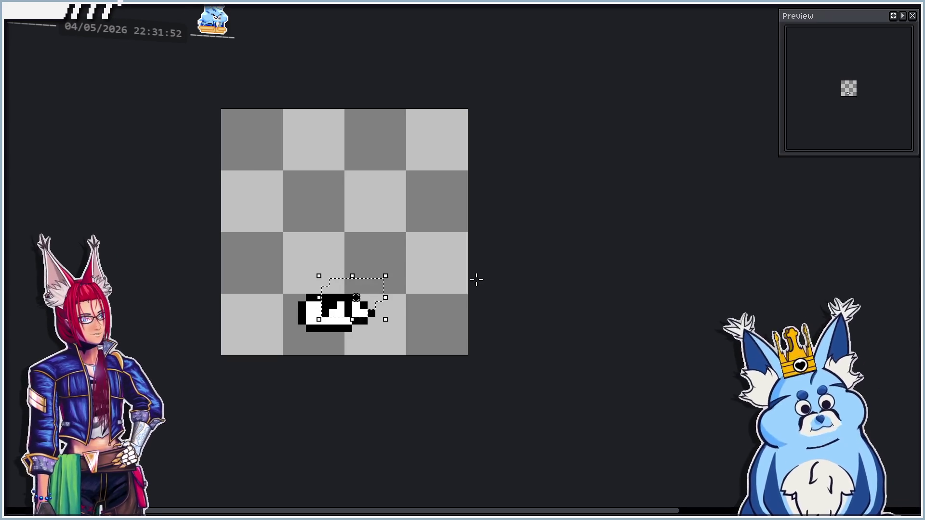
left_click(476, 280)
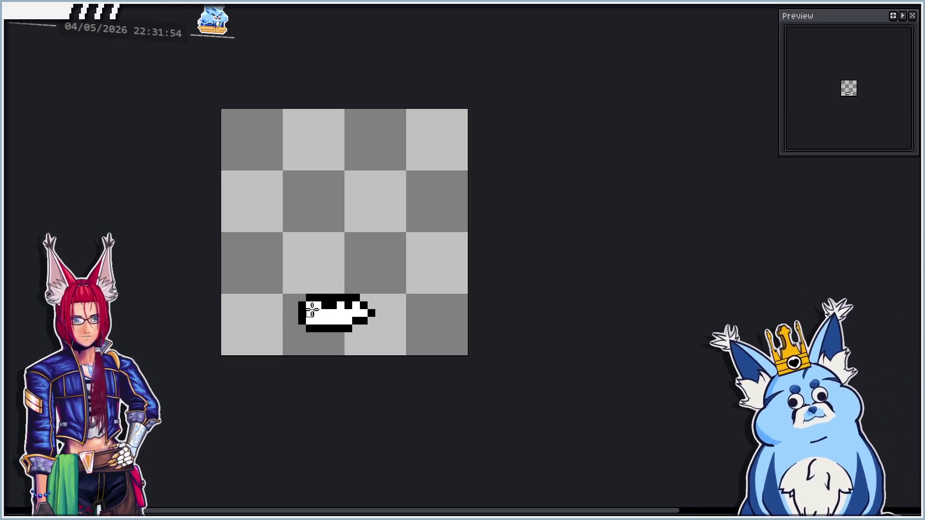
key("ctrl+z")
key("ctrl+z")
key("ctrl+z")
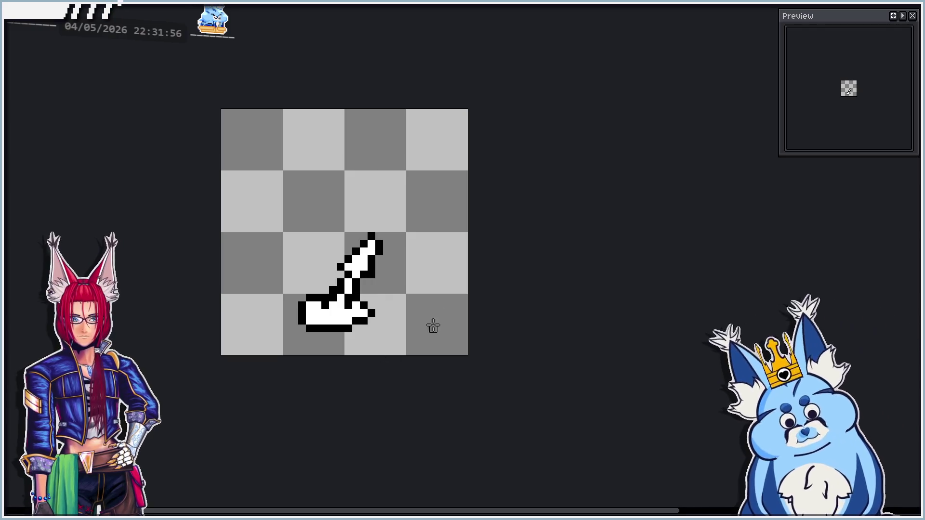
key("w")
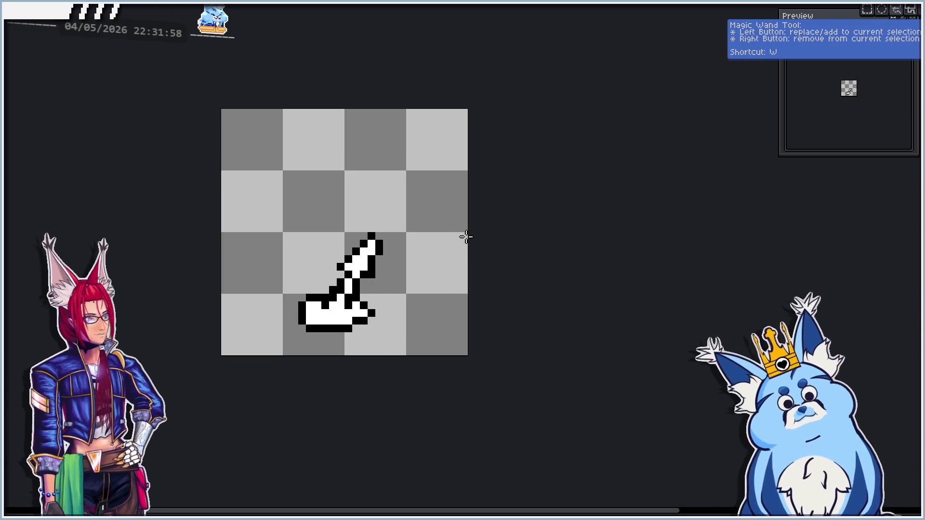
scroll(303, 306, "up", 2)
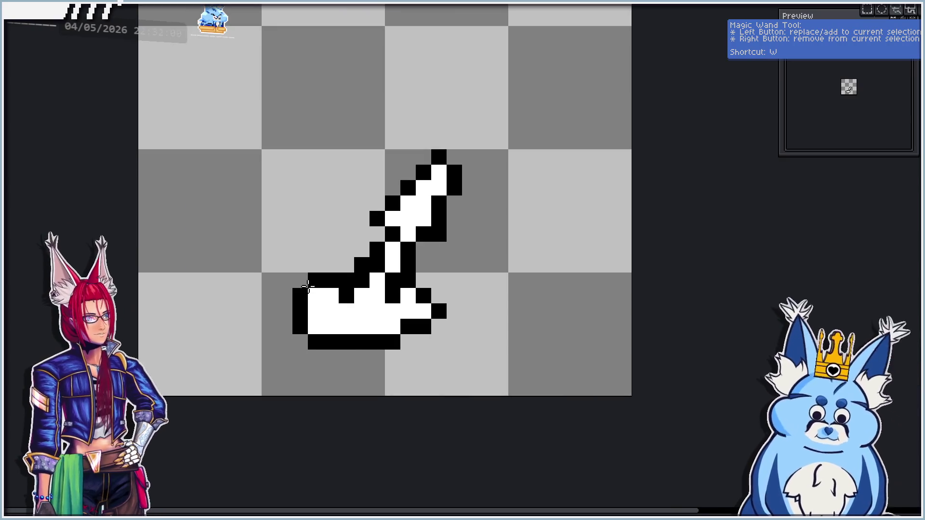
key("ctrl+z")
key("q")
Shift the sprite's lower-left area one pixel right.
mouse_move(320, 259)
left_mouse_down()
mouse_move(267, 296)
mouse_move(330, 303)
mouse_move(332, 349)
mouse_move(349, 346)
left_mouse_up()
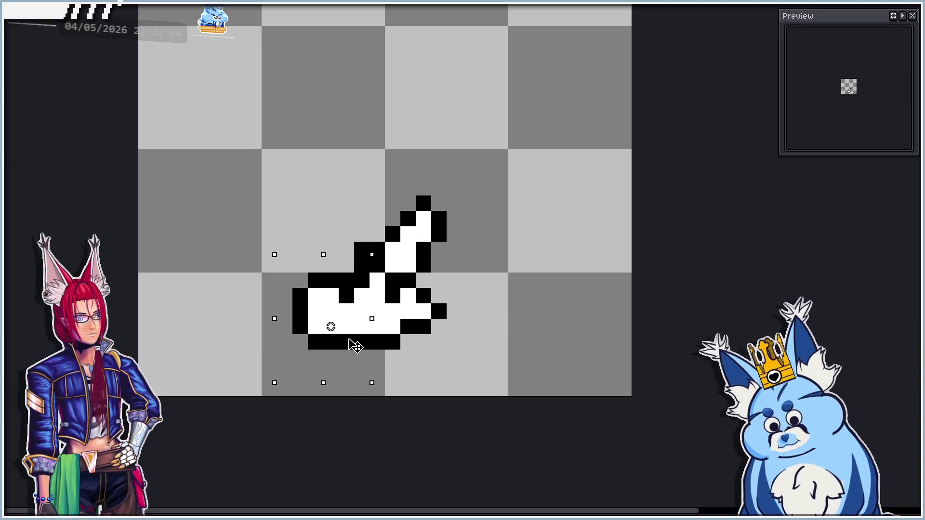
key("ctrl+y")
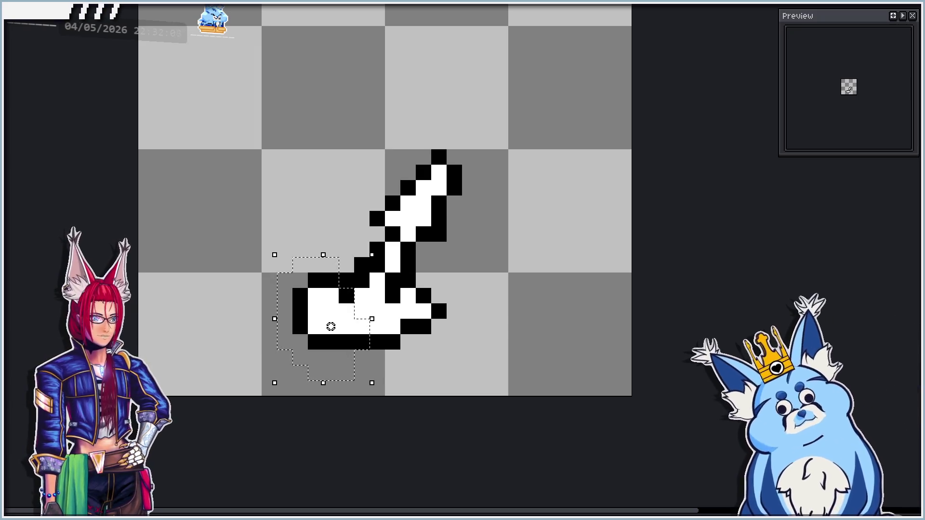
key("ctrl+z")
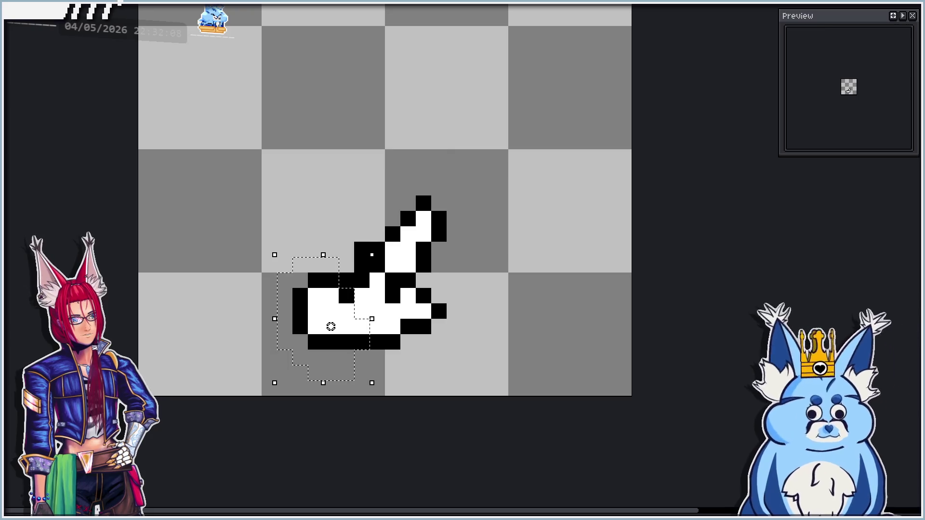
mouse_move(352, 376)
left_mouse_down()
mouse_move(347, 362)
mouse_move(361, 358)
left_mouse_up()
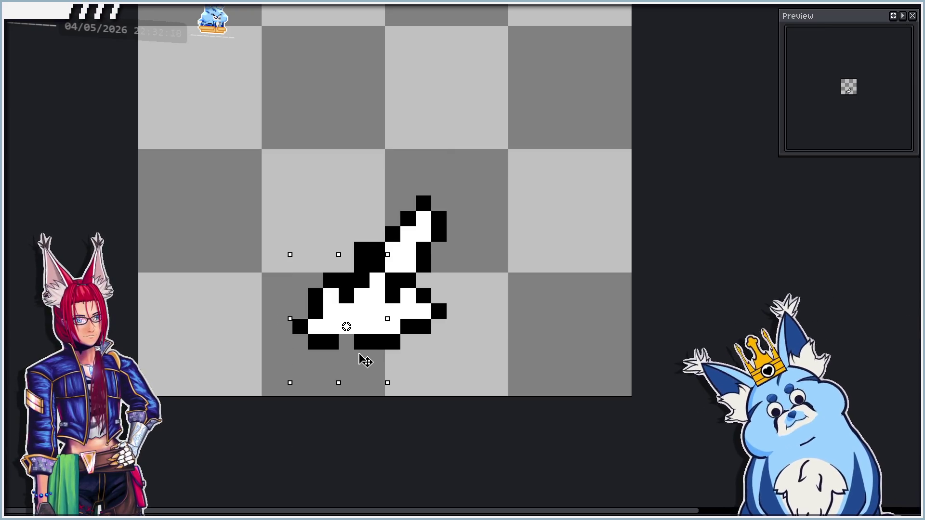
key("ctrl+d")
Compare the flat and diagonal-shaft versions, keeping the shape without the raised upper shaft.
mouse_move(517, 281)
left_mouse_down()
mouse_move(450, 274)
mouse_move(456, 339)
left_mouse_up()
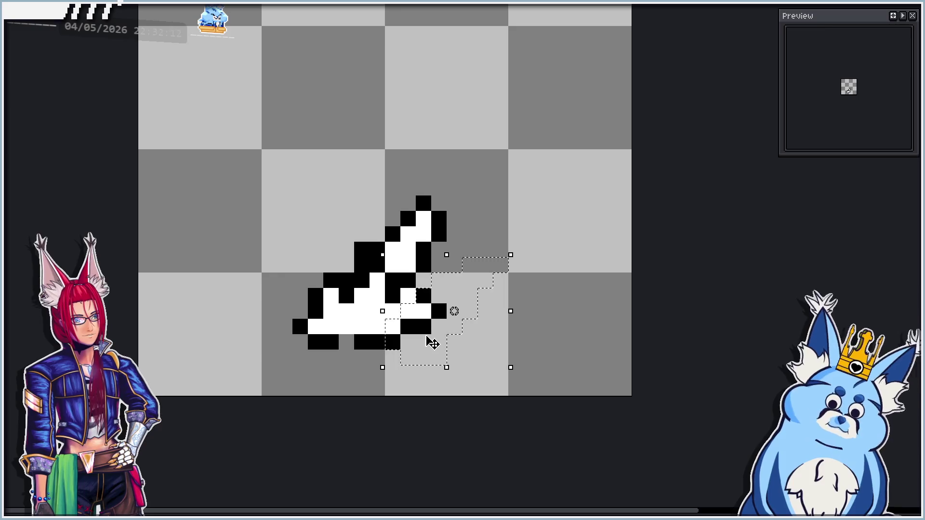
key("ctrl+z")
key("ctrl+z")
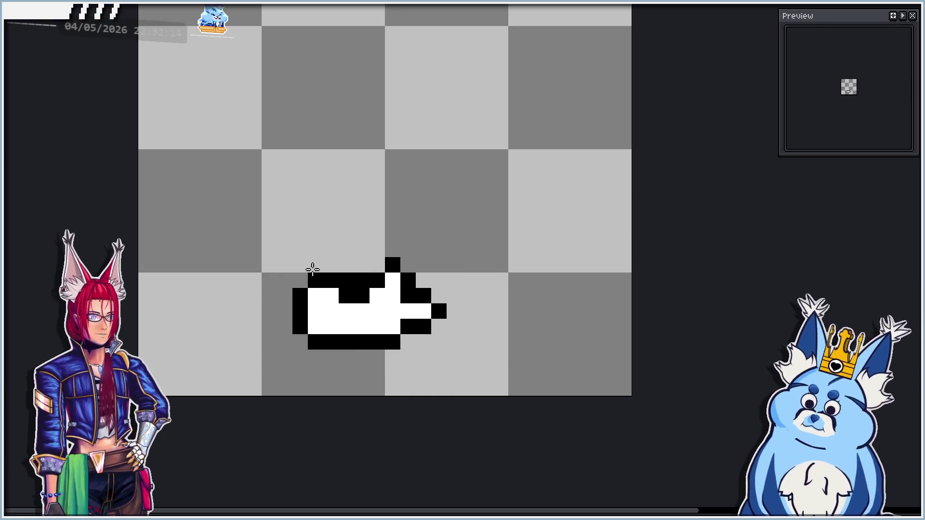
key("ctrl+z")
key("ctrl+y")
key("ctrl+y")
key("ctrl+y")
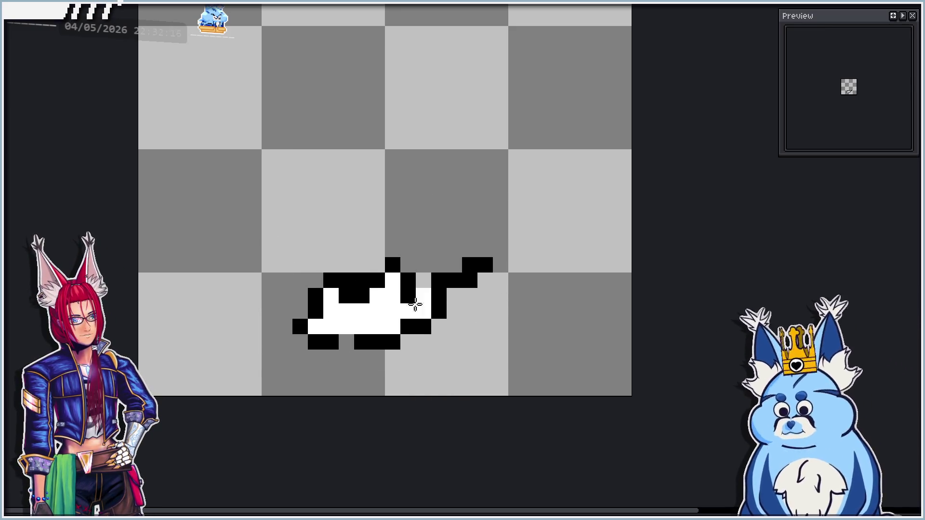
key("ctrl+z")
key("ctrl+z")
key("ctrl+z")
key("ctrl+y")
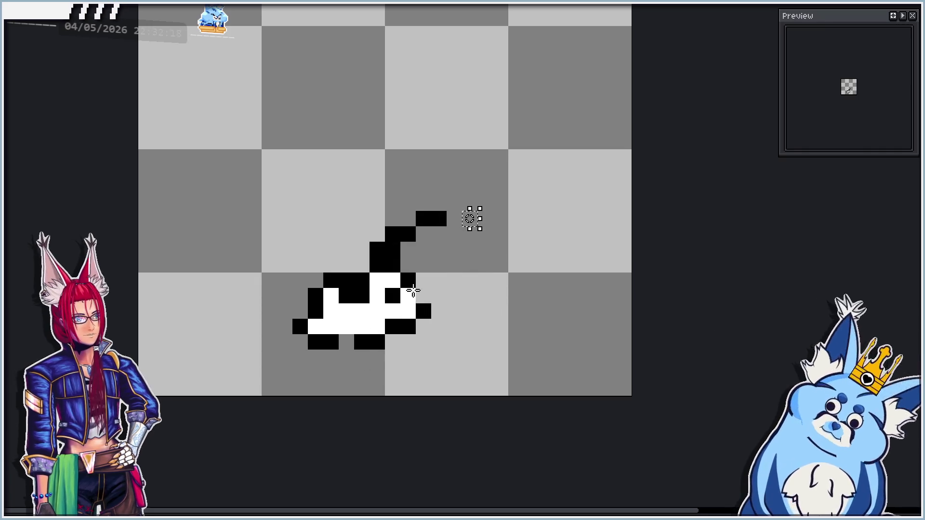
key("ctrl+z")
key("ctrl+z")
key("ctrl+z")
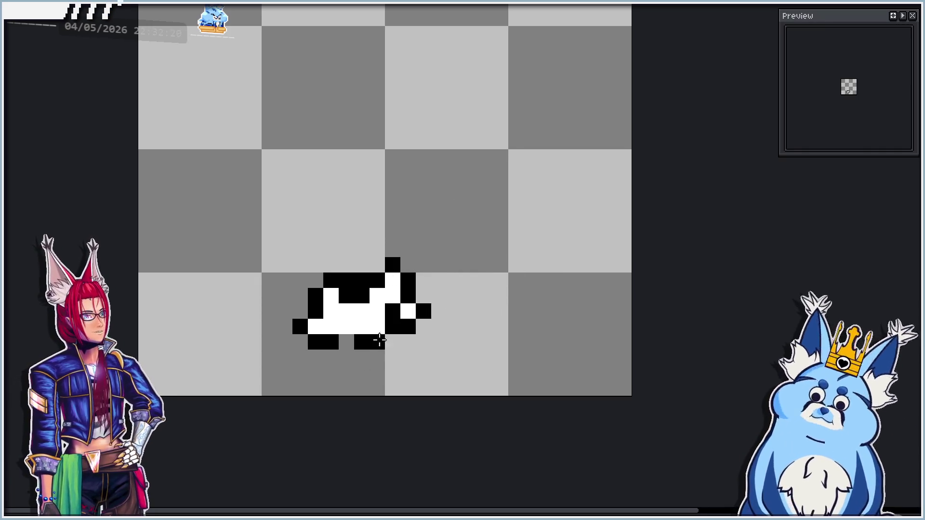
key("ctrl+z")
key("ctrl+y")
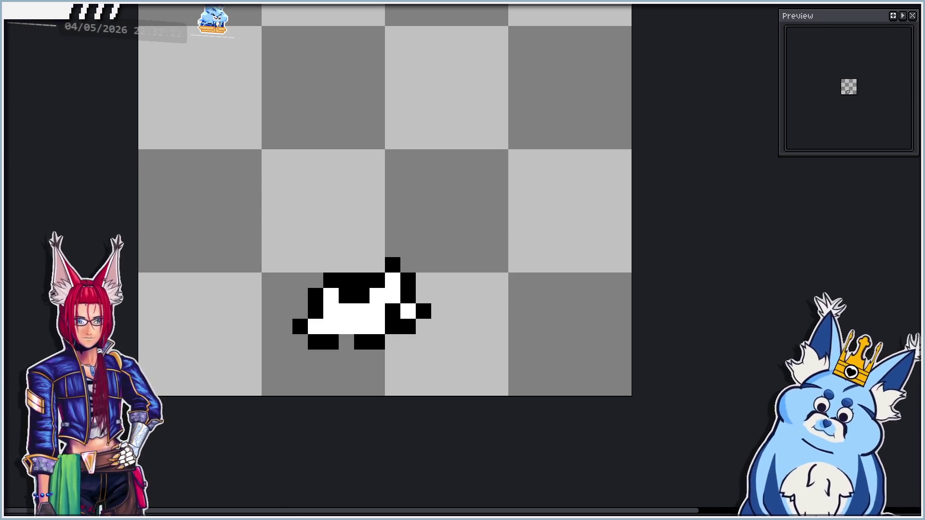
key("ctrl+z")
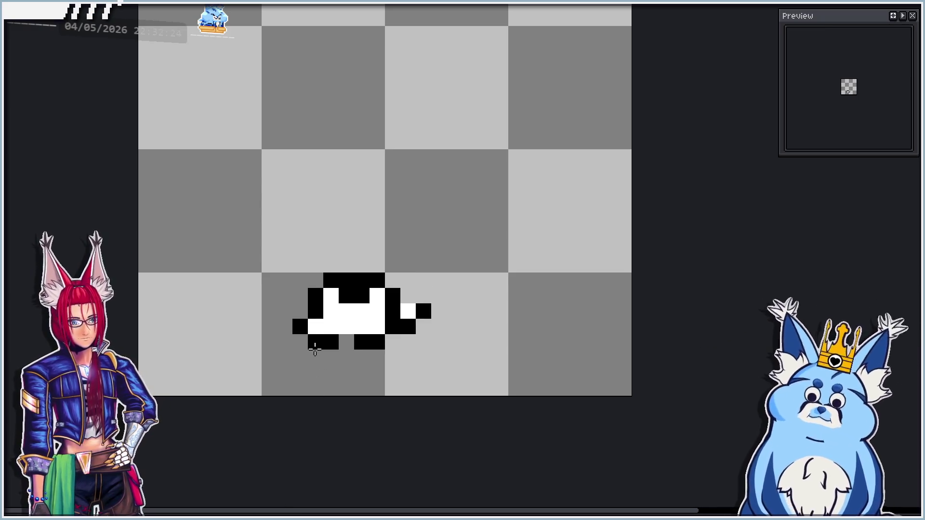
Erase stray pixels along the upper-left edge, top middle, right tip and beside the black column.
left_click_drag(331, 280, 310, 295)
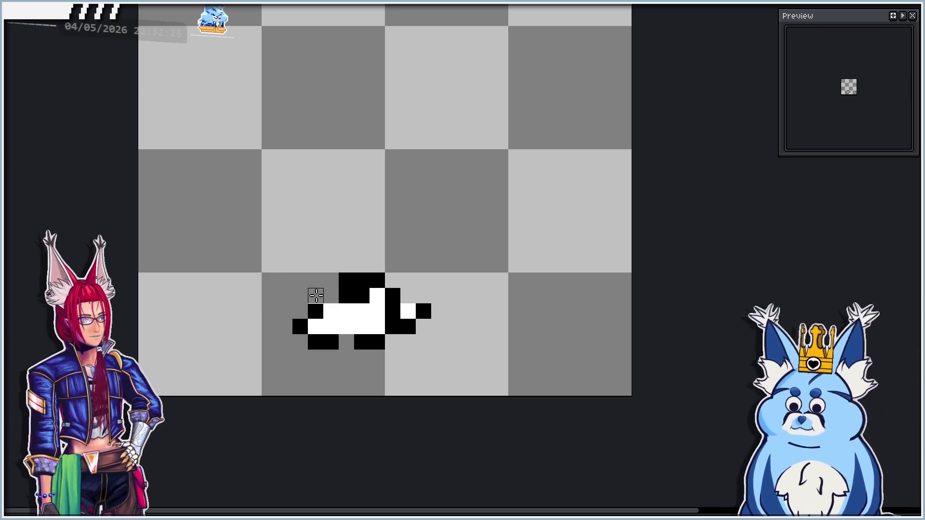
left_click(362, 281)
left_click(423, 312)
left_click(409, 308)
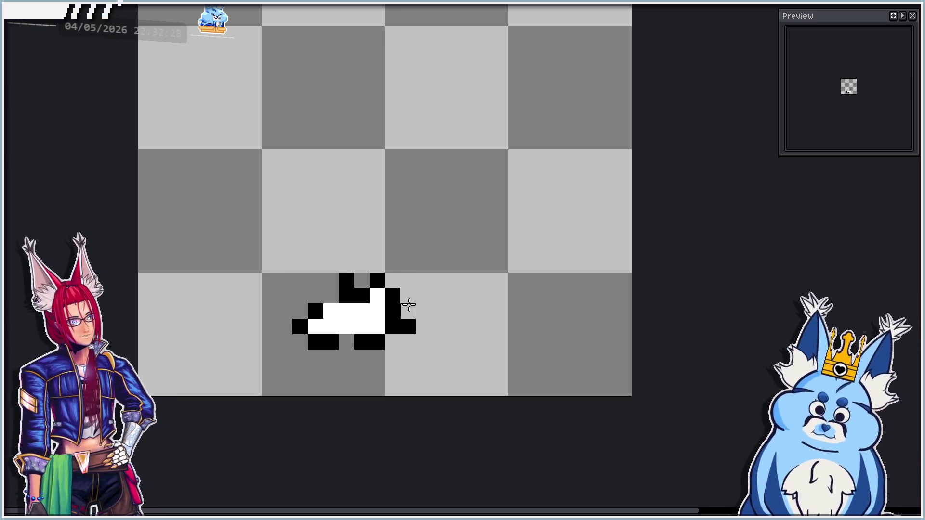
Paint two neighbouring white pixels of the enemy sprite black.
scroll(245, 361, "down", 2)
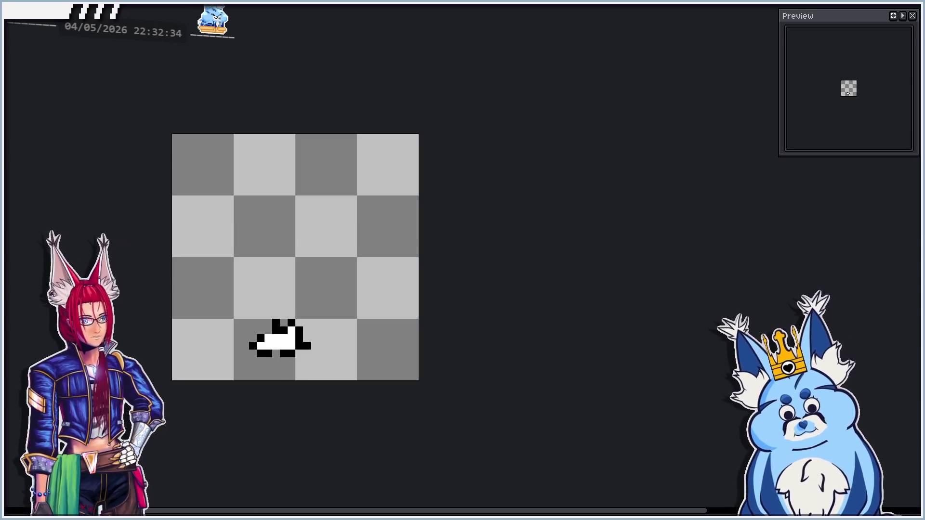
scroll(299, 363, "up", 2)
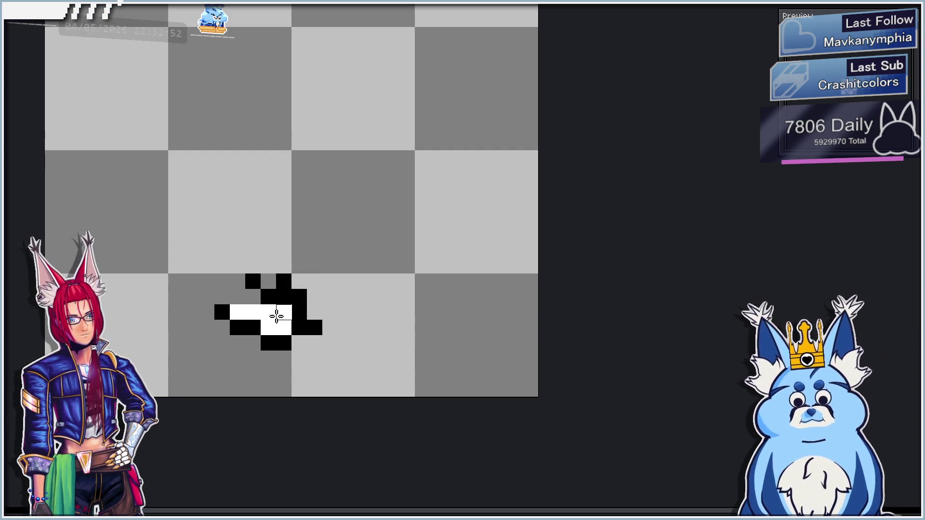
scroll(272, 339, "down", 1)
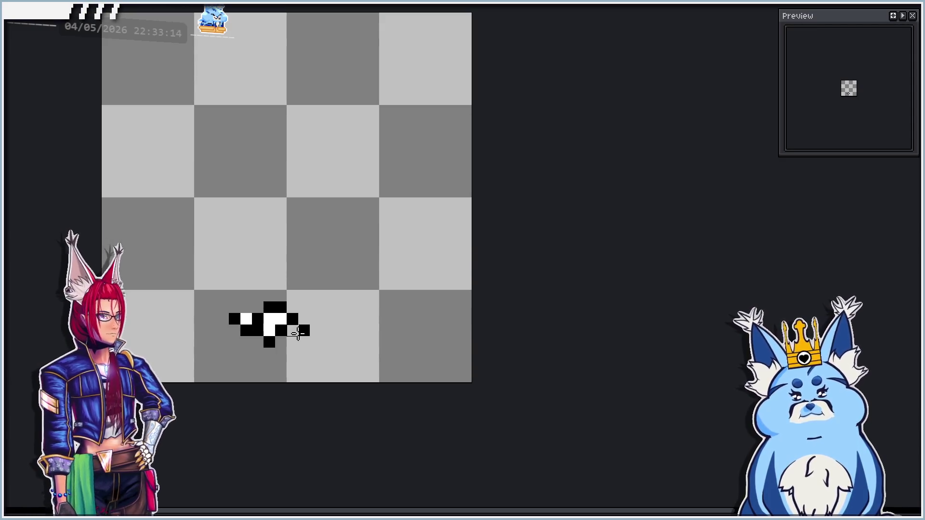
left_click(269, 319)
left_click(281, 319)
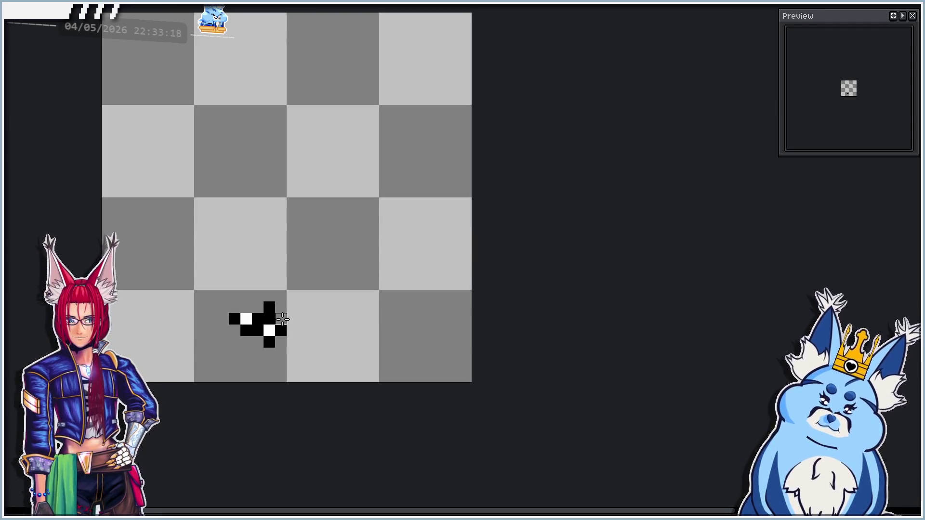
Step to the next frame and zoom out to watch the animation play.
key("Right")
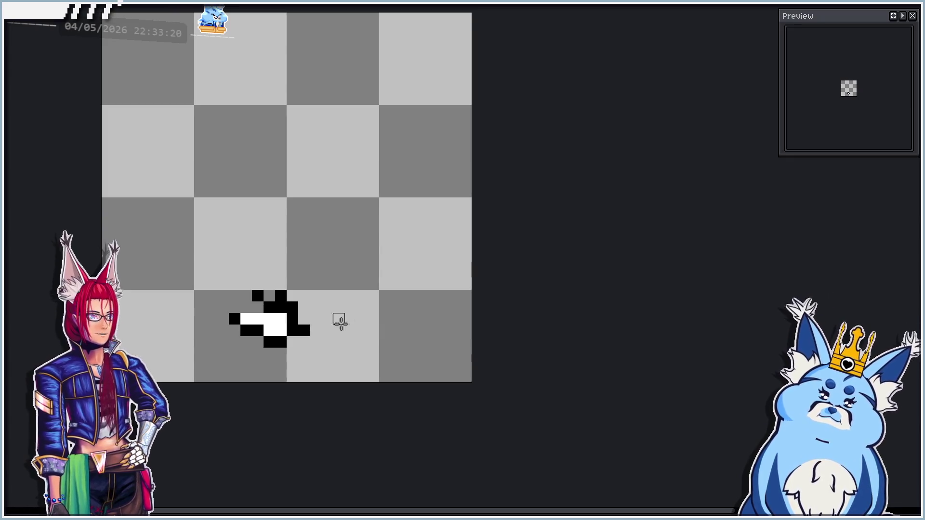
scroll(340, 322, "down", 3)
scroll(281, 323, "up", 3)
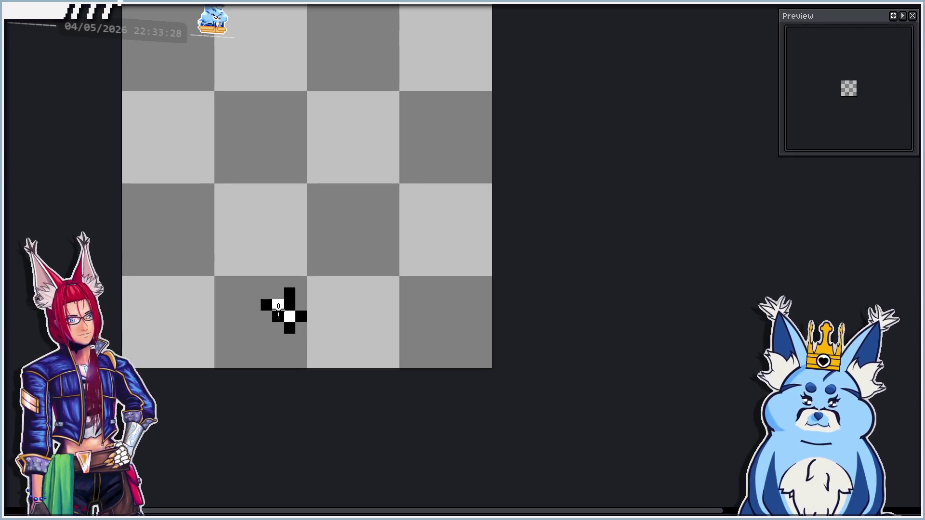
scroll(279, 333, "down", 3)
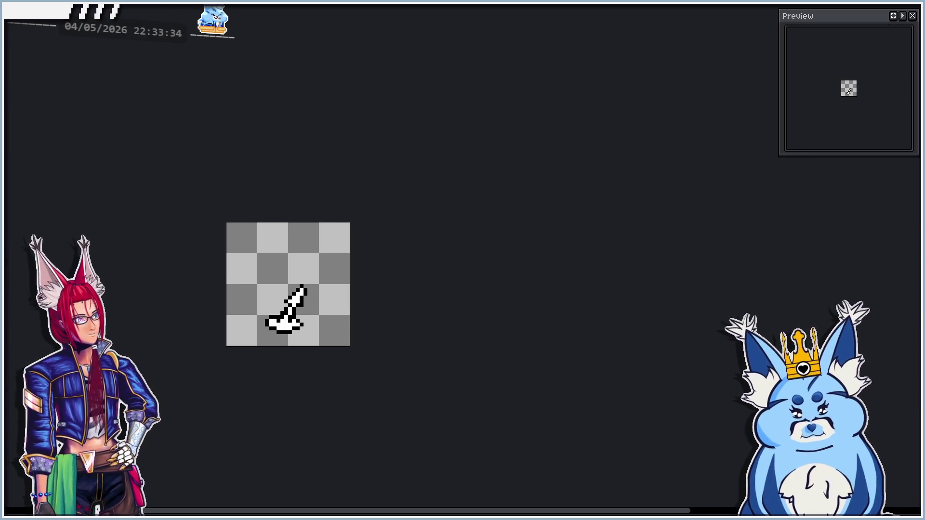
key("alt+Tab")
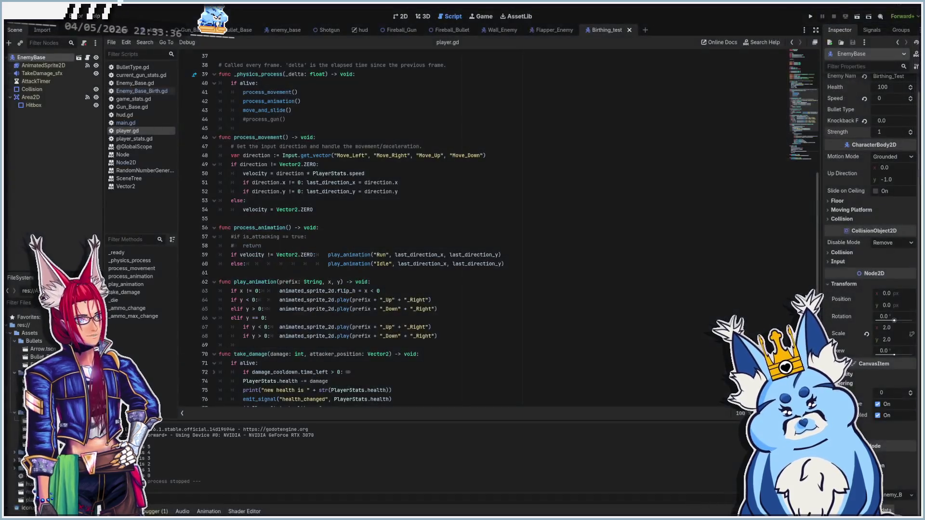
key("F5")
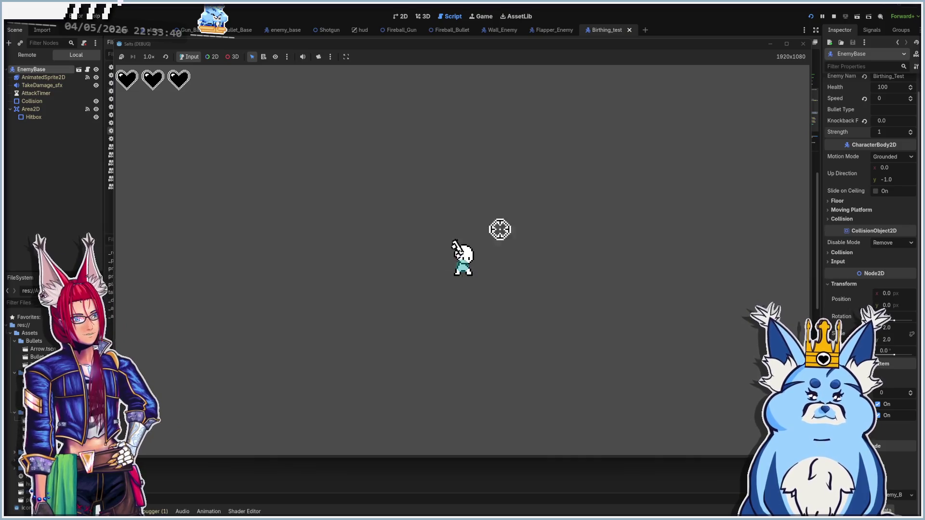
left_click(491, 183)
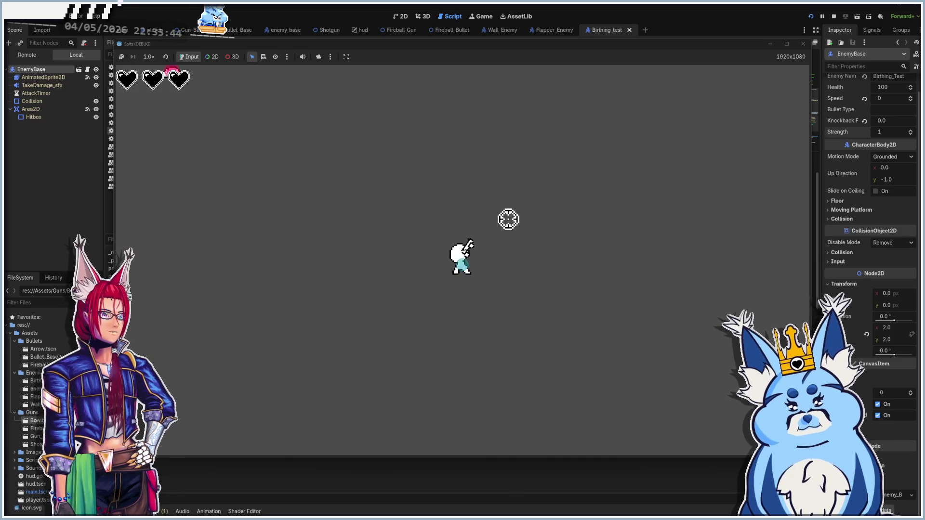
left_click(327, 167)
left_click(440, 176)
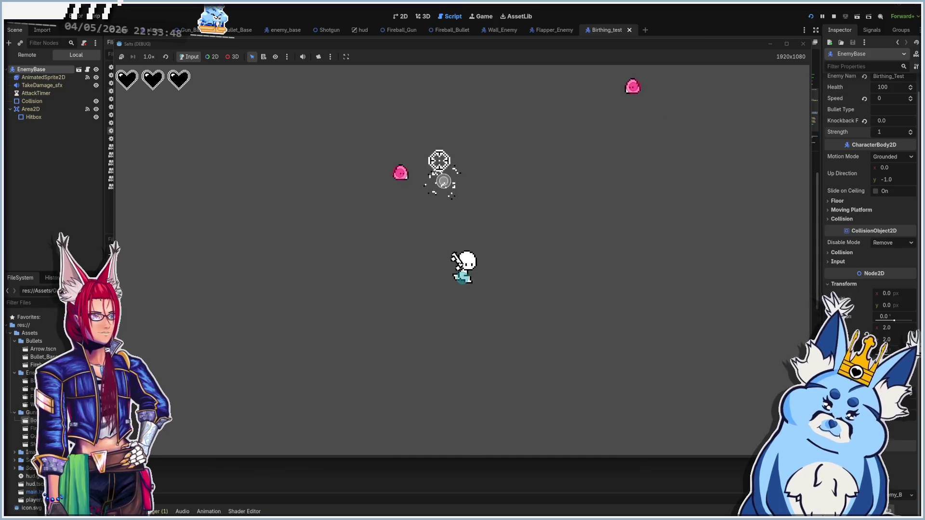
left_click(549, 195)
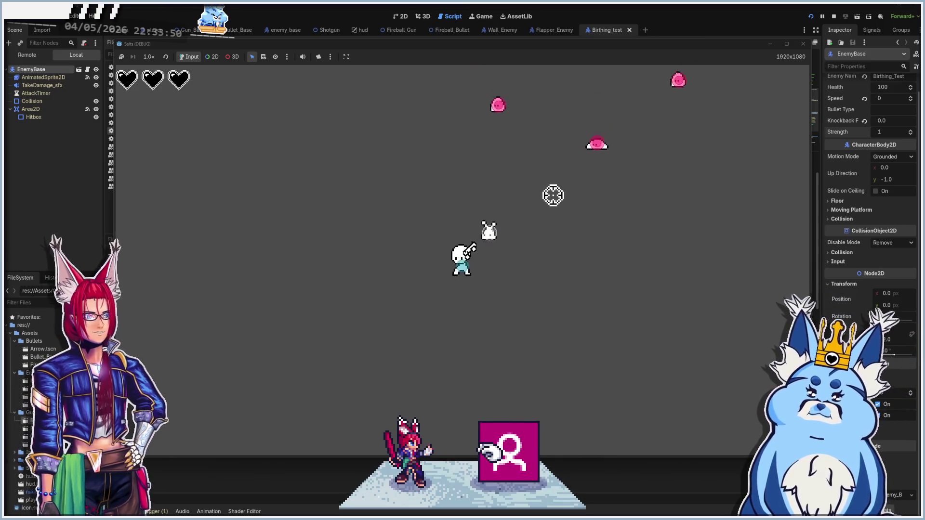
left_click(477, 171)
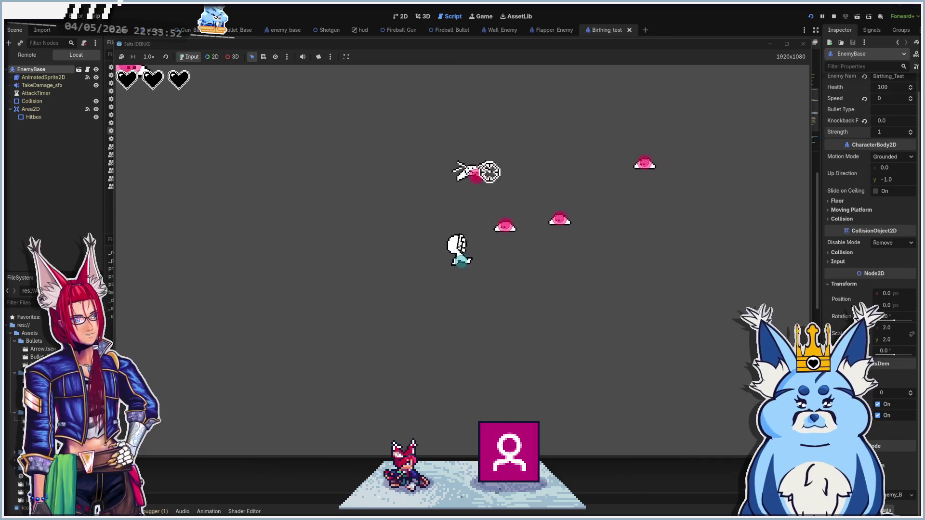
left_click(467, 155)
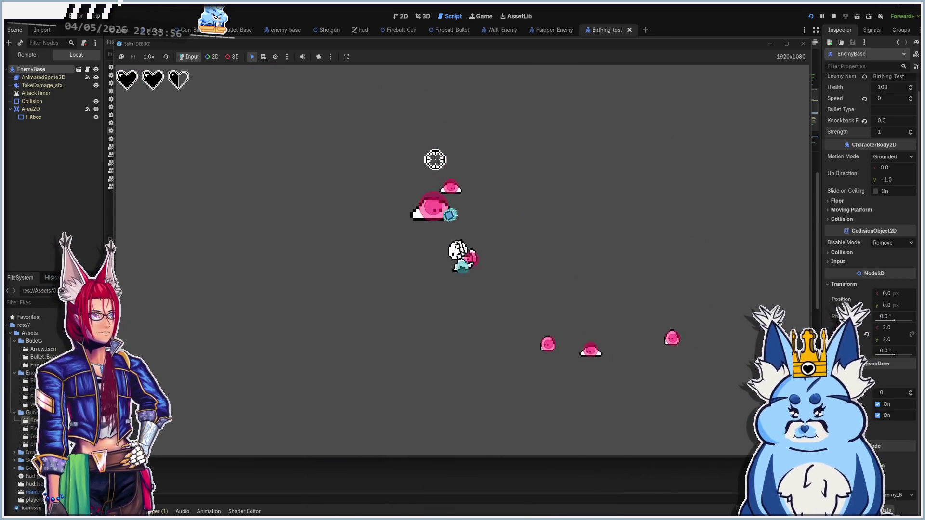
left_click(438, 161)
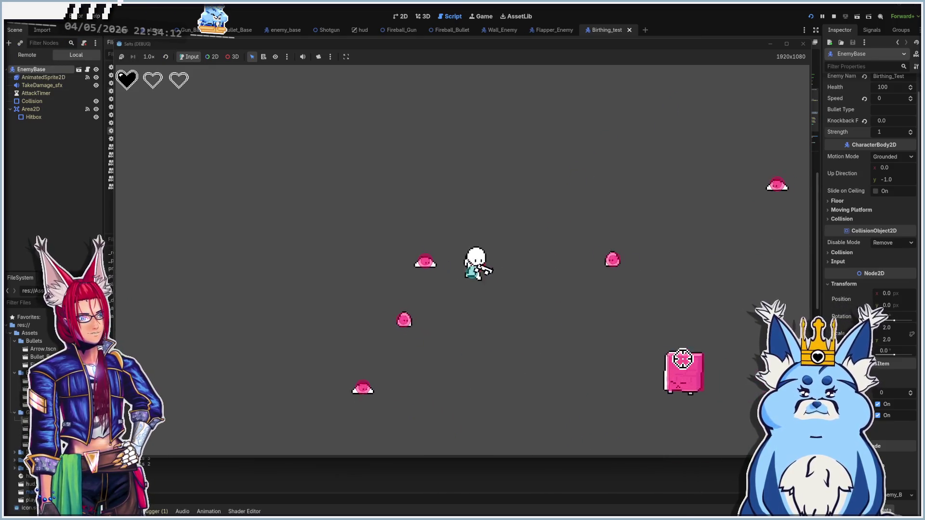
key("s")
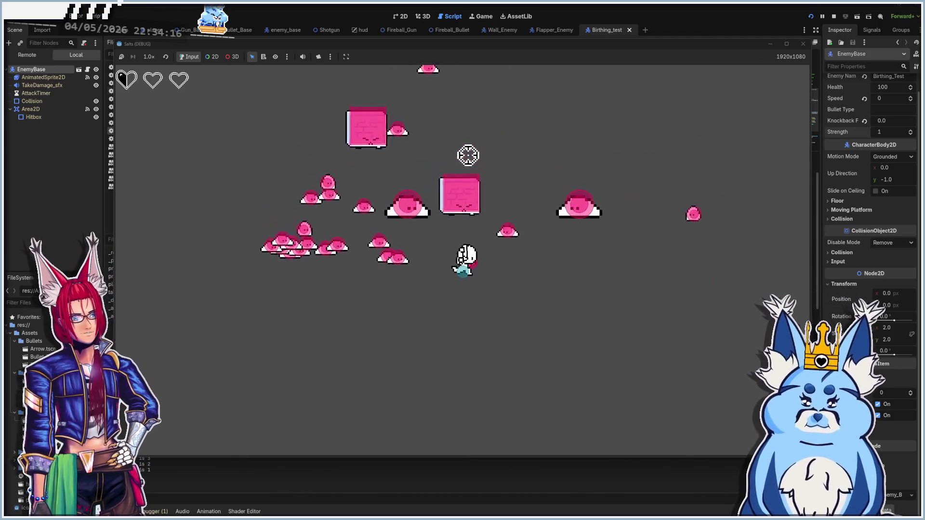
key("a")
key("w")
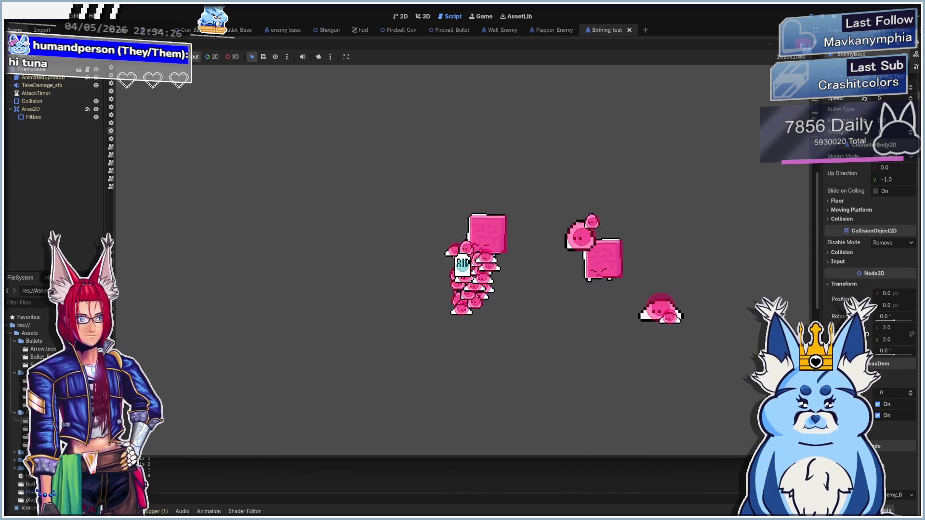
key("F8")
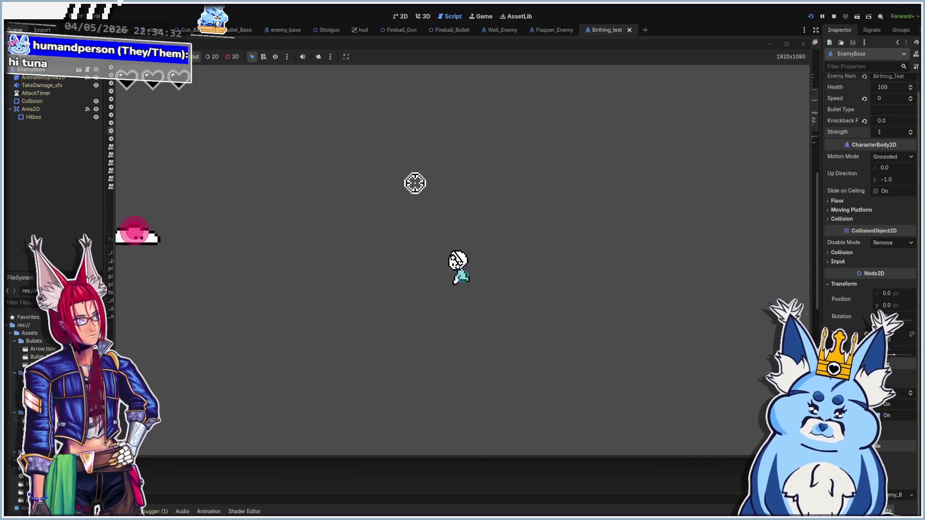
left_click(461, 278)
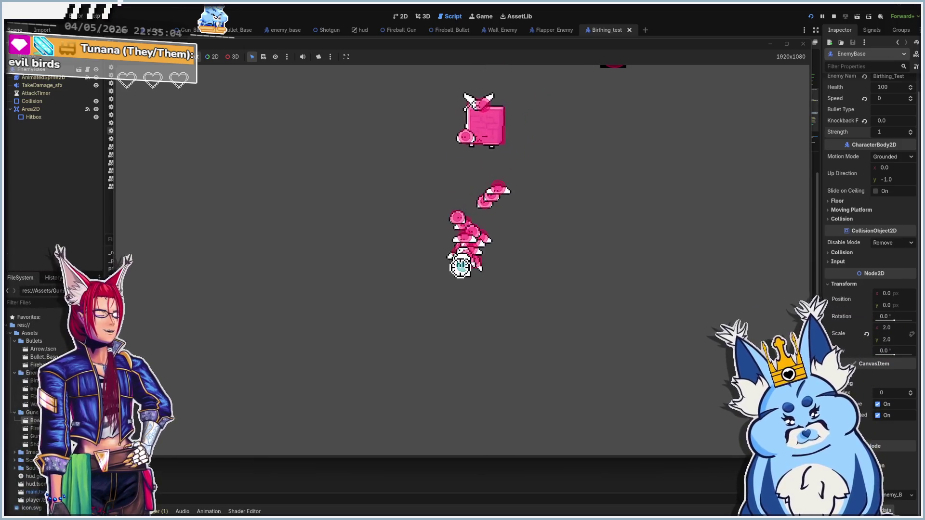
left_click(802, 45)
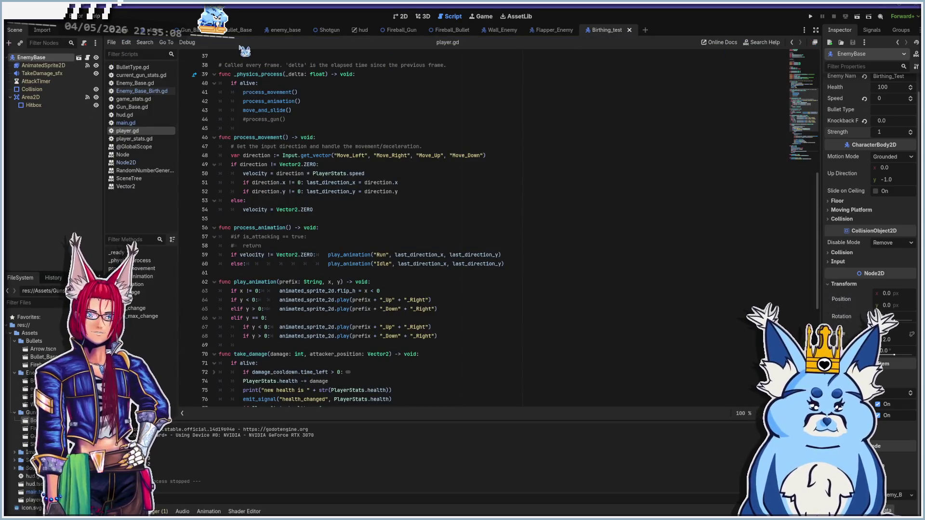
From the player scene, run the game, fire arrows at the pink slimes, then stop it with F8.
left_click(158, 32)
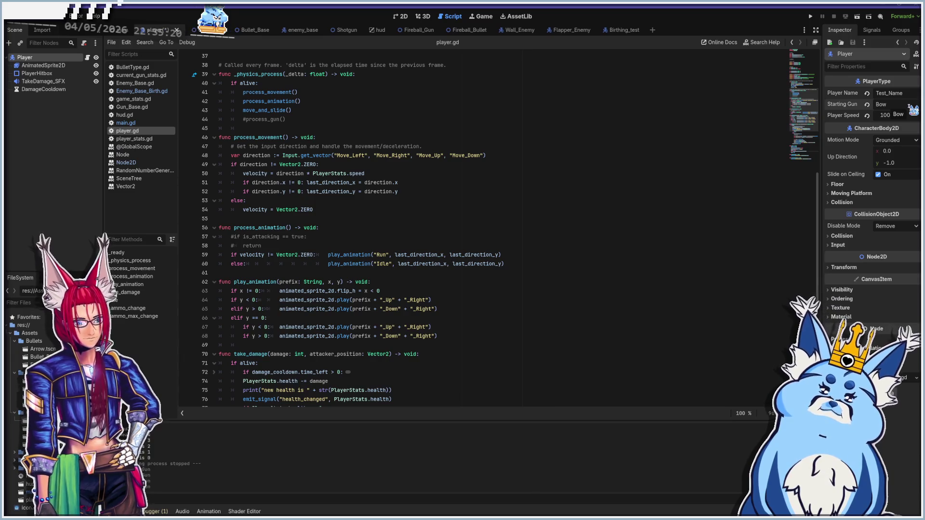
key("F5")
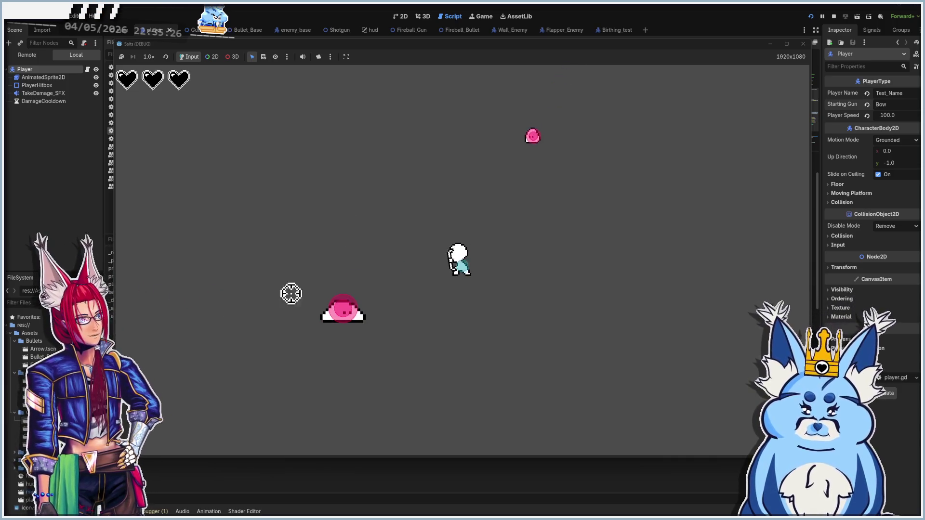
left_click(309, 256)
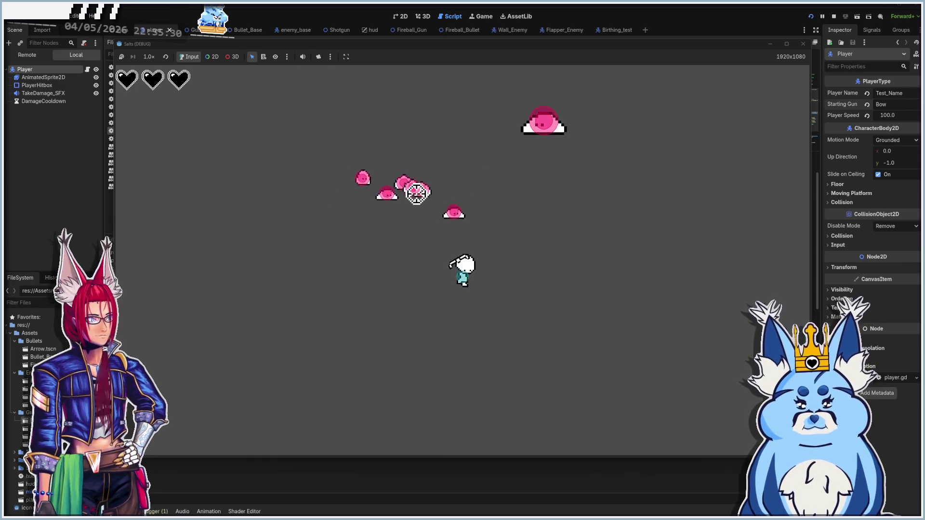
left_click(418, 186)
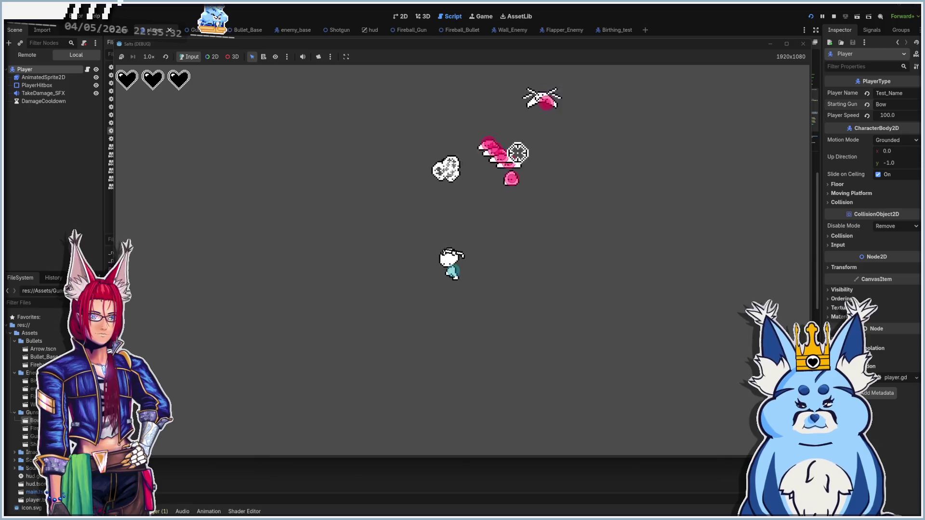
left_click(587, 212)
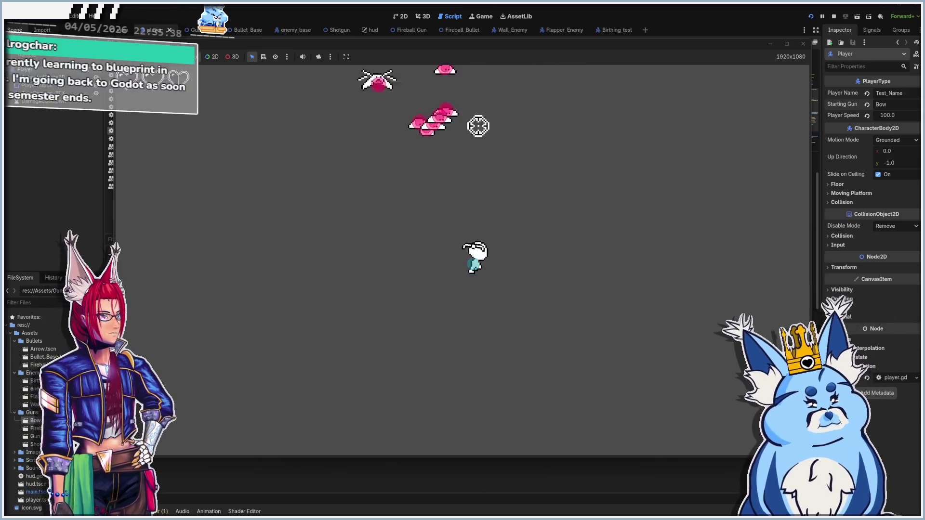
left_click(402, 129)
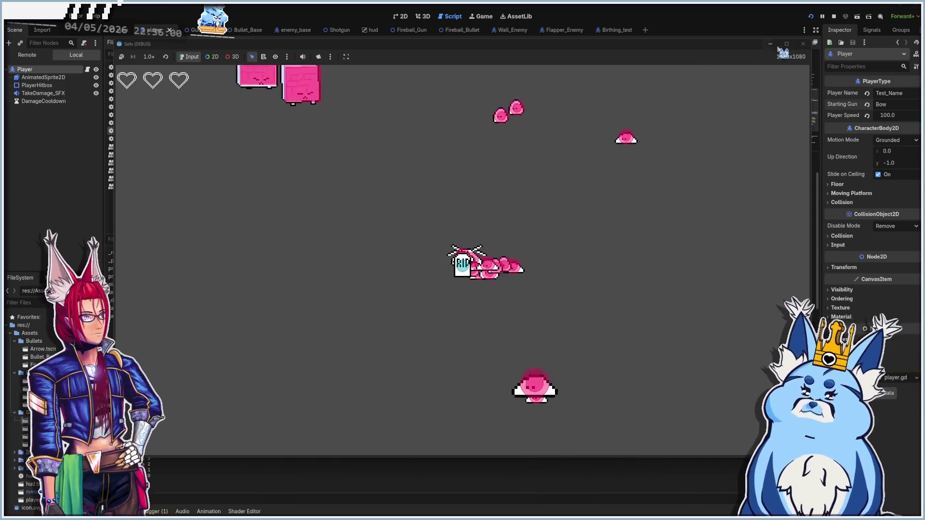
key("F8")
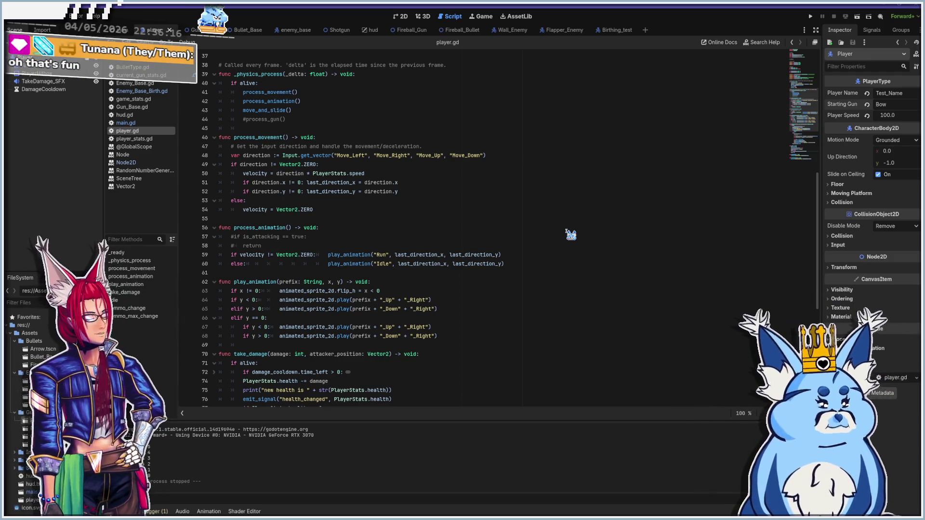
Scroll player.gd to the top and switch to the Gun_Base scene tab.
scroll(509, 275, "up", 10)
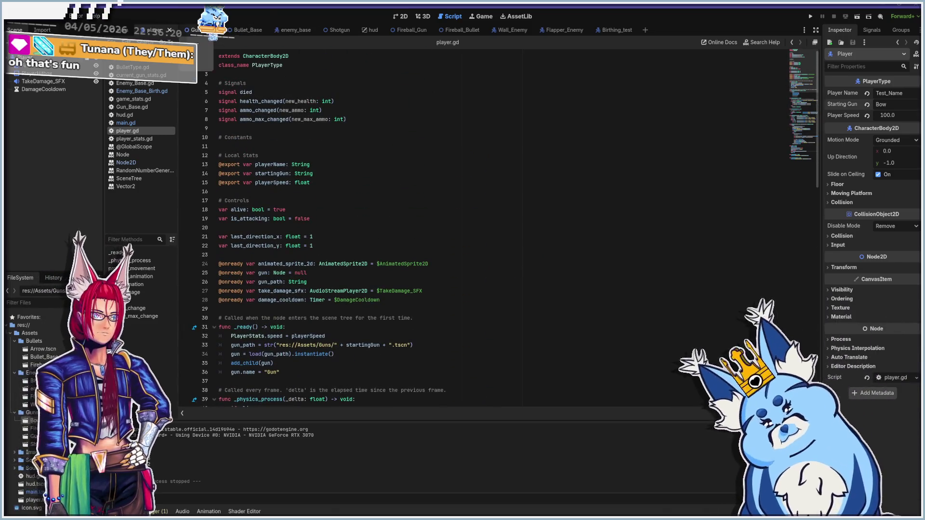
left_click(193, 30)
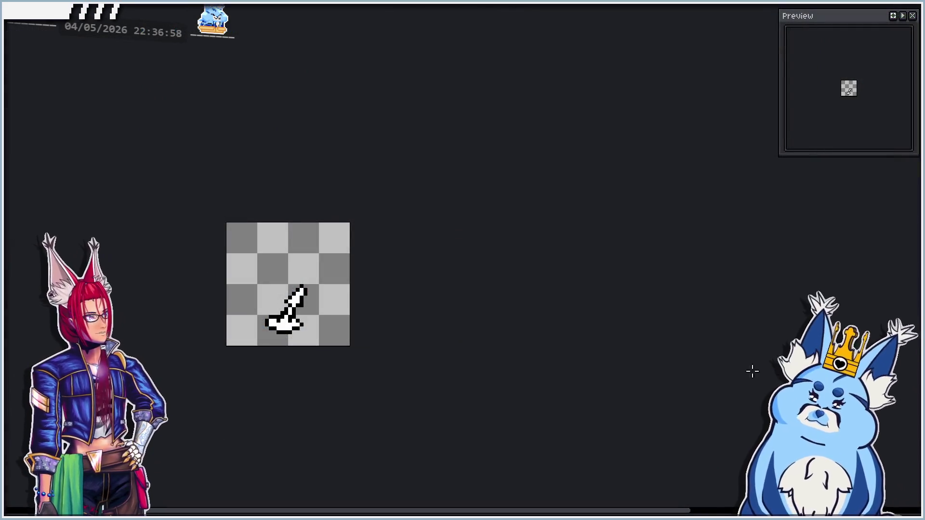
Pan and zoom over the enemy animation, then open Export Sprite Sheet with Ctrl+E.
left_click_drag(448, 388, 559, 356)
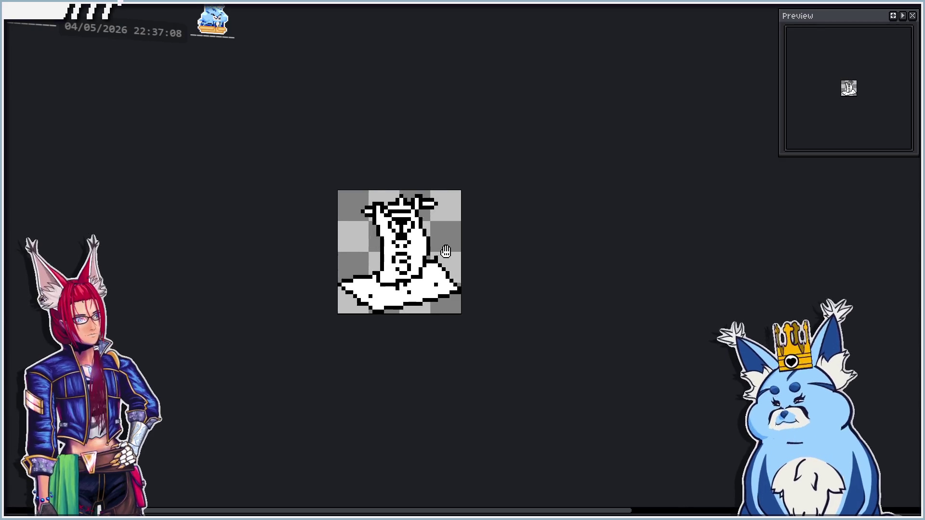
scroll(446, 251, "up", 1)
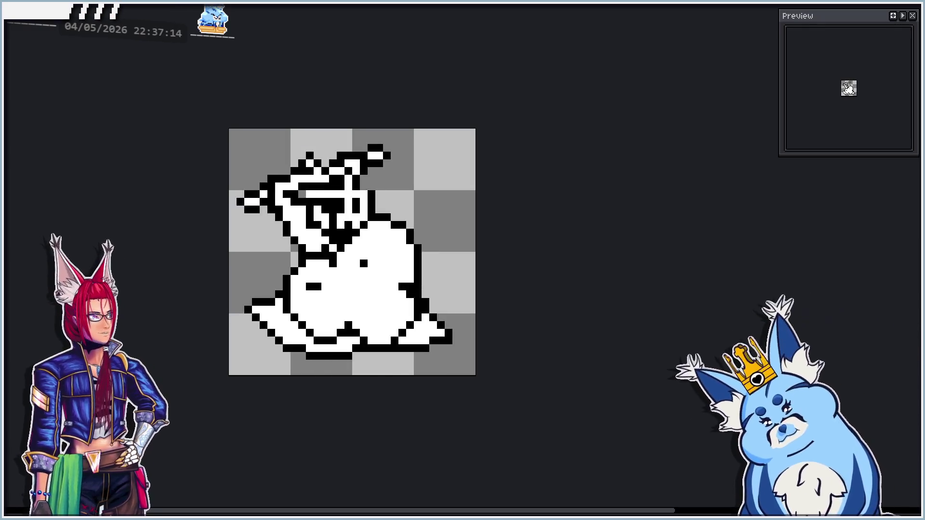
scroll(263, 283, "down", 1)
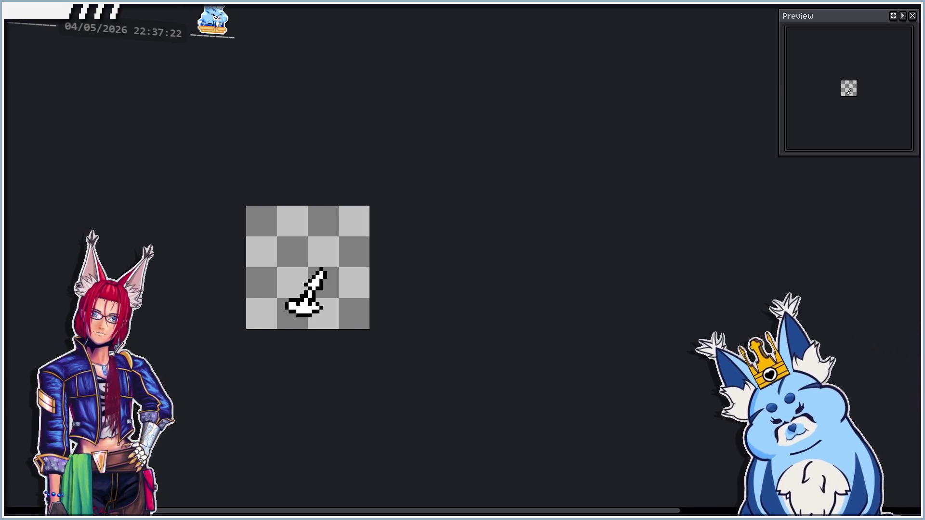
key("ctrl+e")
Check the sheet preview, export the sprite sheet as AntArmyEnemy.png, and return to Godot.
scroll(399, 237, "up", 1)
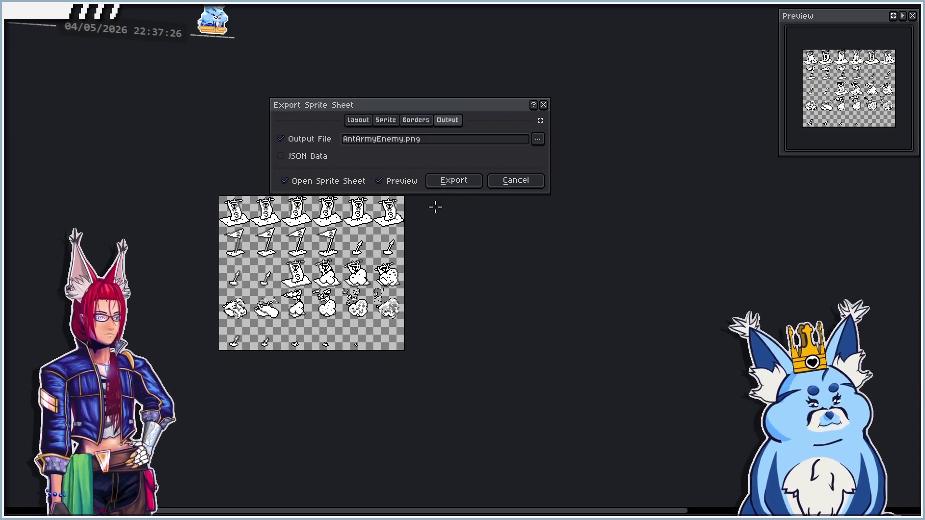
scroll(329, 269, "up", 1)
mouse_move(330, 300)
left_mouse_down()
mouse_move(443, 342)
mouse_move(439, 381)
left_mouse_up()
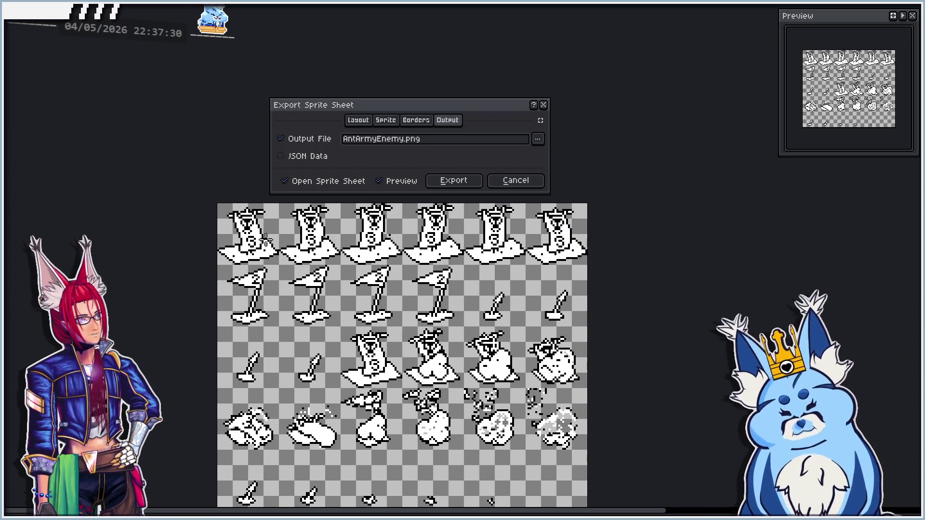
mouse_move(385, 352)
left_mouse_down()
mouse_move(389, 280)
mouse_move(368, 276)
mouse_move(355, 312)
left_mouse_up()
left_click(455, 181)
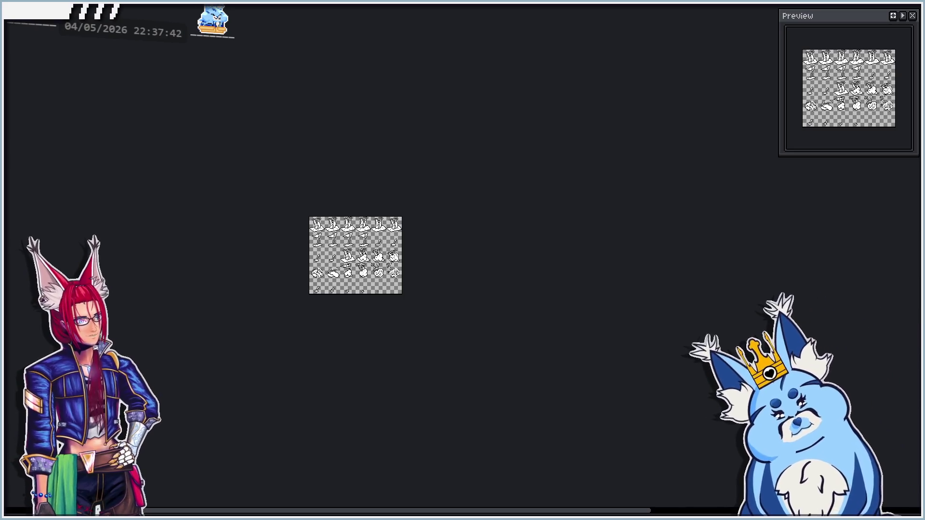
key("alt+Tab")
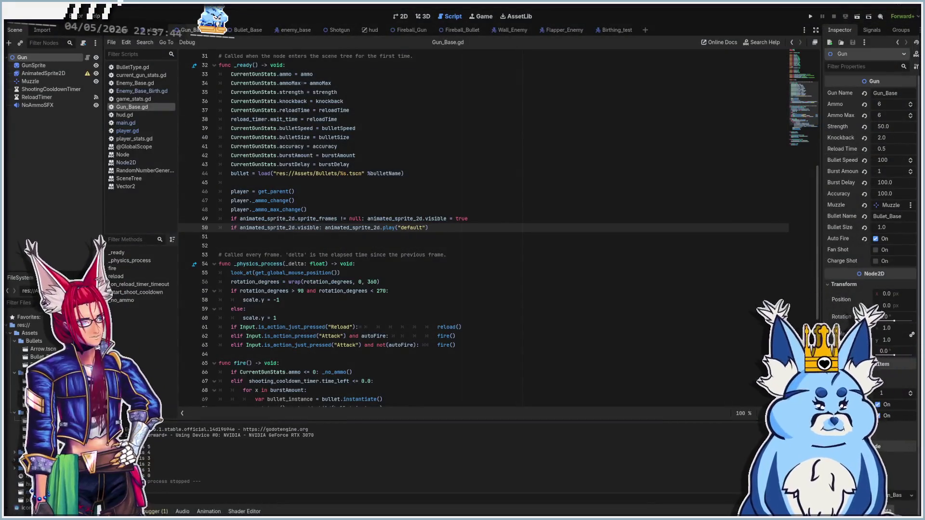
Switch Godot to the 2D view and open the Birthing_test scene with the pink enemy.
left_click(404, 17)
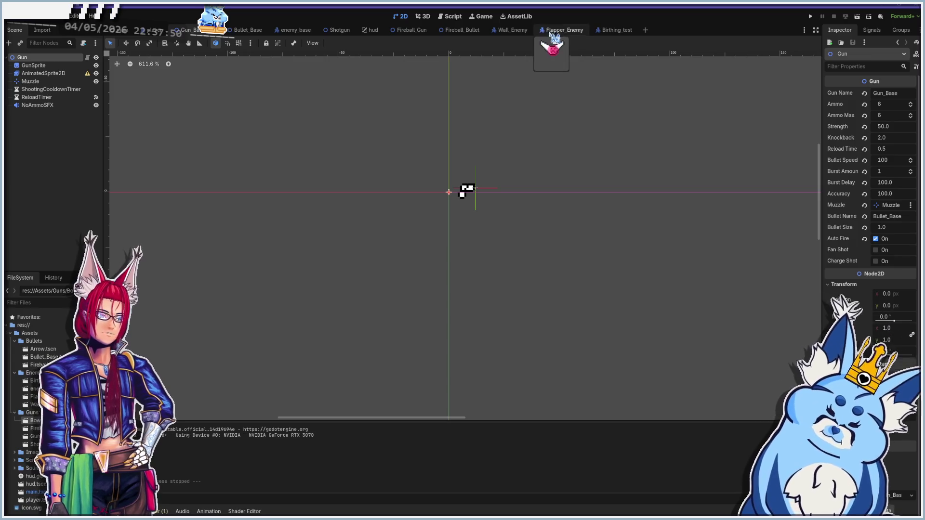
mouse_move(460, 33)
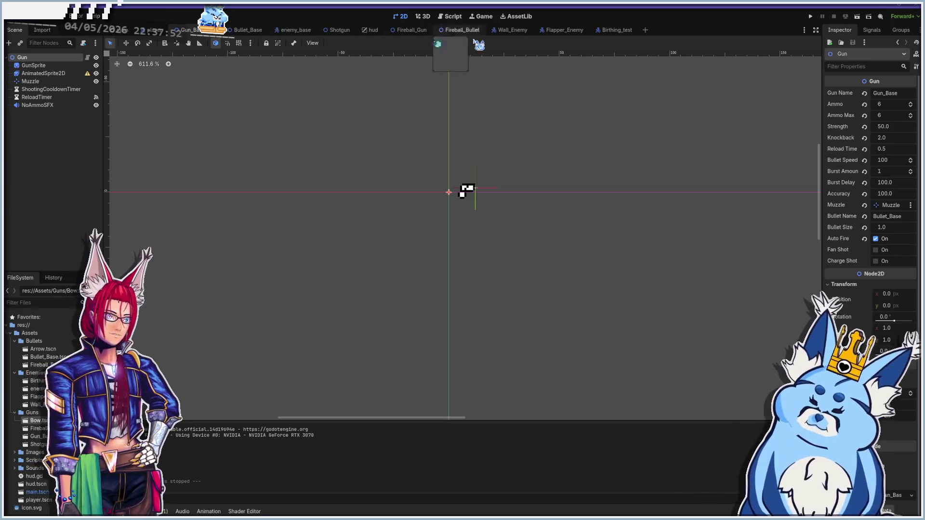
mouse_move(584, 33)
left_click(619, 32)
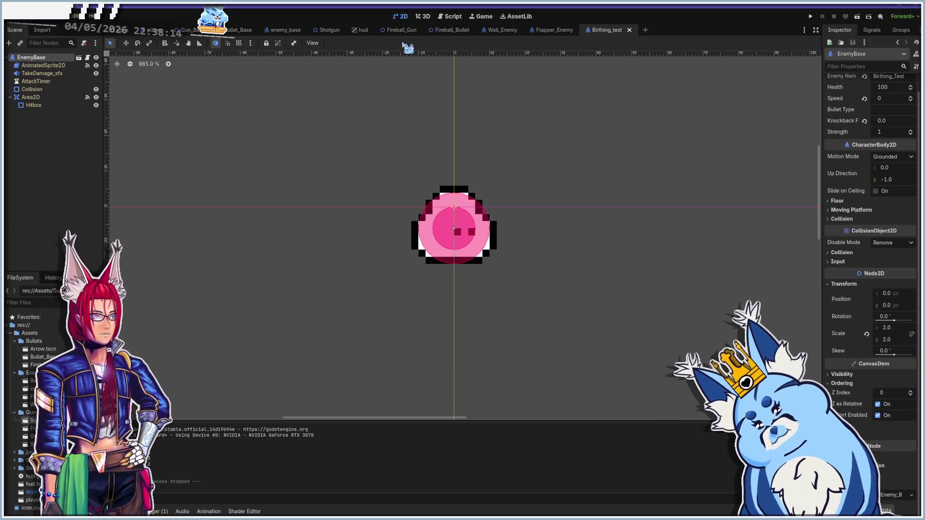
Open the enemy_base scene's Enemy_Base_Birth.gd script in the script editor.
left_click(285, 31)
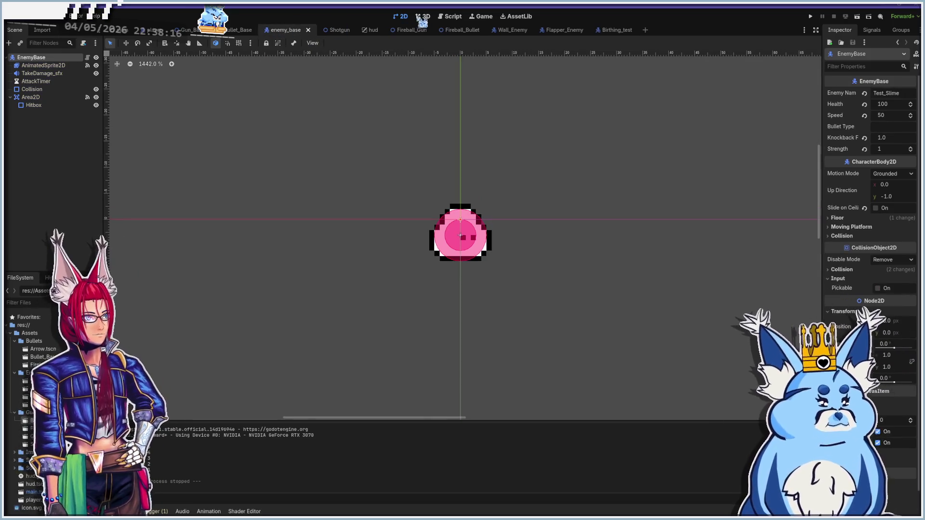
left_click(453, 17)
scroll(418, 247, "down", 1)
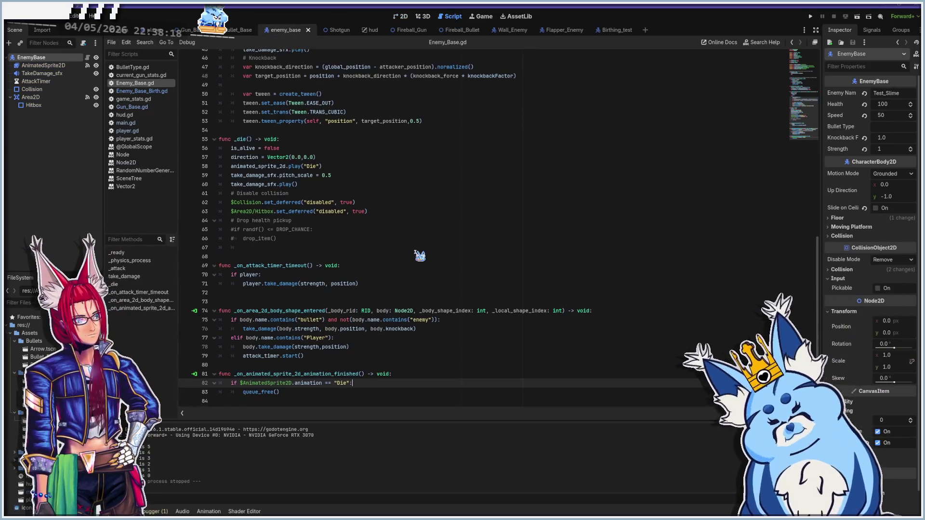
left_click(141, 91)
Add the missing colon after 'for i in 3' on line 84, then scroll back to the top.
scroll(289, 308, "down", 1)
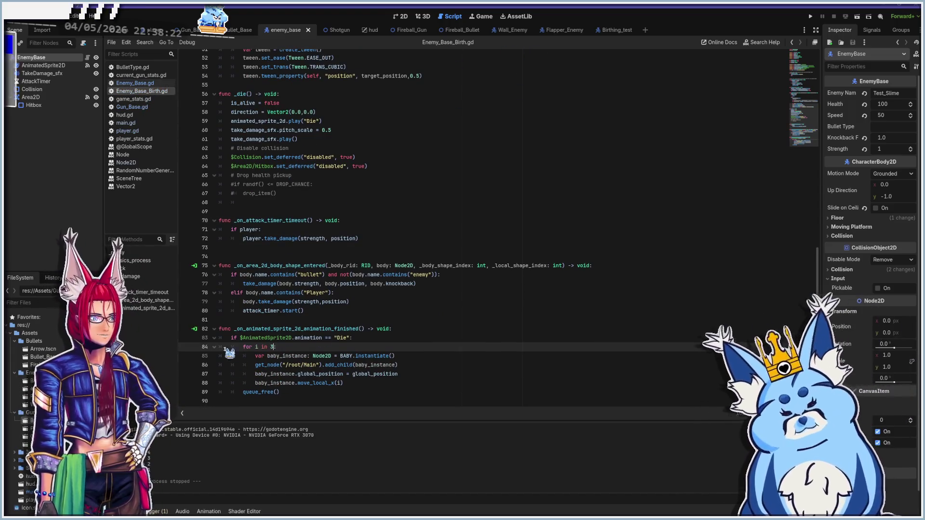
mouse_move(294, 341)
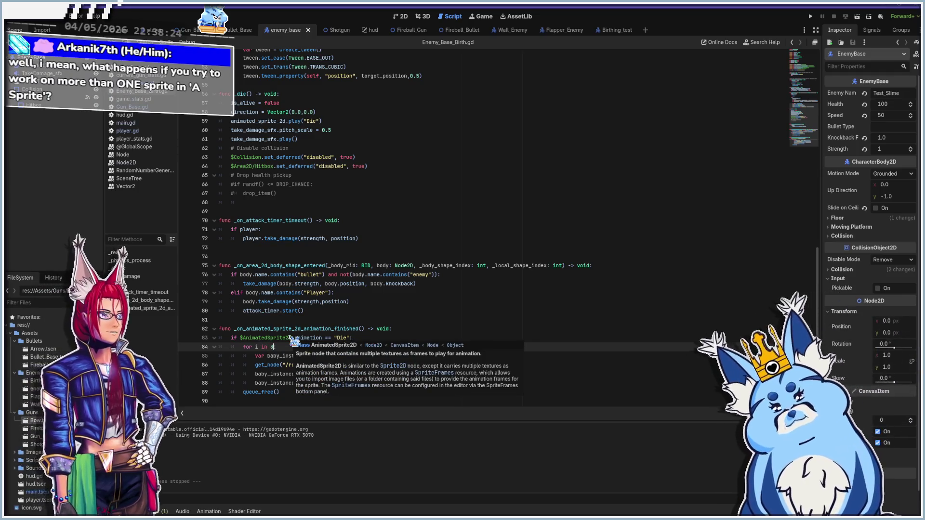
type(":")
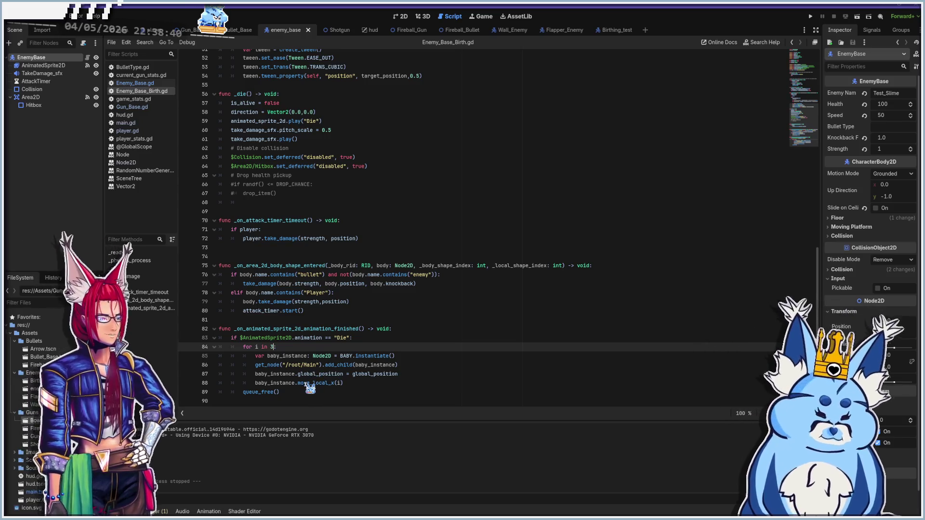
mouse_move(310, 389)
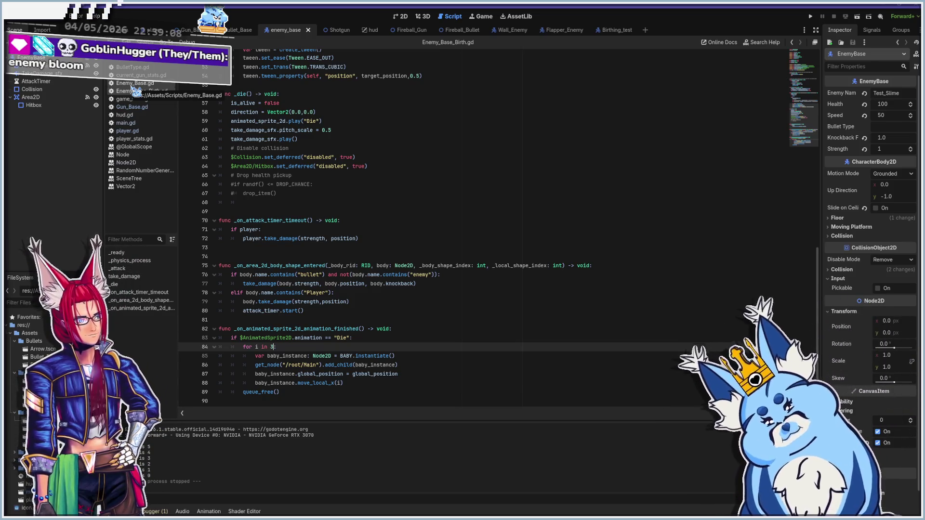
scroll(337, 211, "up", 15)
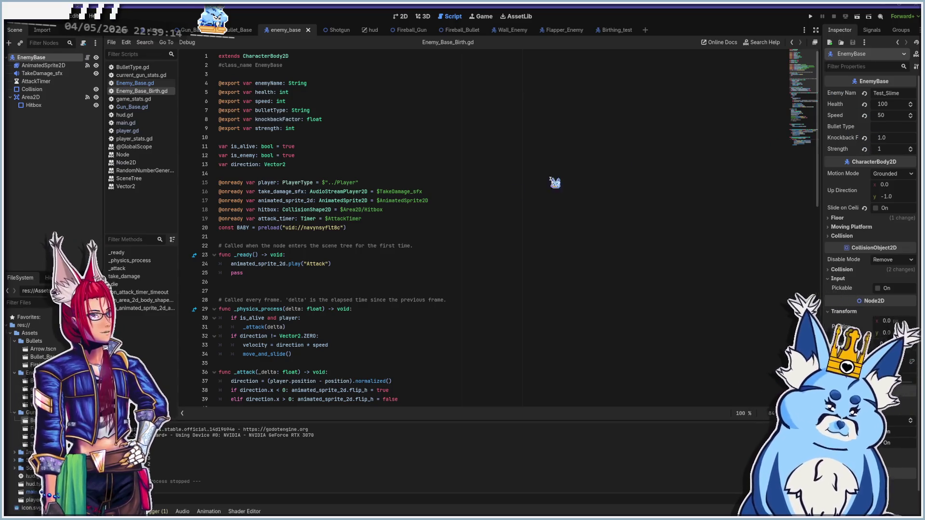
left_click(378, 126)
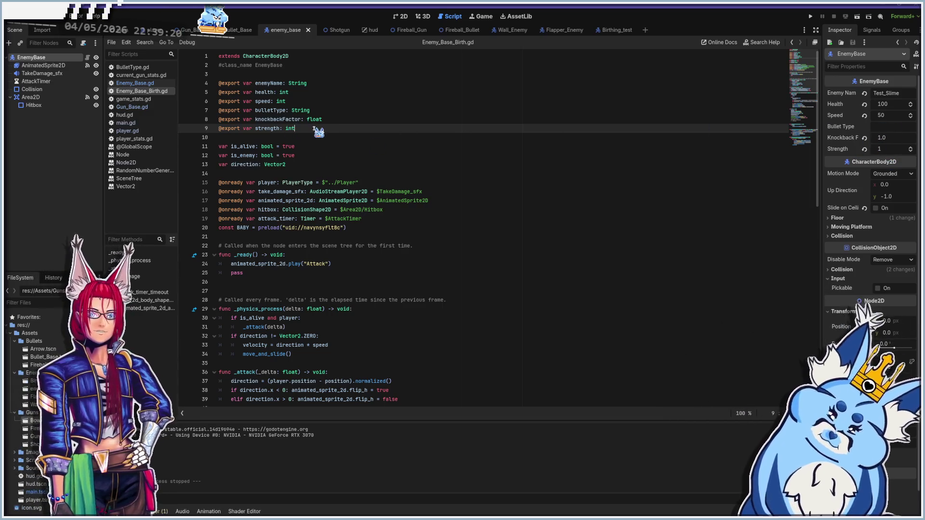
key("Return")
type("@expor")
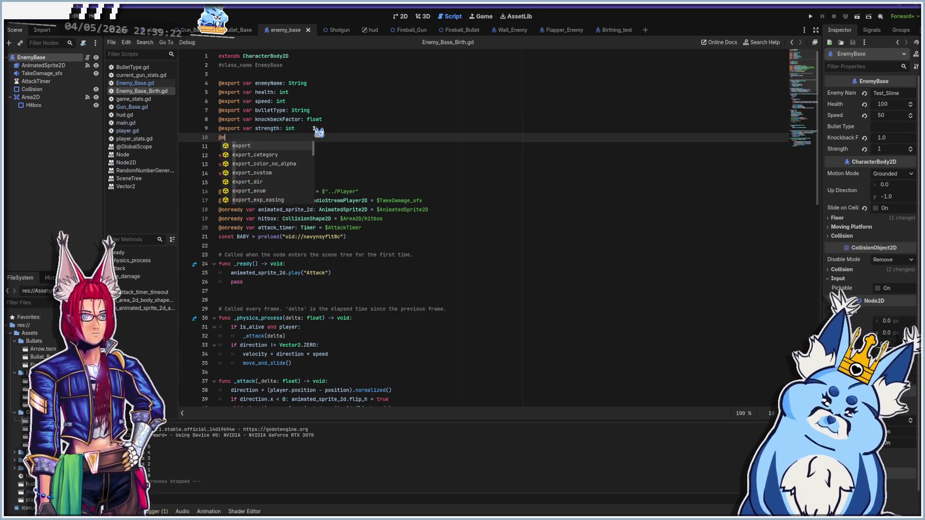
type("t var Spa")
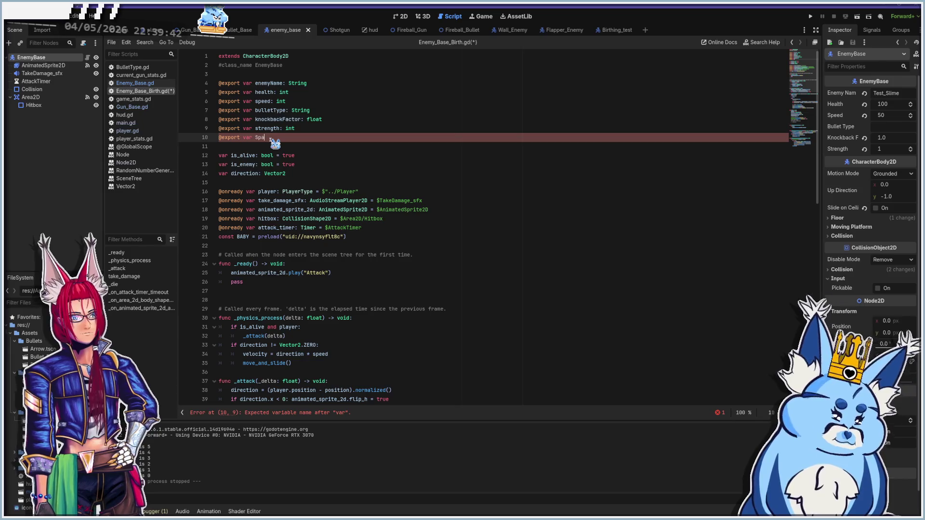
type("wnOnDie: bool")
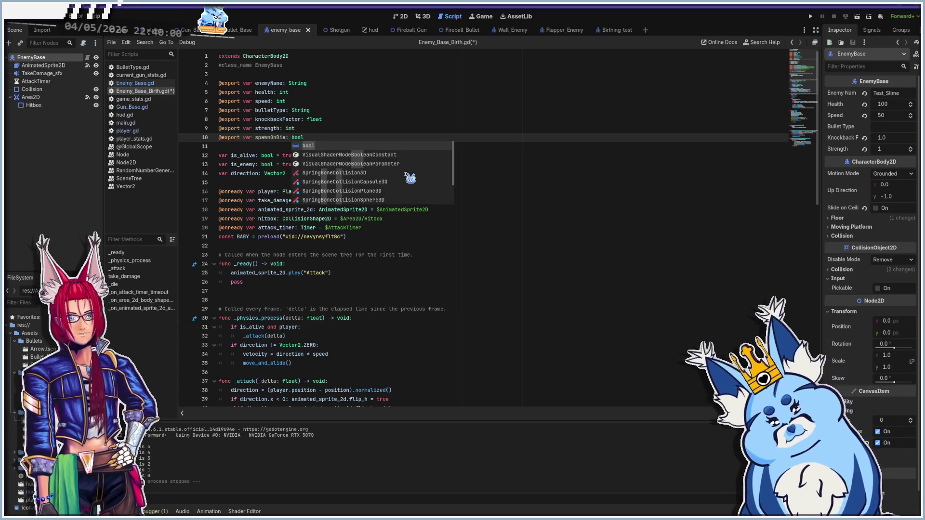
key("Escape")
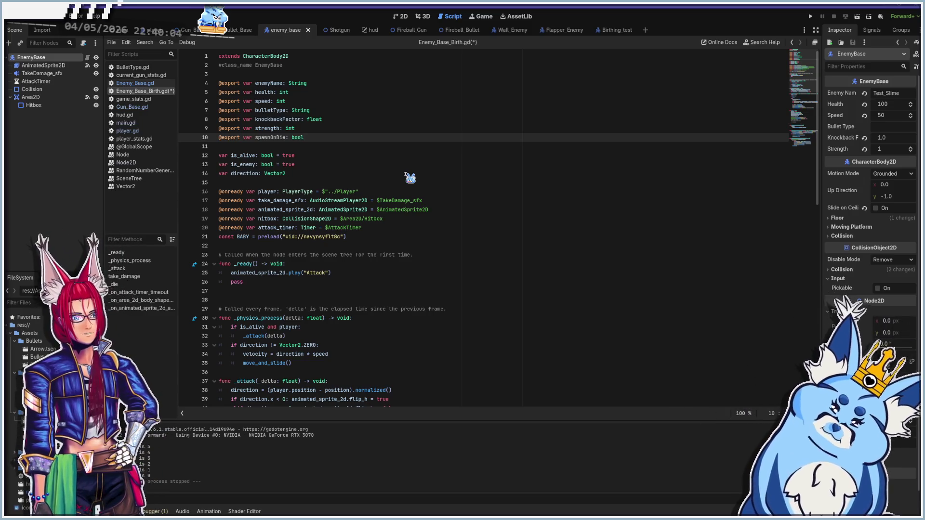
key("Return")
type("export ")
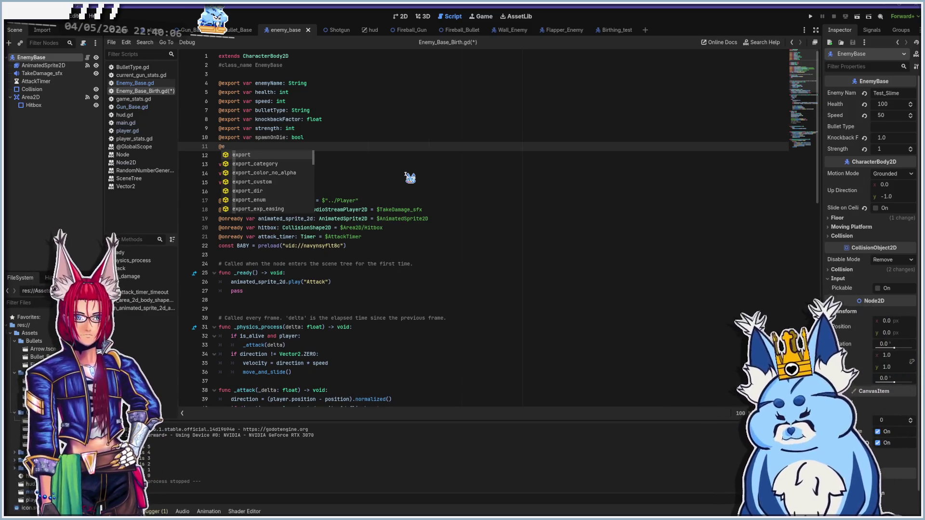
type("var spawn")
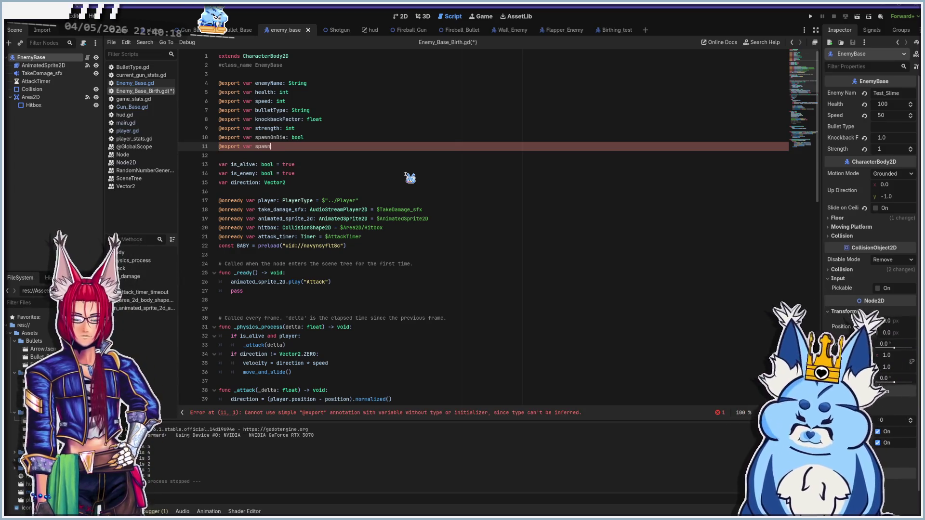
type(":")
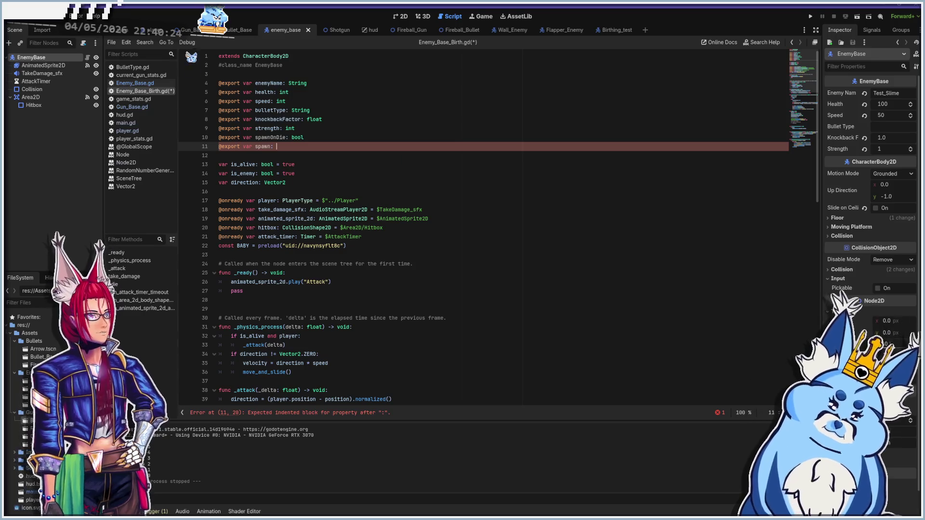
Look through the main.gd and Enemy_Base.gd scripts.
left_click(137, 124)
scroll(419, 244, "down", 2)
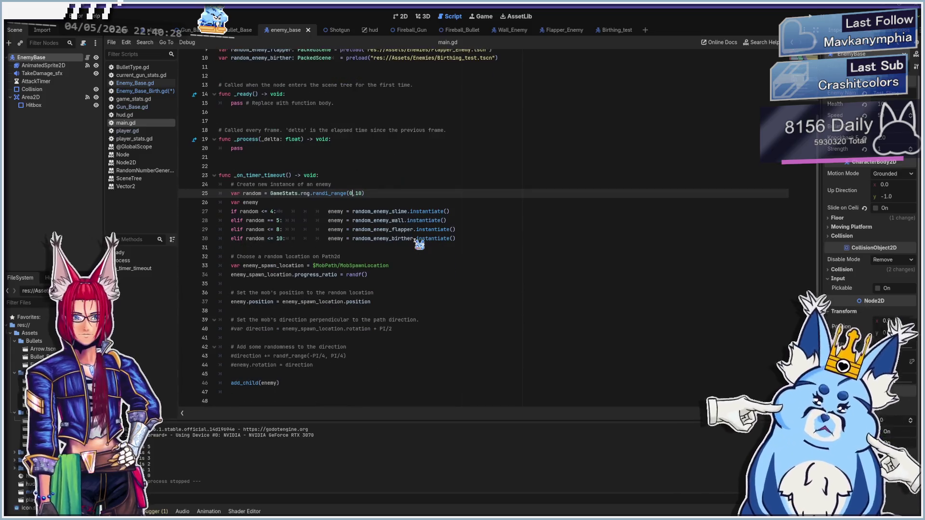
scroll(419, 244, "up", 3)
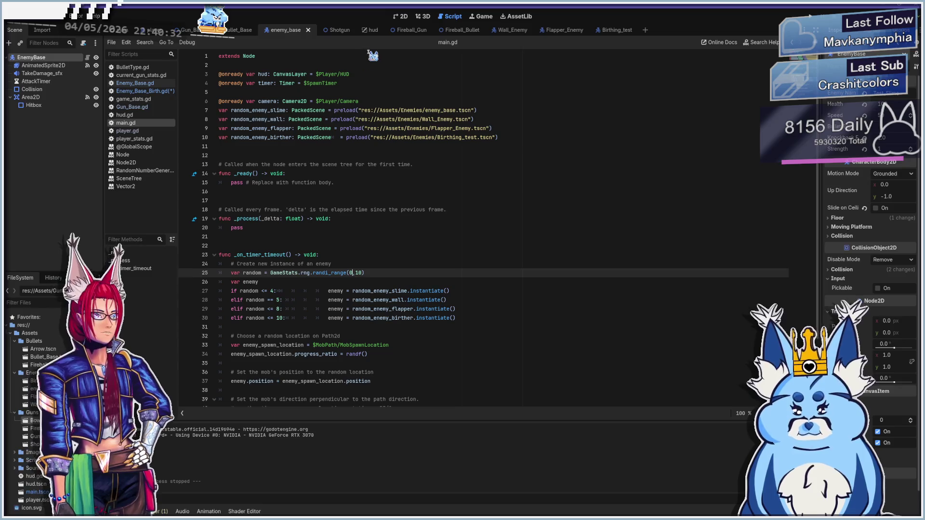
left_click(139, 84)
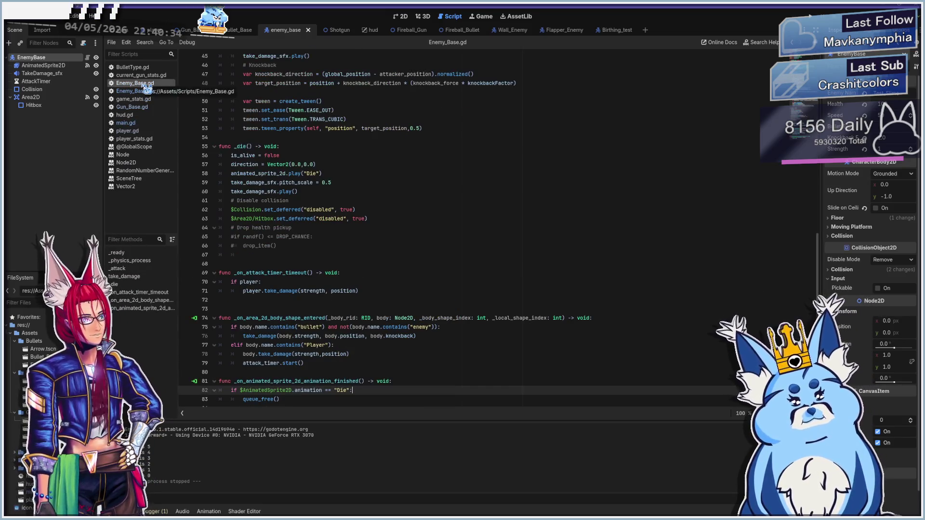
scroll(308, 256, "up", 8)
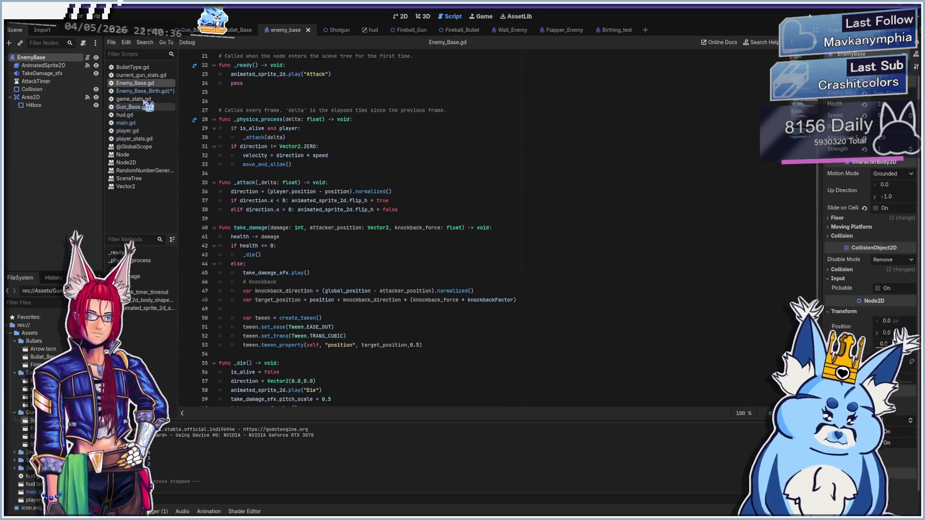
Cut the spawnOnDie and spawn export lines from Enemy_Base_Birth.gd and switch to Enemy_Base.gd.
left_click(147, 91)
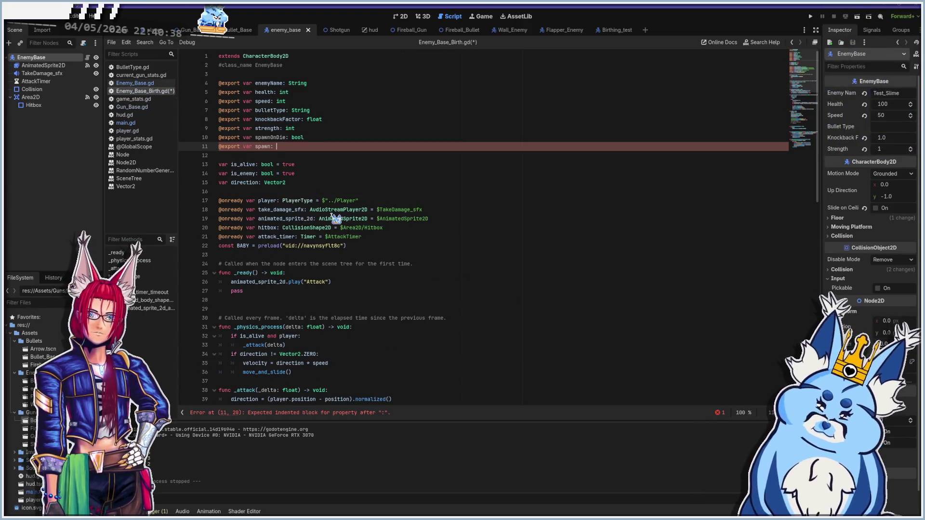
left_click_drag(291, 149, 185, 140)
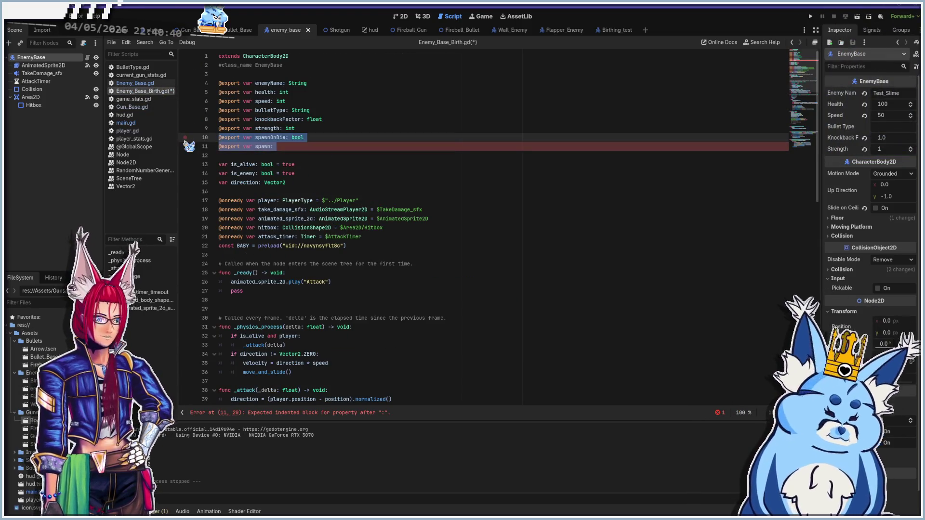
left_click(138, 83)
scroll(285, 236, "up", 7)
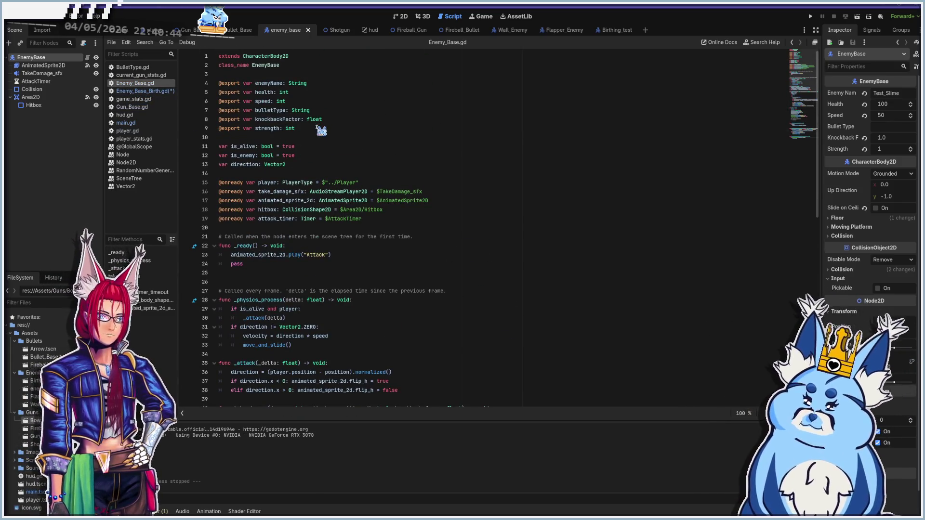
Paste the exports into Enemy_Base.gd below strength: spawnOnDie as bool, spawn as PackedScene.
left_click(320, 129)
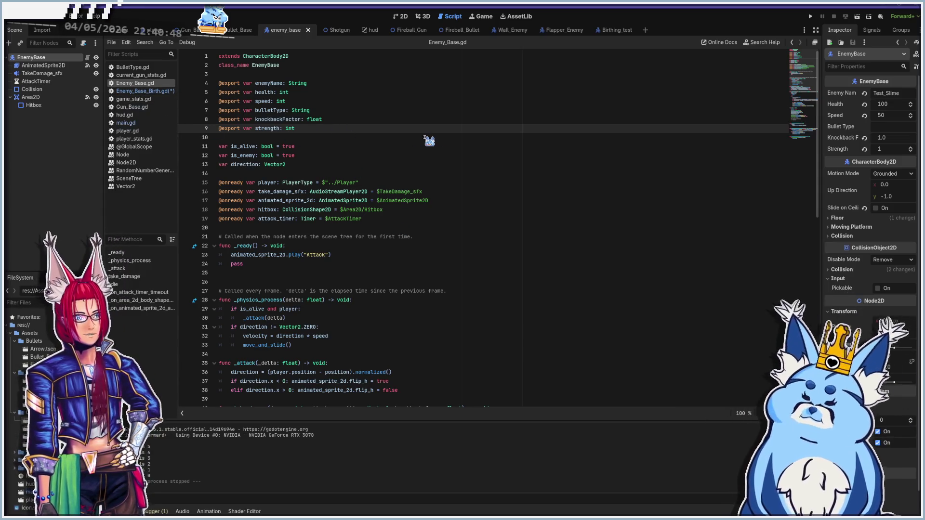
key("Return")
type("@export var spawnOnDie: bool")
key("Return")
type("@export var spawn:")
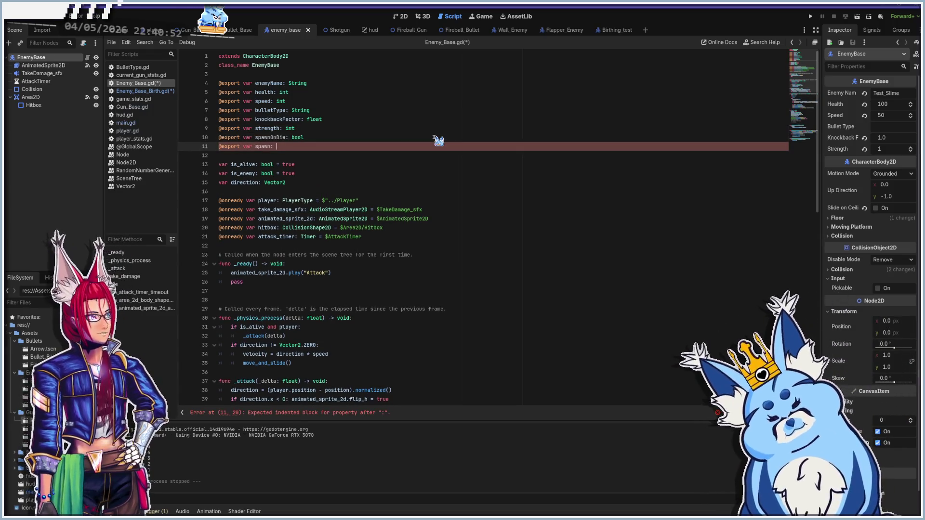
type(" pack")
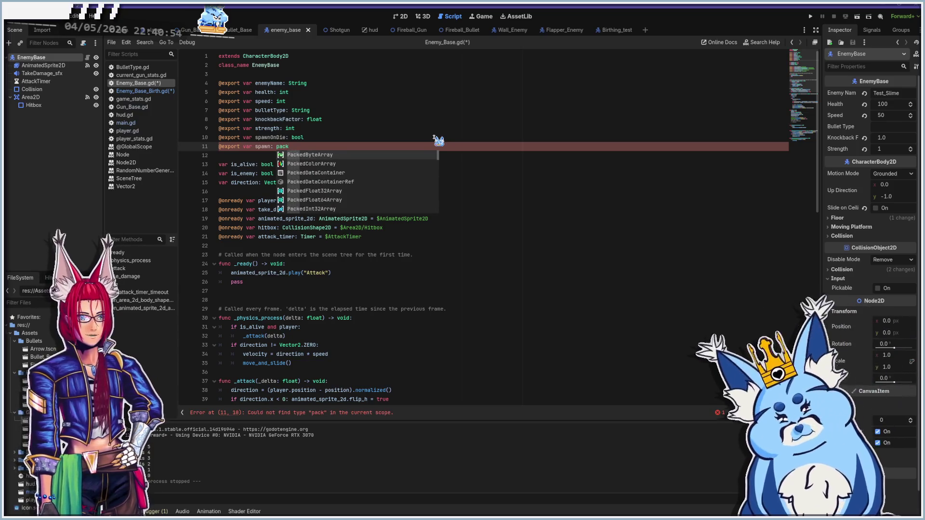
type("edsce")
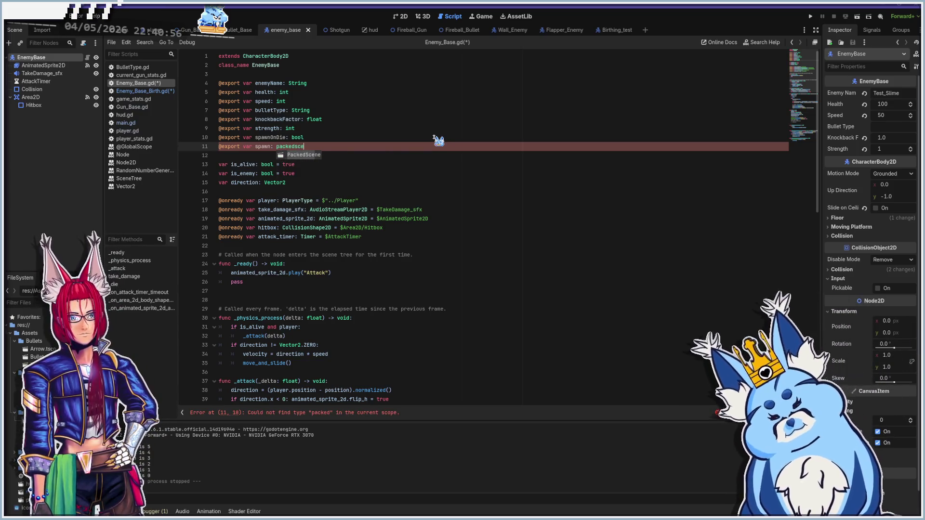
key("Return")
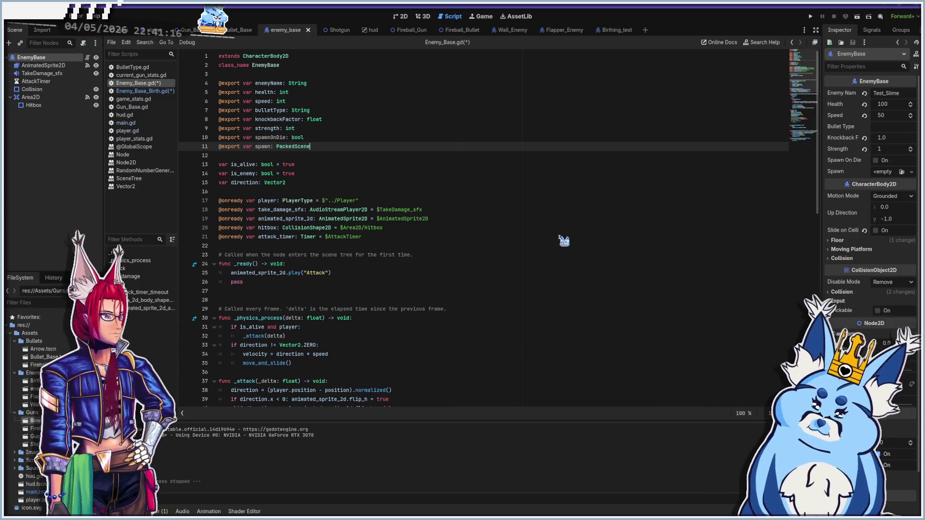
scroll(561, 242, "down", 15)
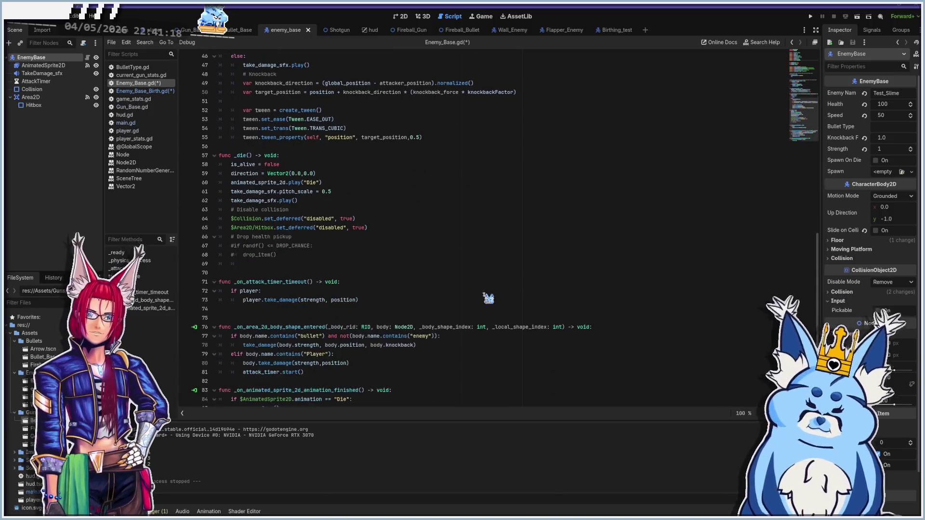
scroll(347, 277, "down", 1)
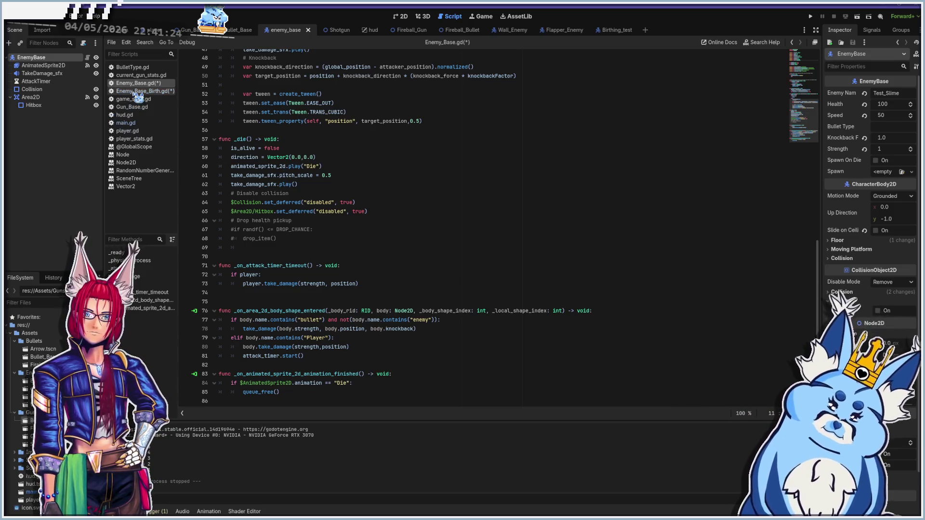
Review the loop spawning three BABY instances in Enemy_Base_Birth.gd's death handler, then return to Enemy_Base.gd.
left_click(135, 91)
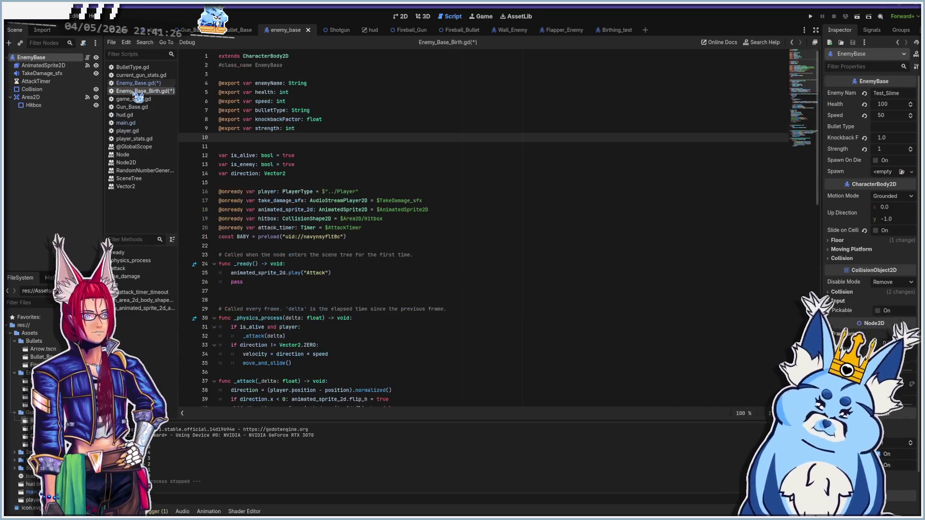
scroll(374, 296, "down", 15)
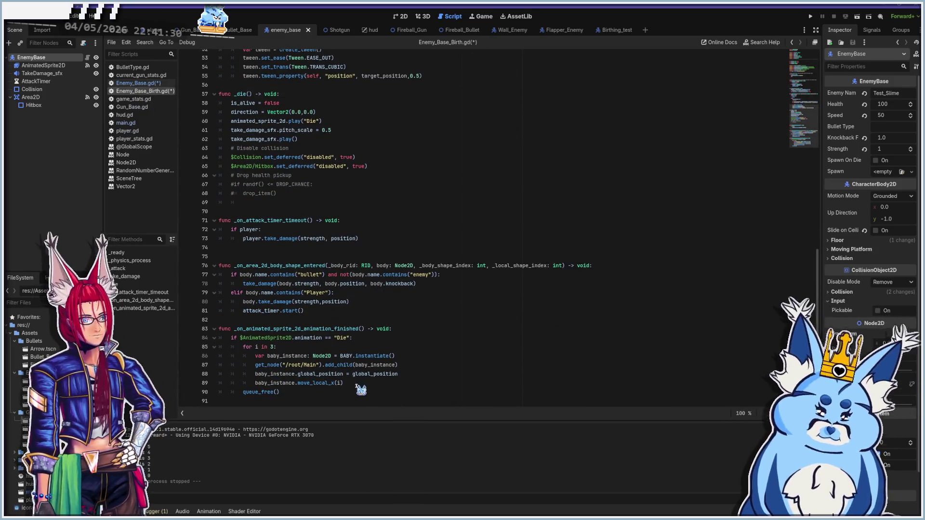
mouse_move(359, 383)
left_mouse_down()
mouse_move(299, 383)
mouse_move(187, 351)
left_mouse_up()
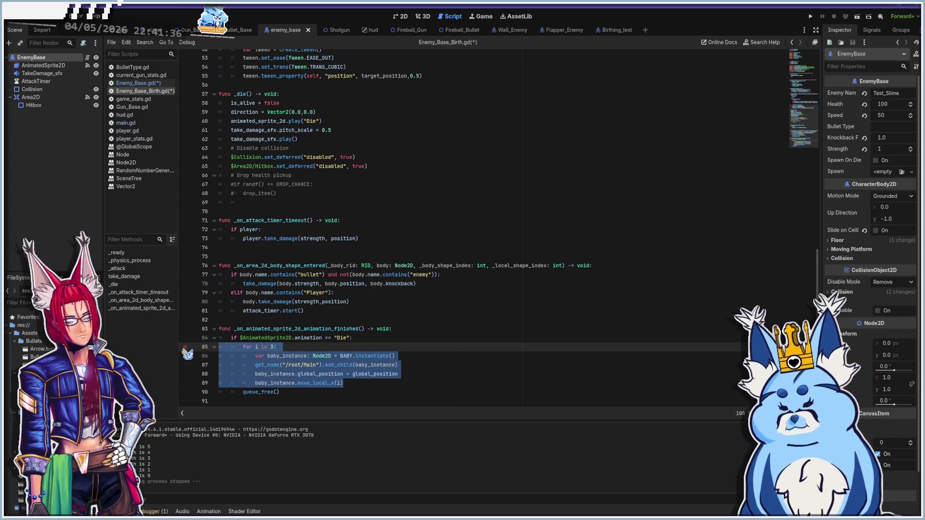
left_click(138, 83)
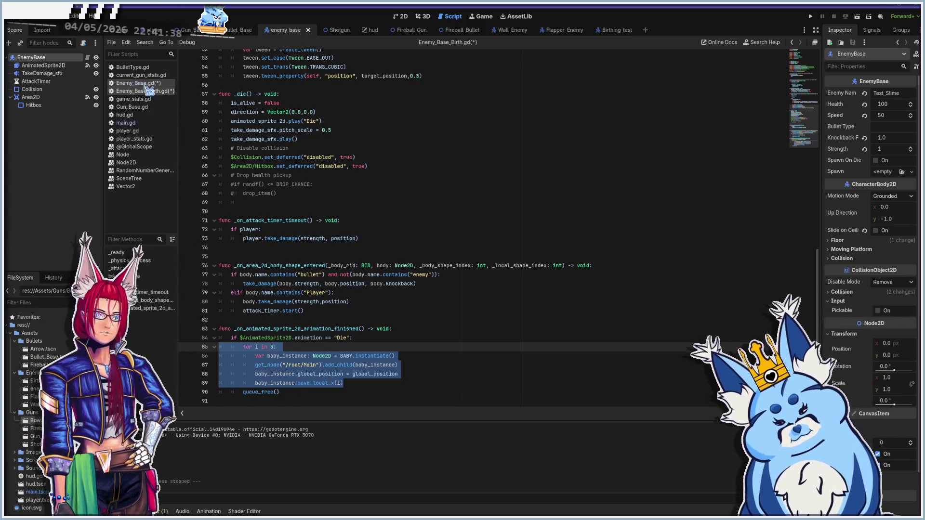
scroll(185, 107, "up", 10)
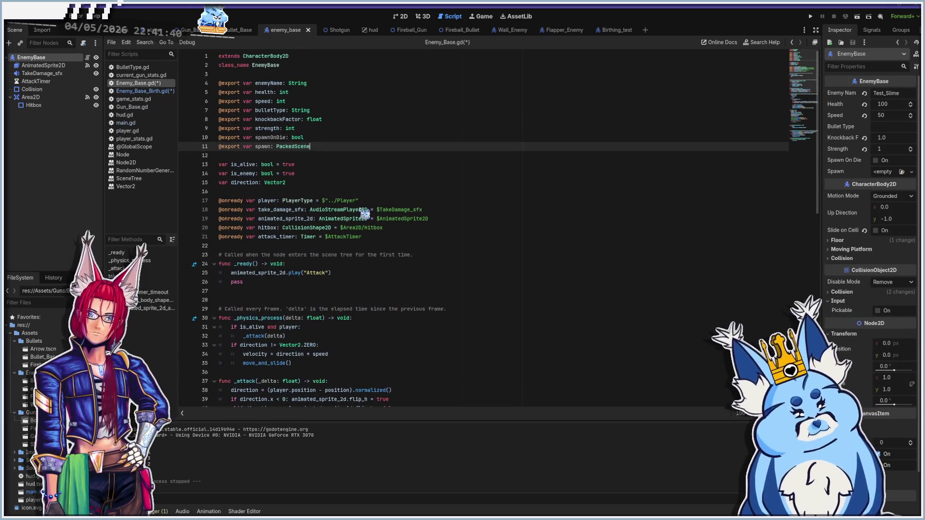
key("Return")
type("@export v")
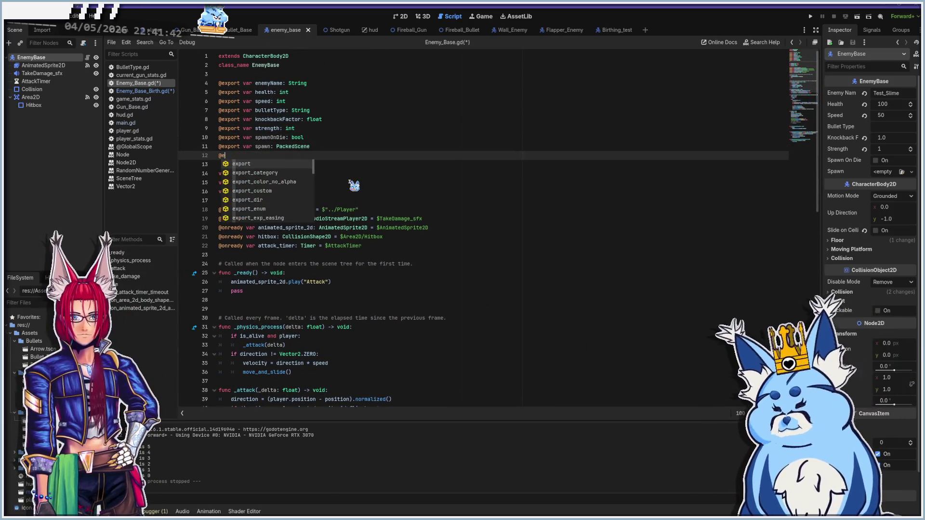
type("ar spawn")
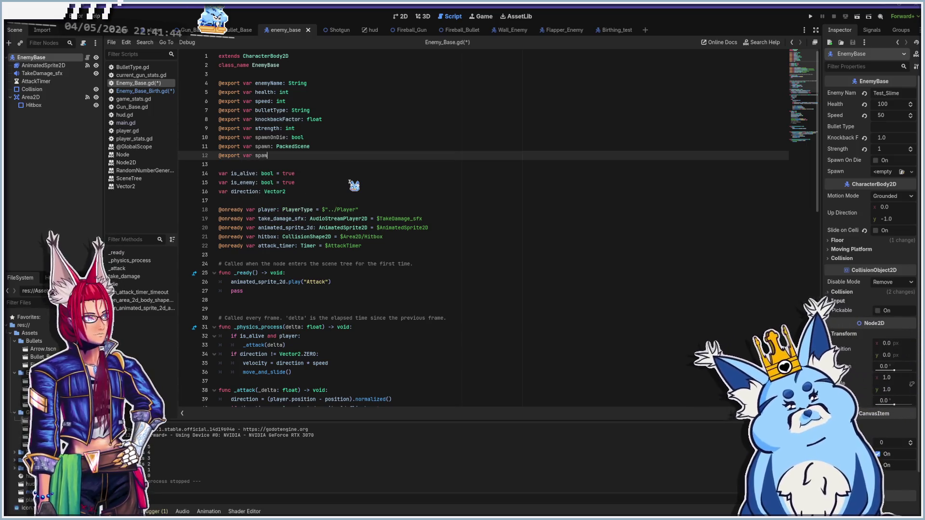
type("Quant: int")
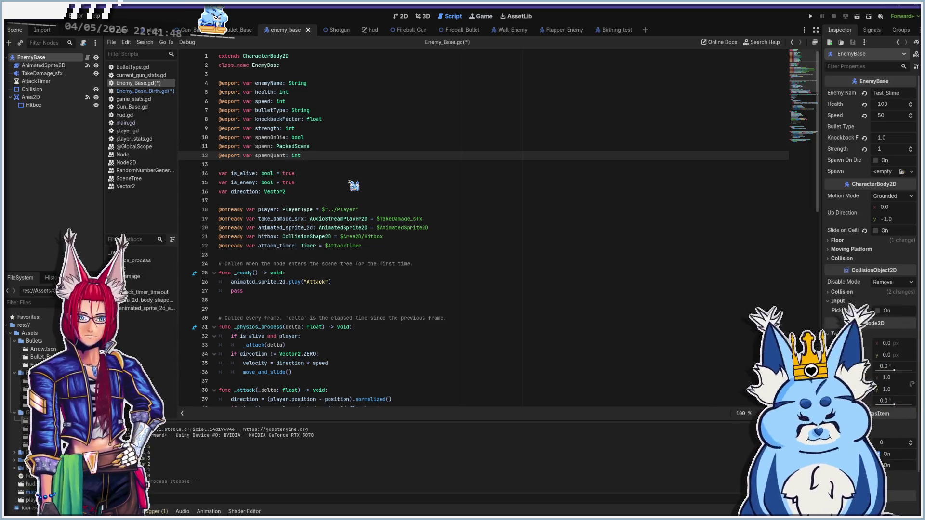
key("Escape")
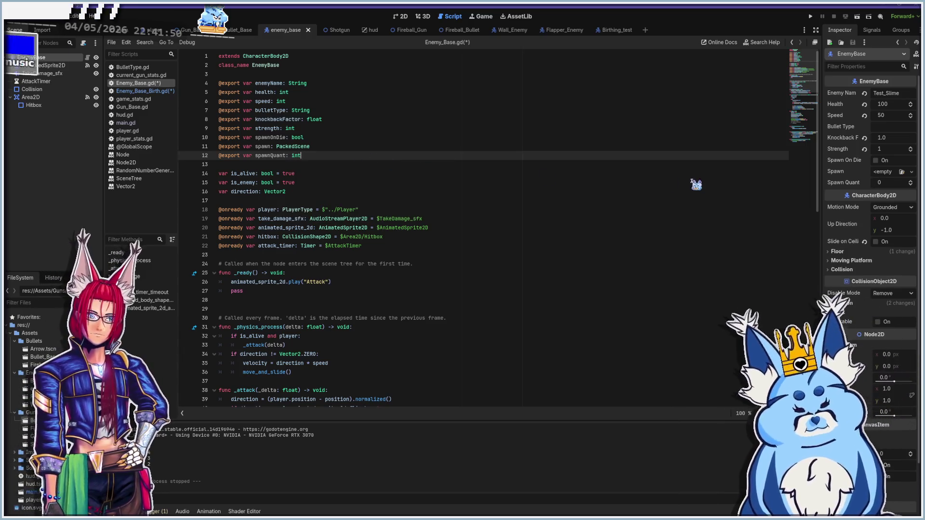
scroll(399, 299, "down", 10)
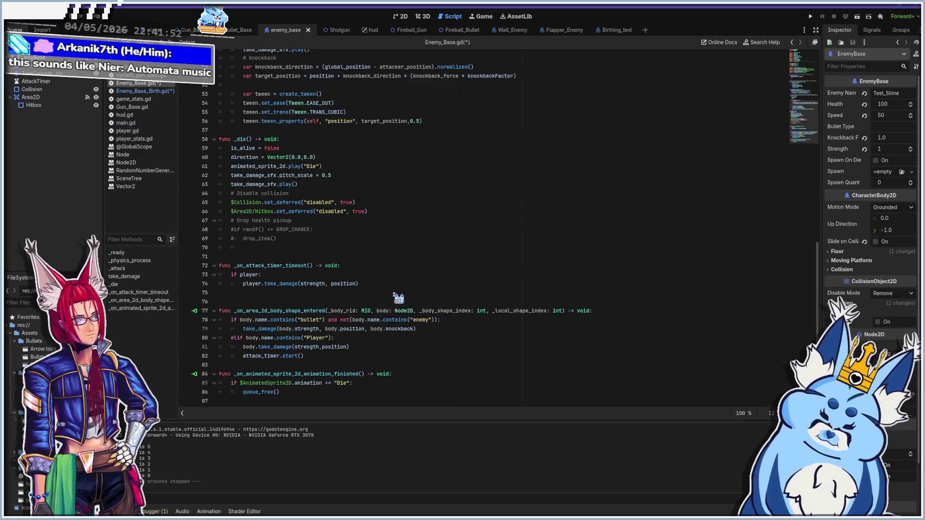
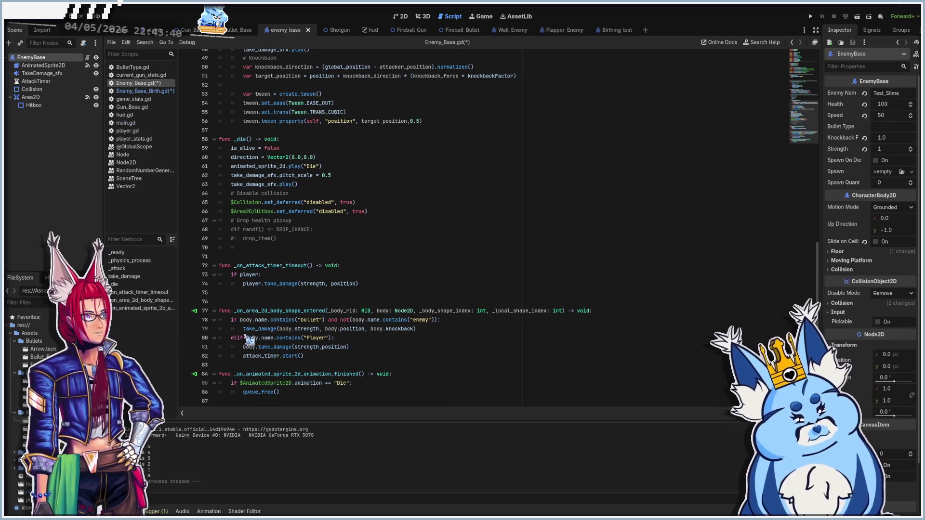
Copy the baby-spawning for loop from Enemy_Base_Birth.gd and paste it under Enemy_Base.gd's Die check.
left_click(255, 374)
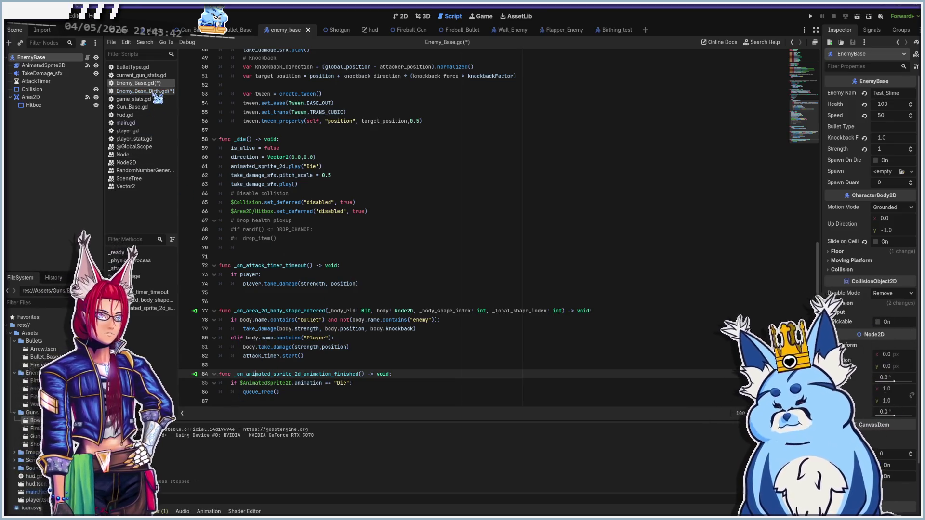
left_click(145, 91)
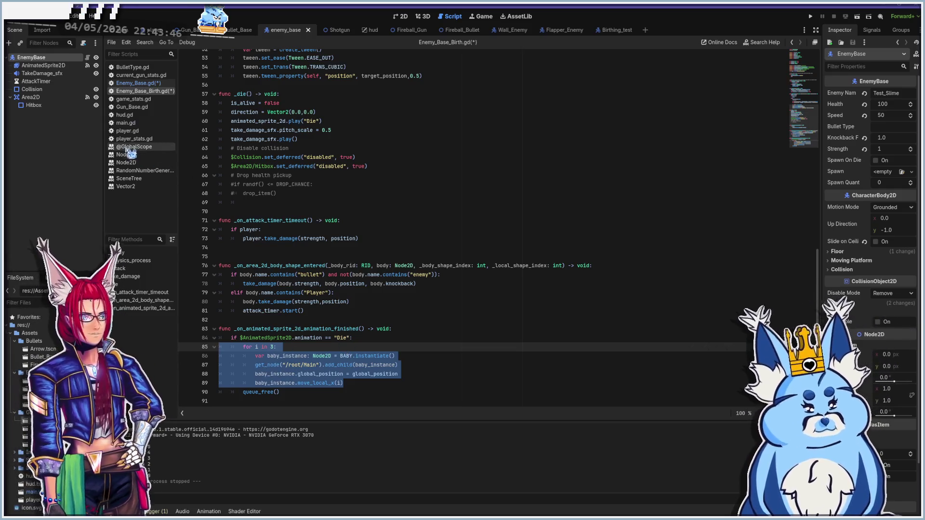
left_click(145, 83)
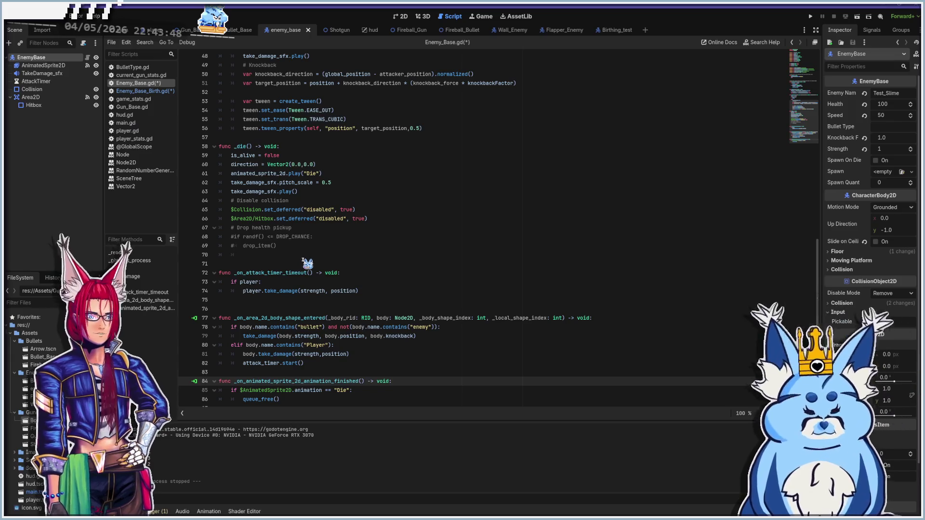
scroll(327, 284, "down", 1)
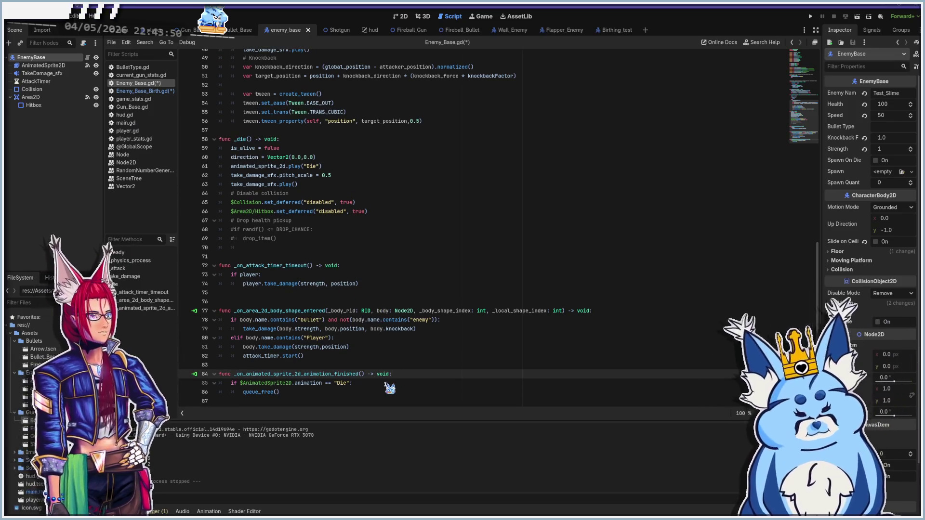
key("ctrl+v")
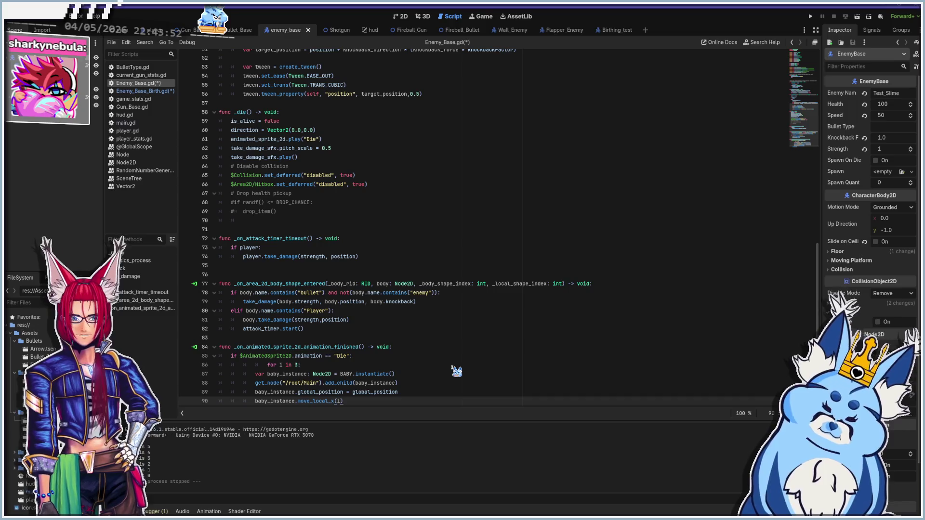
left_click(267, 355)
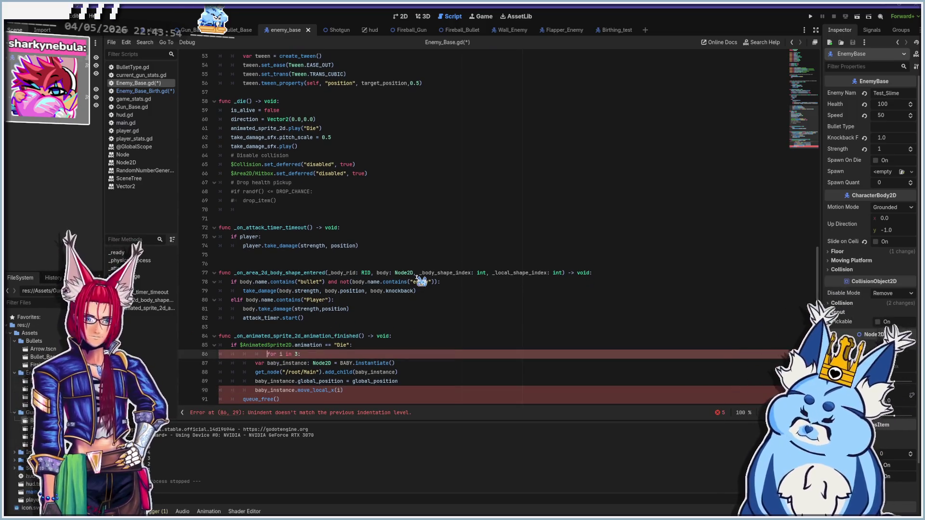
Dedent the pasted loop and change its header to 'if spawnOnDie: for i in spawnQuant:'.
key("BackSpace")
type("if")
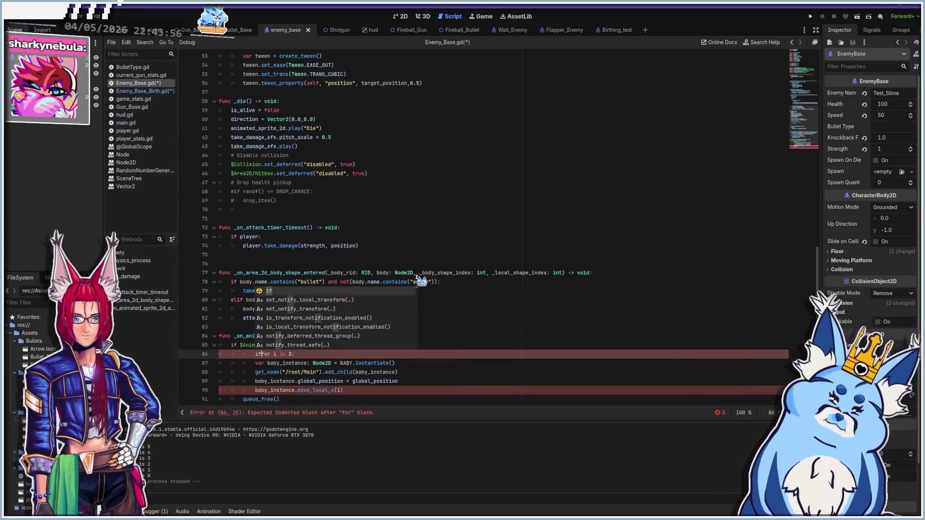
key("BackSpace")
type("if ")
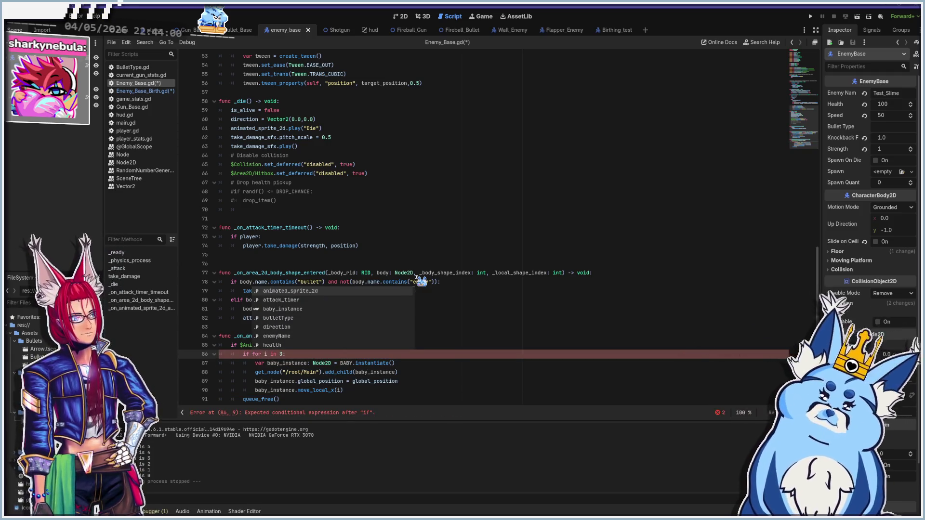
type("spawn")
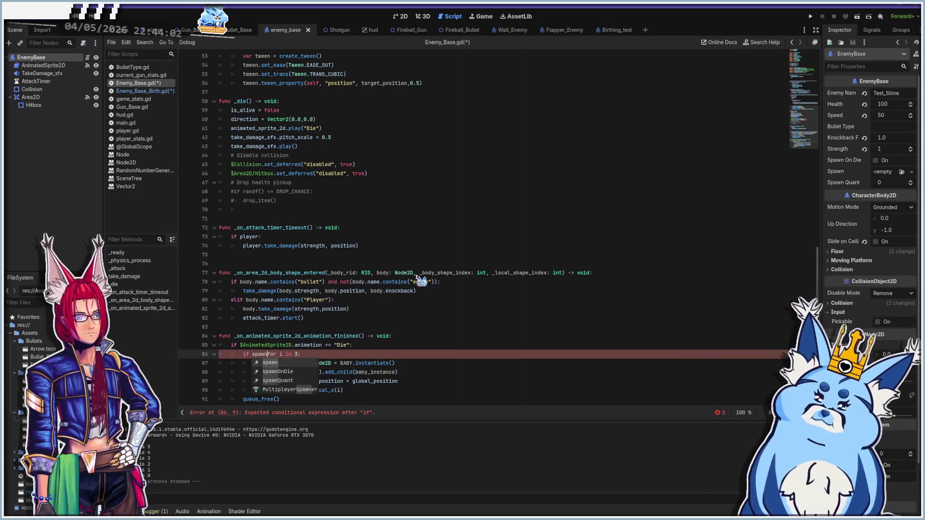
key("Down")
key("Tab")
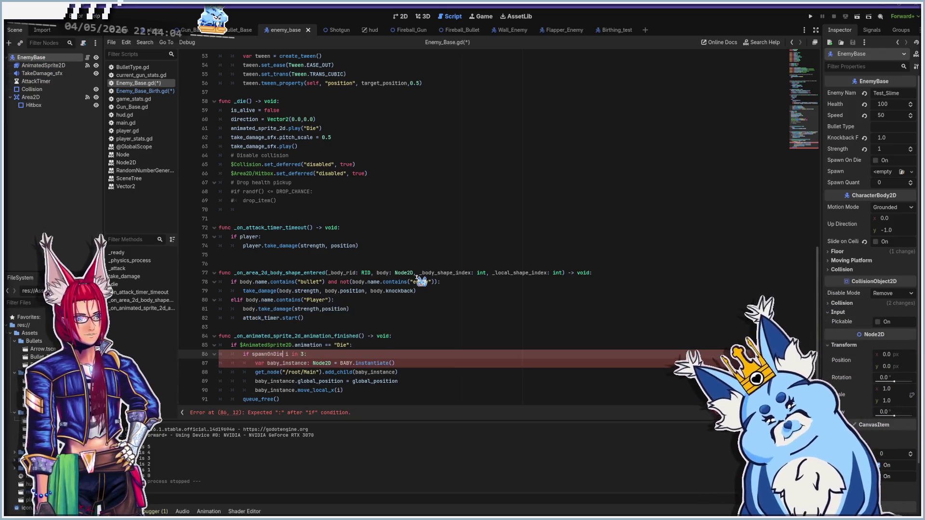
type(": for")
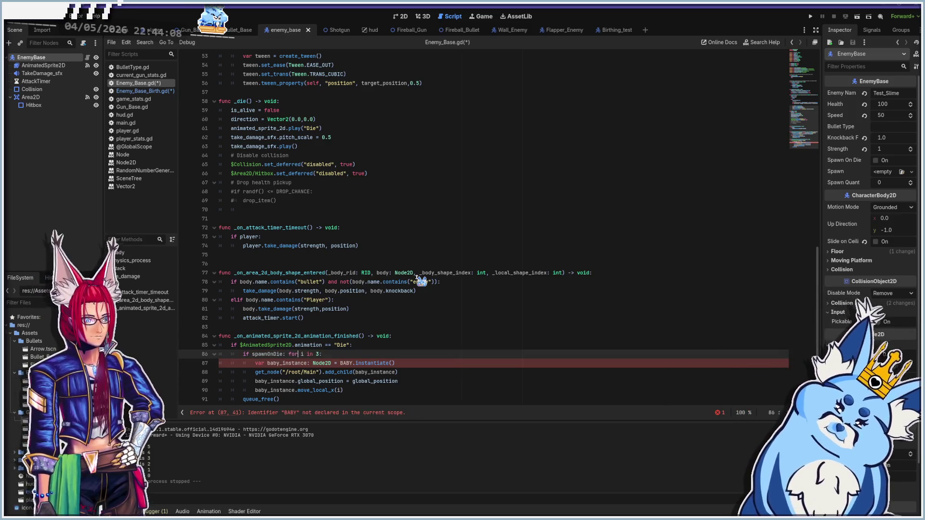
key("Right")
key("Right")
key("Right")
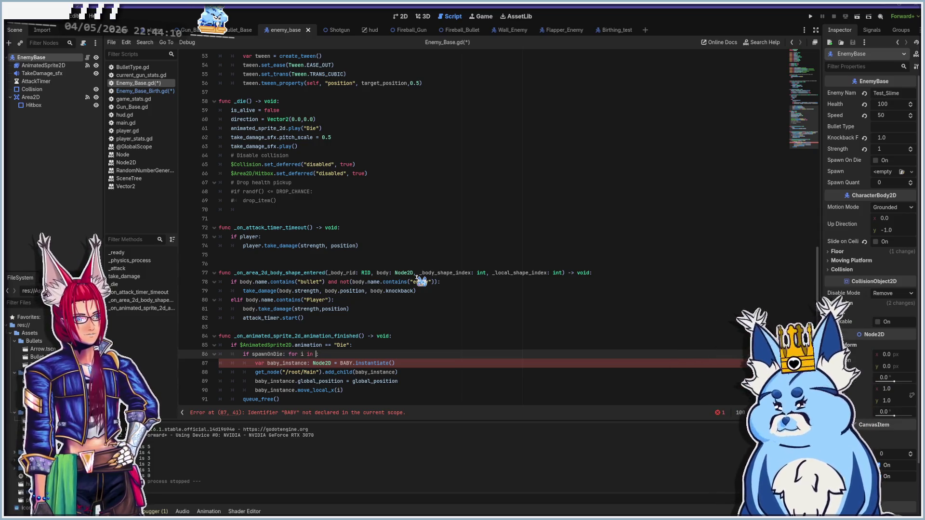
type("wn")
key("Down")
key("Down")
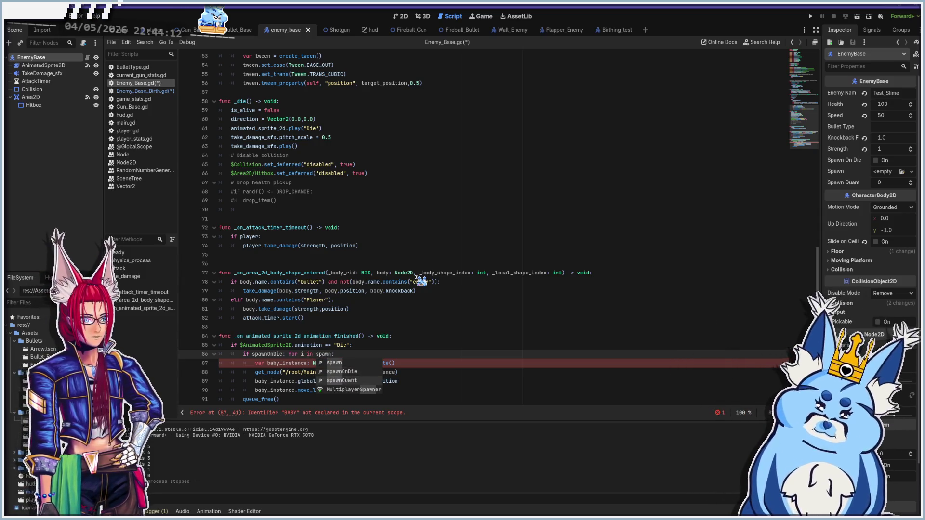
key("Return")
key("Down")
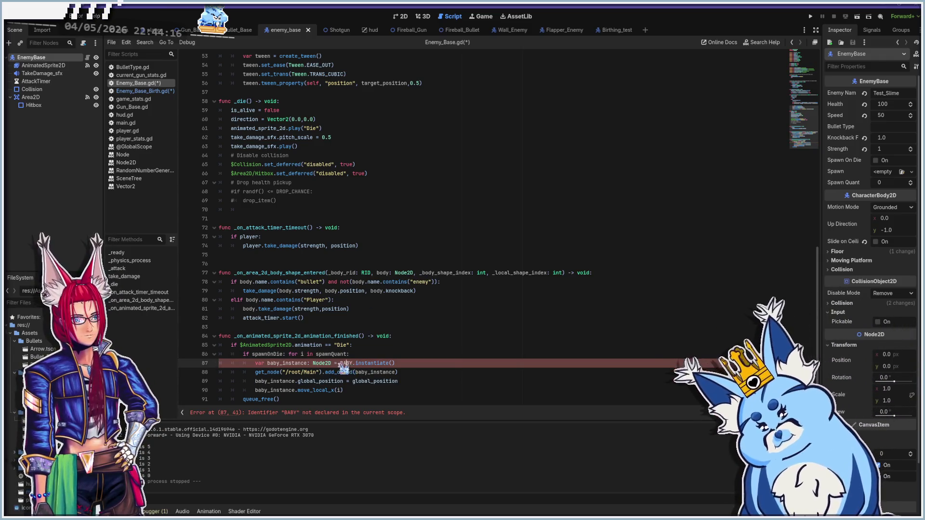
scroll(330, 352, "down", 1)
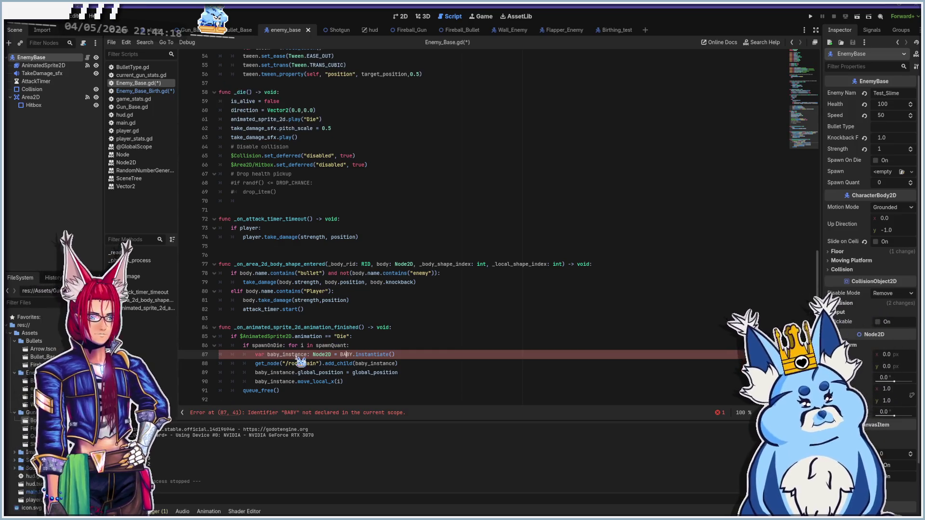
Change line 87 to 'var spawn_instance = spawn' instead of instantiating BABY.
left_click_drag(267, 355, 279, 355)
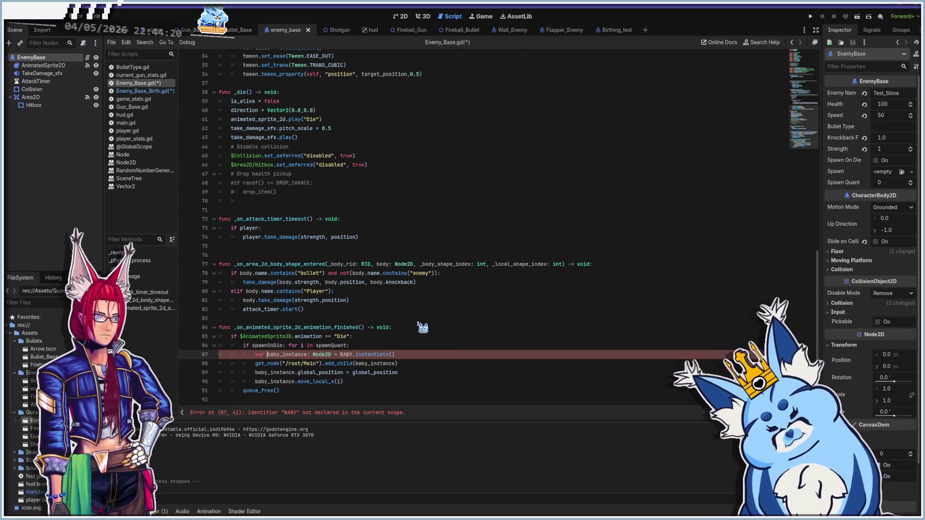
type("spawn")
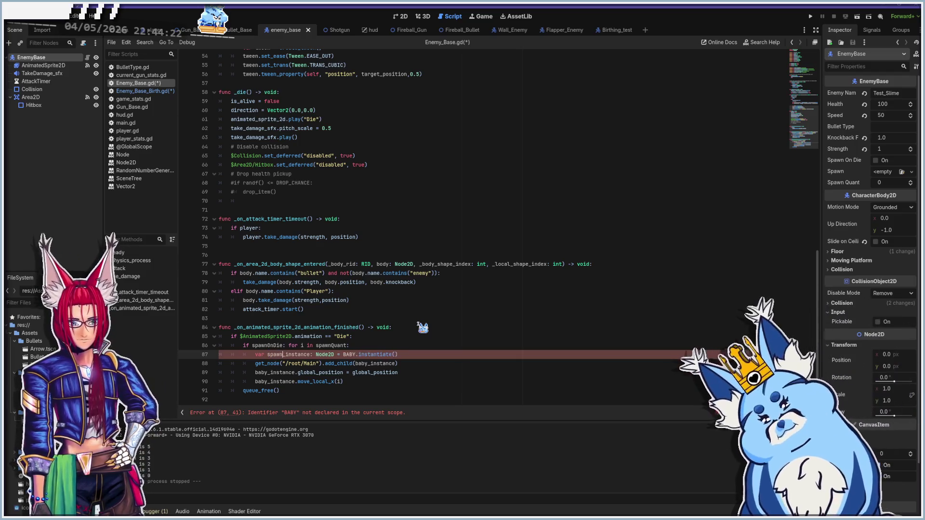
key("Right")
key("Right")
key("Right")
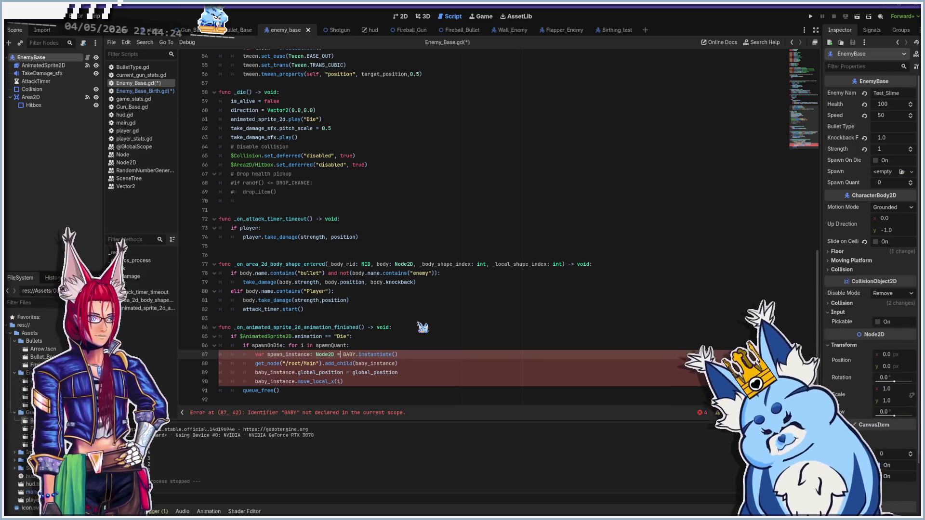
key("Right")
key("Right")
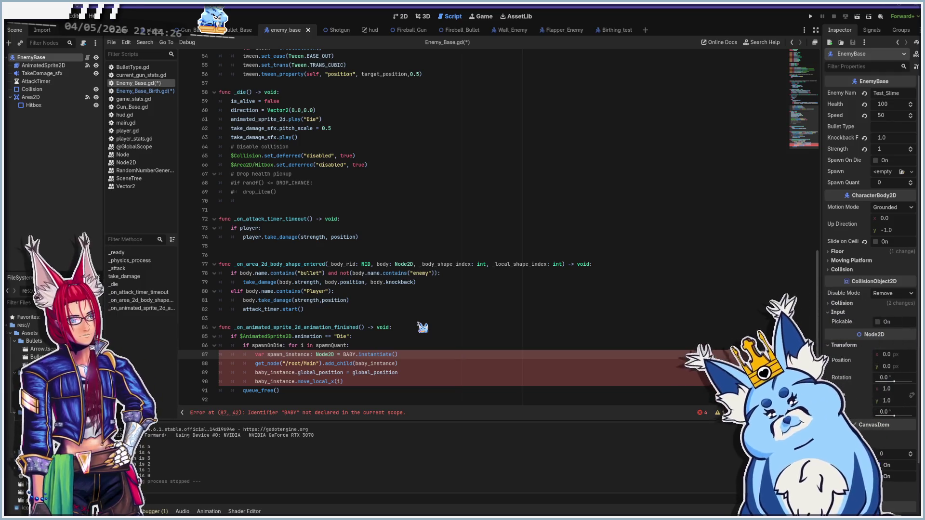
key("shift+End")
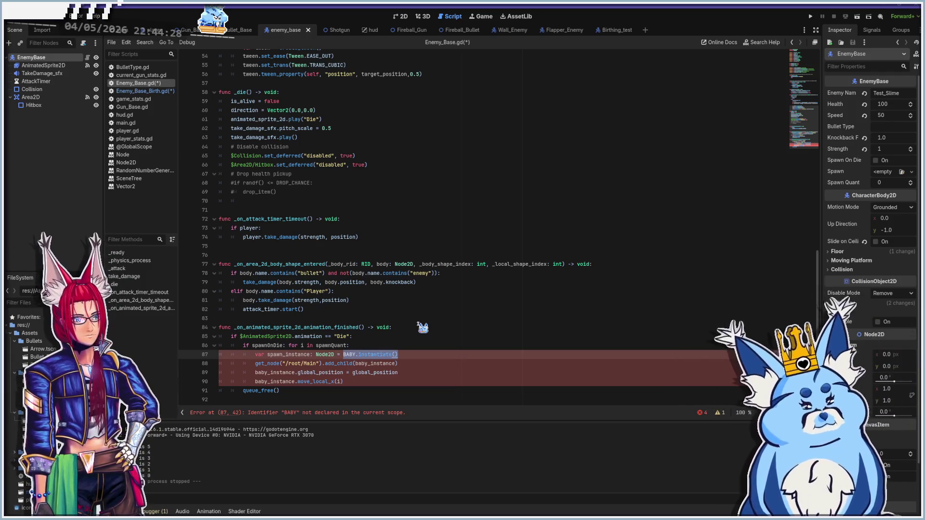
type("spaw")
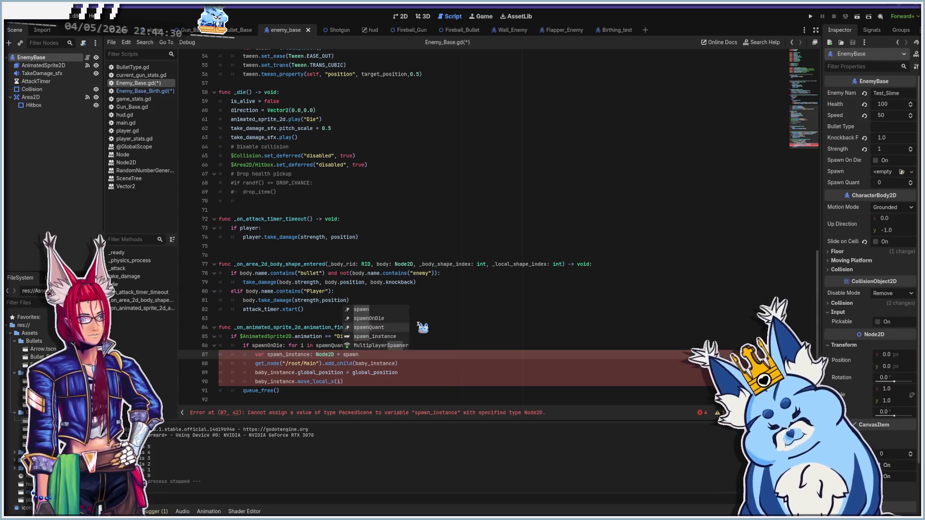
key("Return")
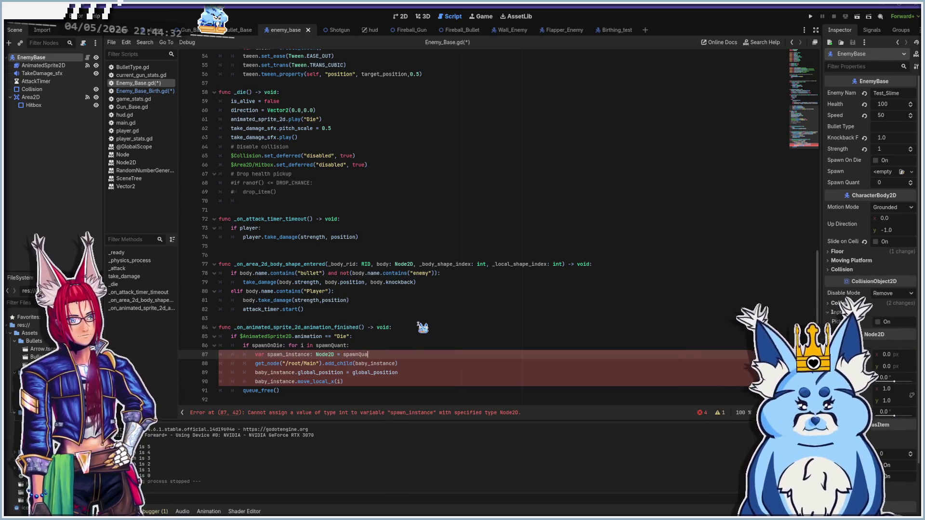
key("Left")
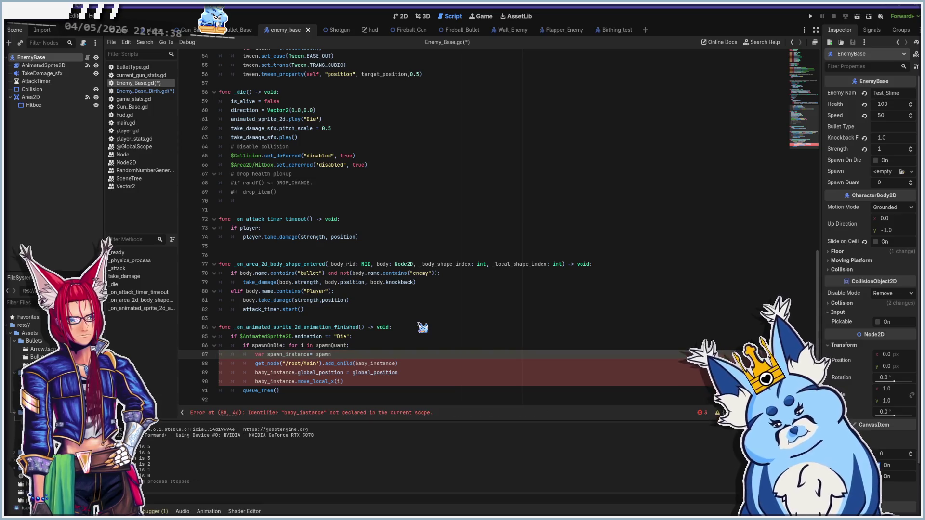
key("Down")
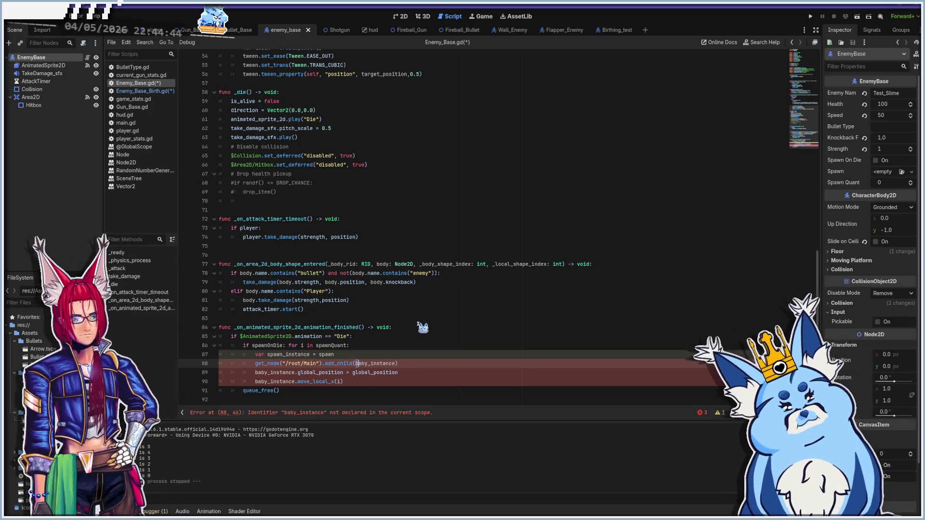
Rename baby_instance to spawn_instance on lines 88 through 90.
type("spawn")
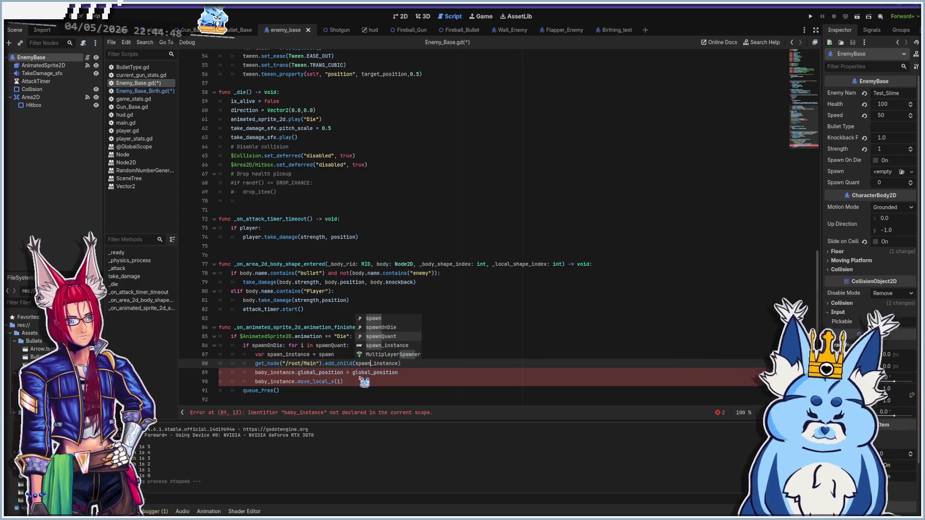
key("Escape")
key("Down")
key("Home")
key("Delete")
key("Delete")
key("Delete")
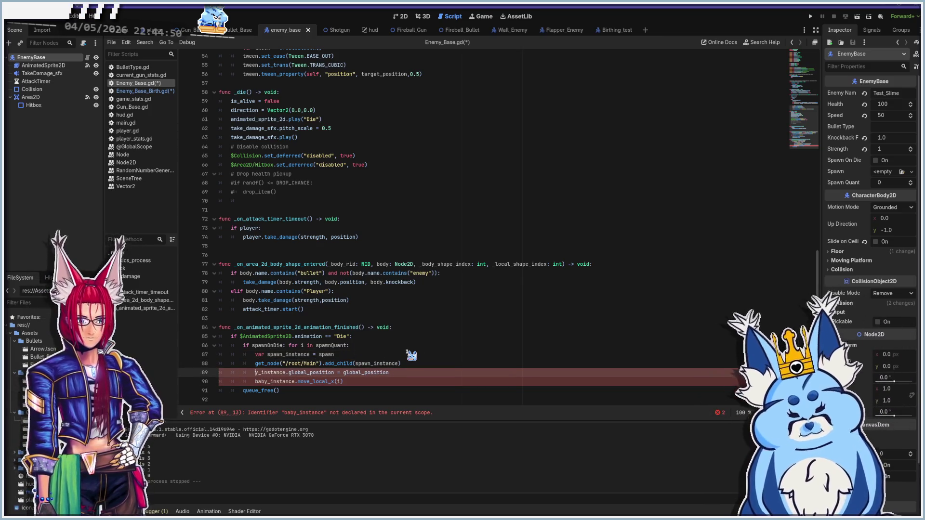
type("spawn")
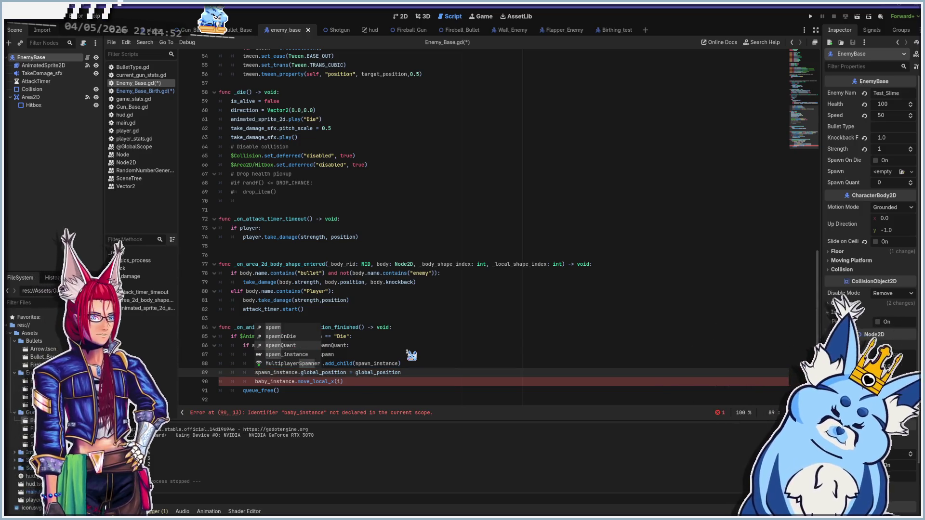
left_click(259, 386)
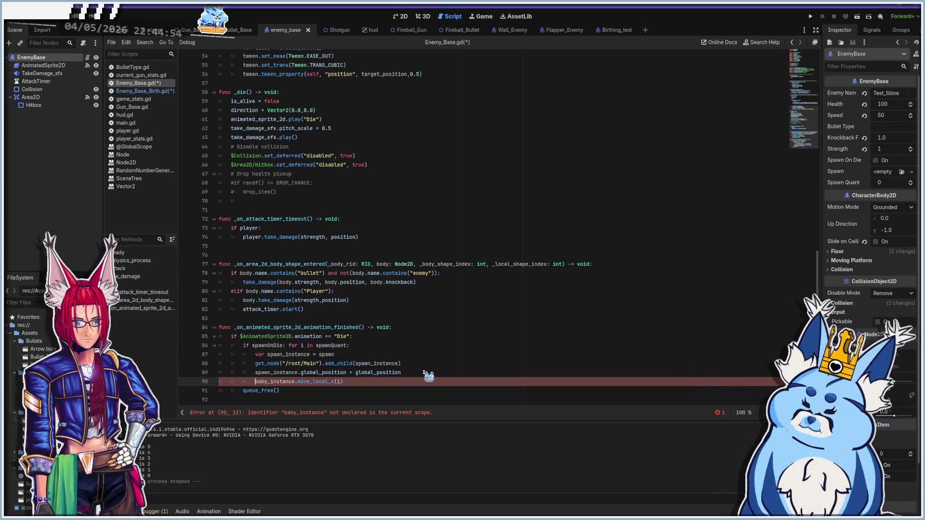
key("Delete")
key("Delete")
key("Delete")
type("spawn")
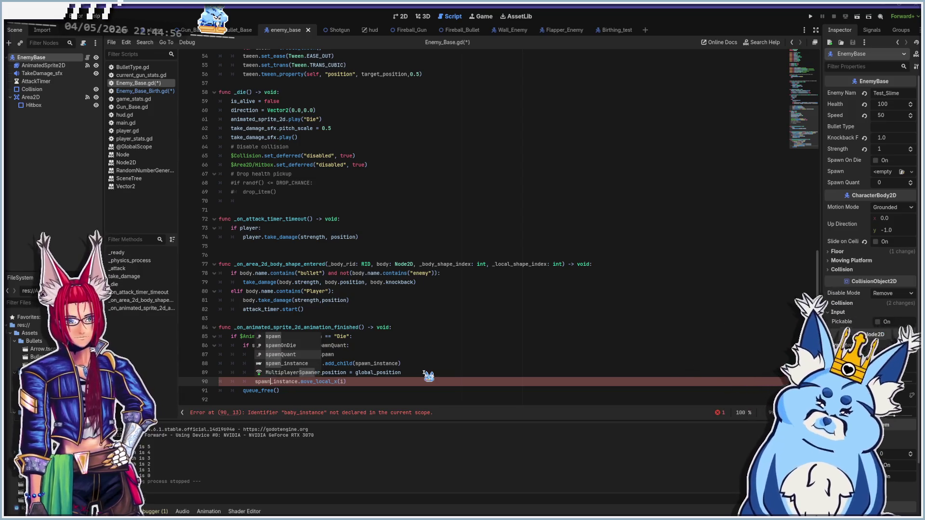
left_click(404, 390)
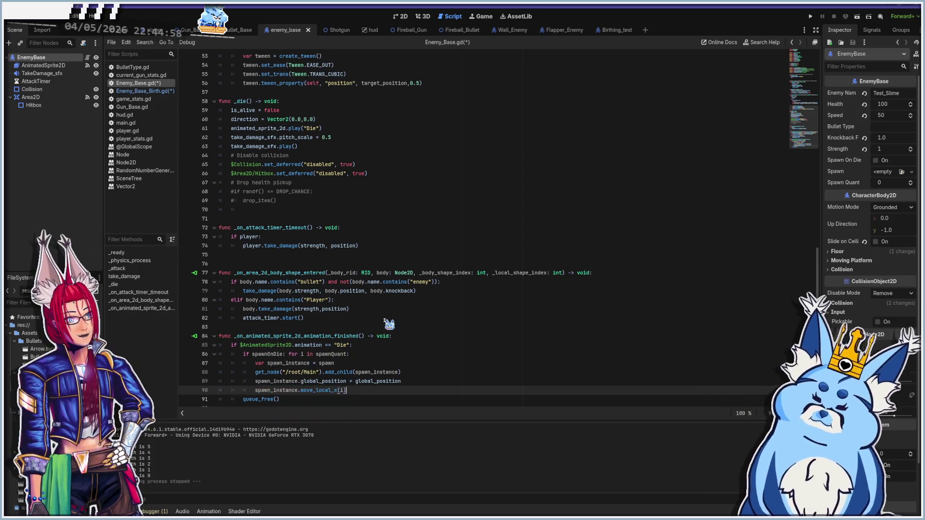
scroll(388, 322, "up", 3)
scroll(388, 322, "down", 3)
Save all edited scripts and close the Enemy_Base_Birth.gd script.
scroll(388, 322, "up", 10)
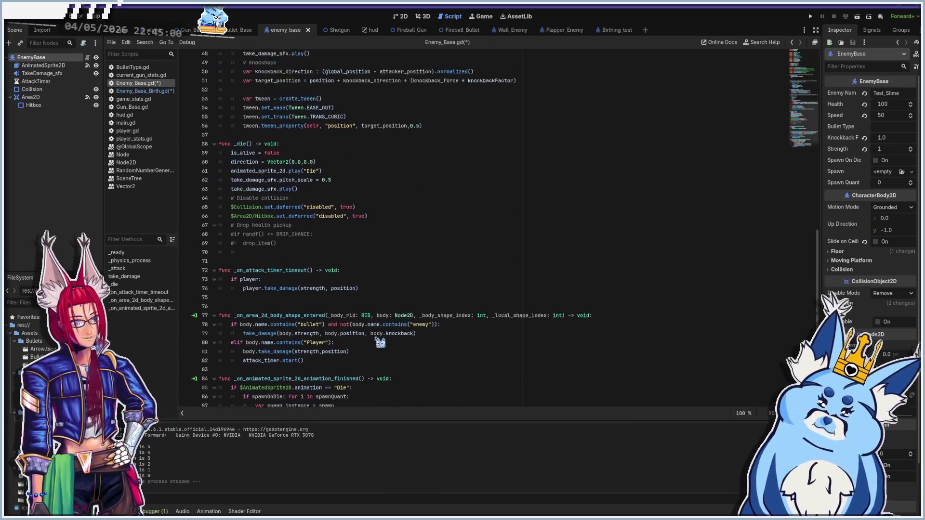
scroll(388, 368, "down", 10)
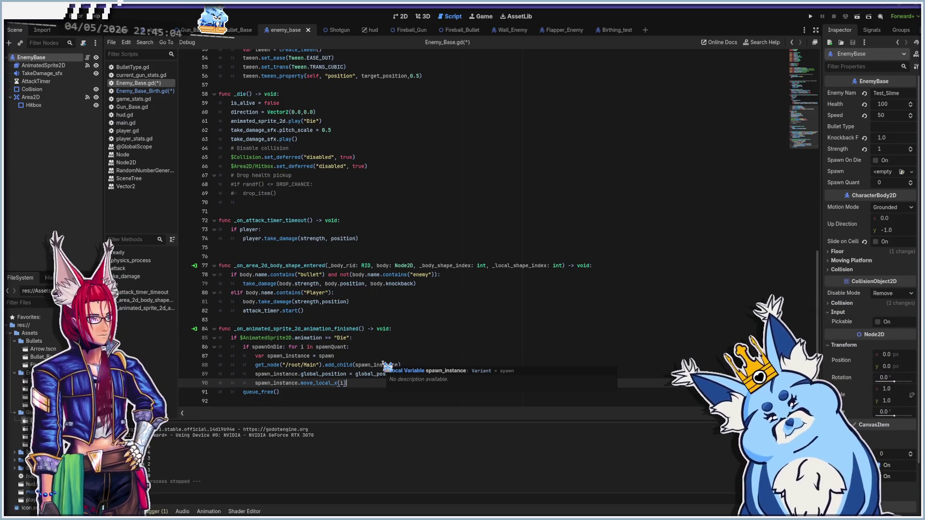
key("ctrl+s")
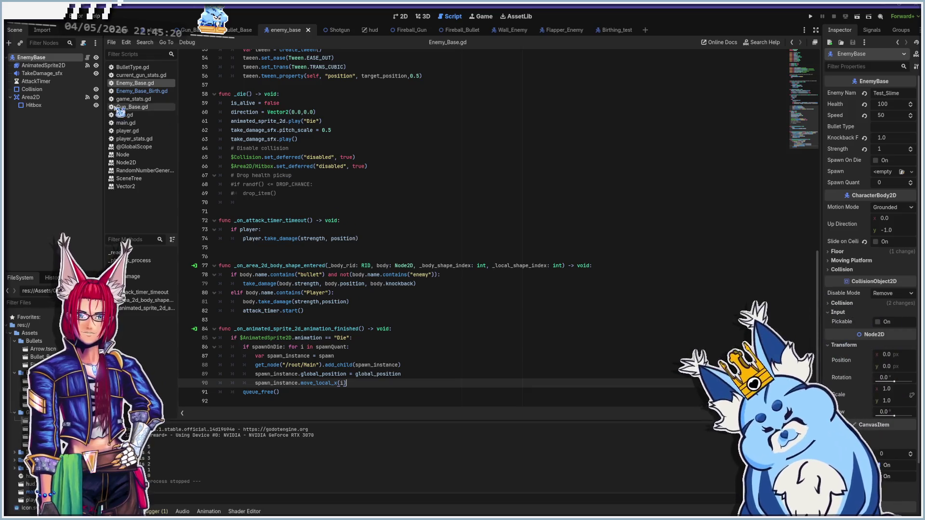
left_click(134, 91)
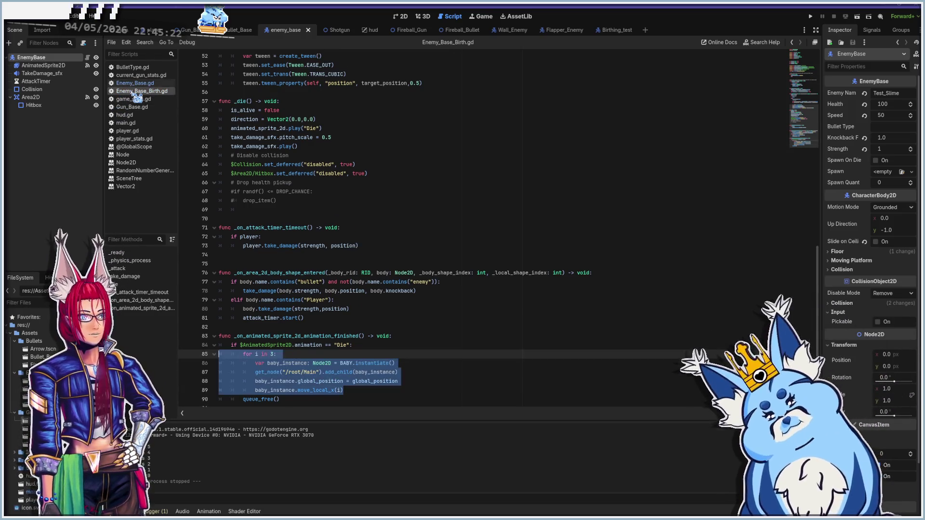
right_click(135, 93)
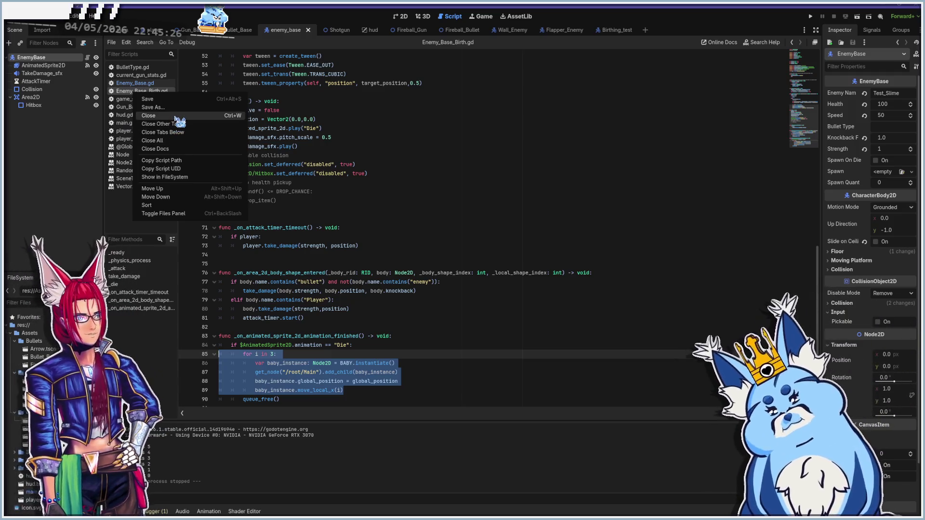
left_click(175, 117)
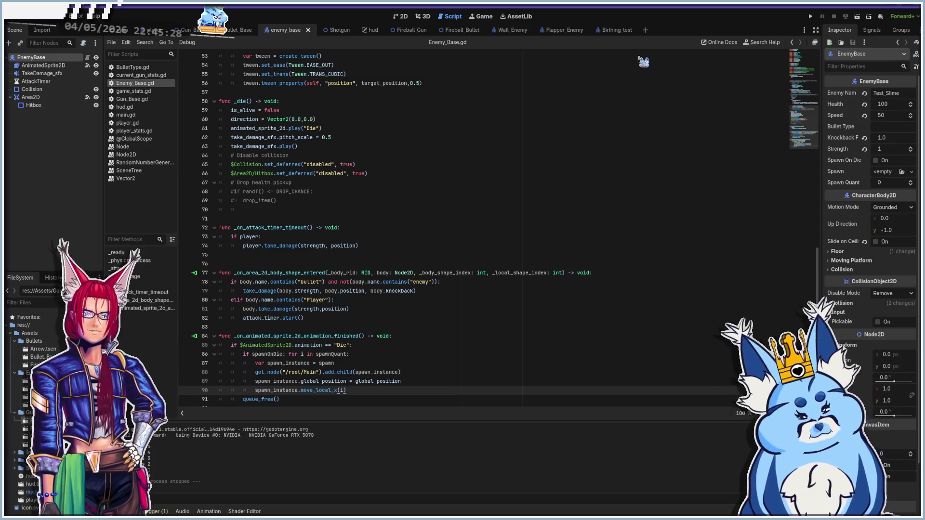
Close the Birthing_test scene and return to the 2D view of Flapper_Enemy.
left_click(617, 30)
left_click(629, 30)
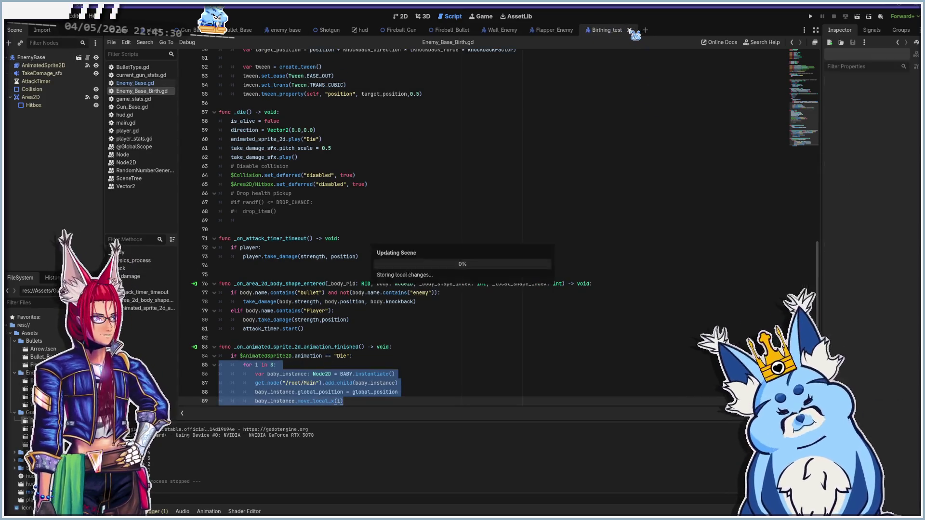
left_click(391, 16)
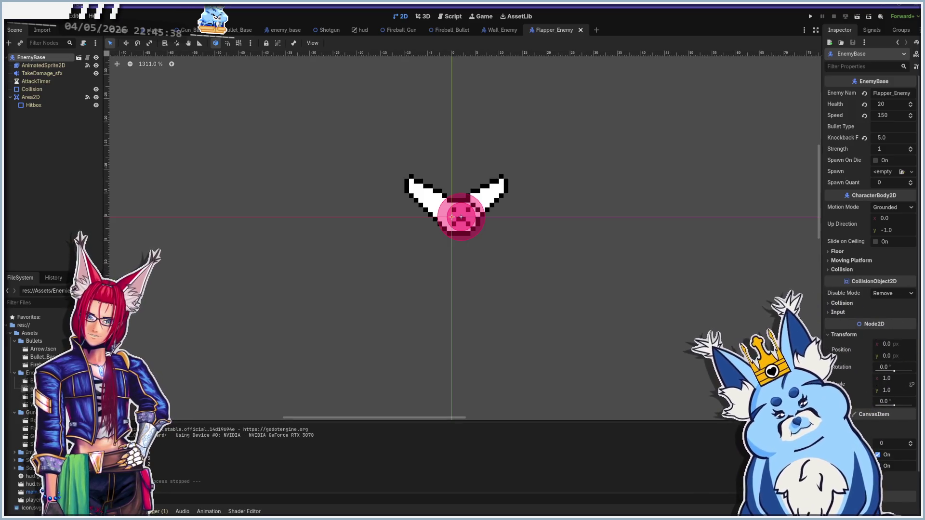
Create a new inherited scene from the enemy base scene file in the FileSystem dock.
right_click(86, 349)
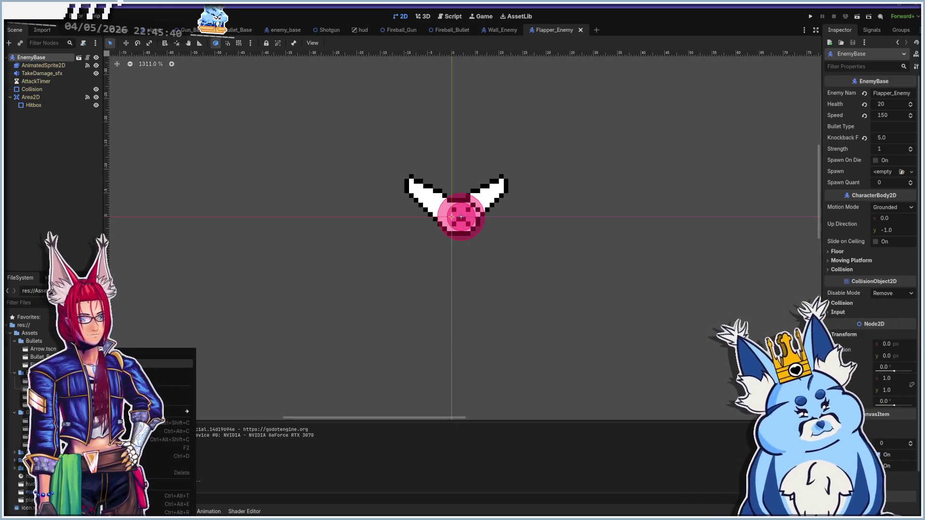
left_click(159, 364)
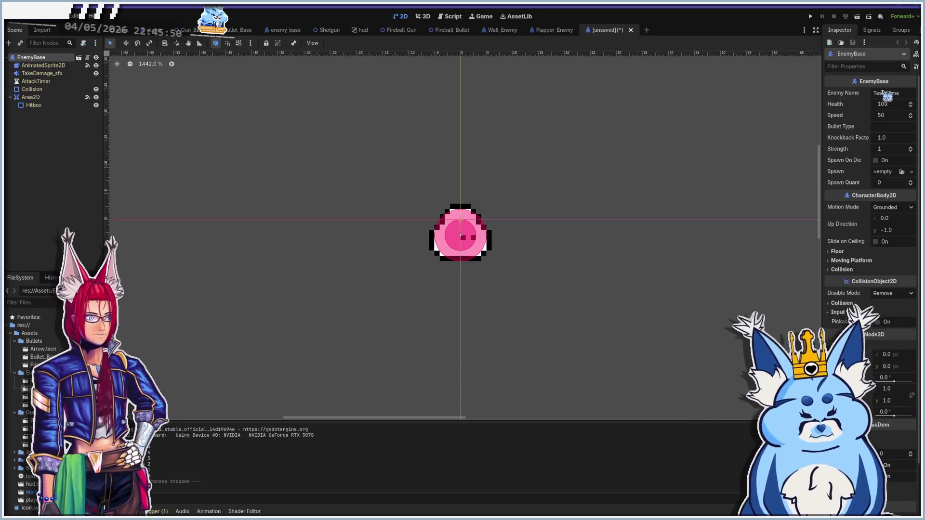
Name the enemy Ant_Army_3 with Health 250, keeping Speed at 50.
double_click(899, 93)
type("Ant")
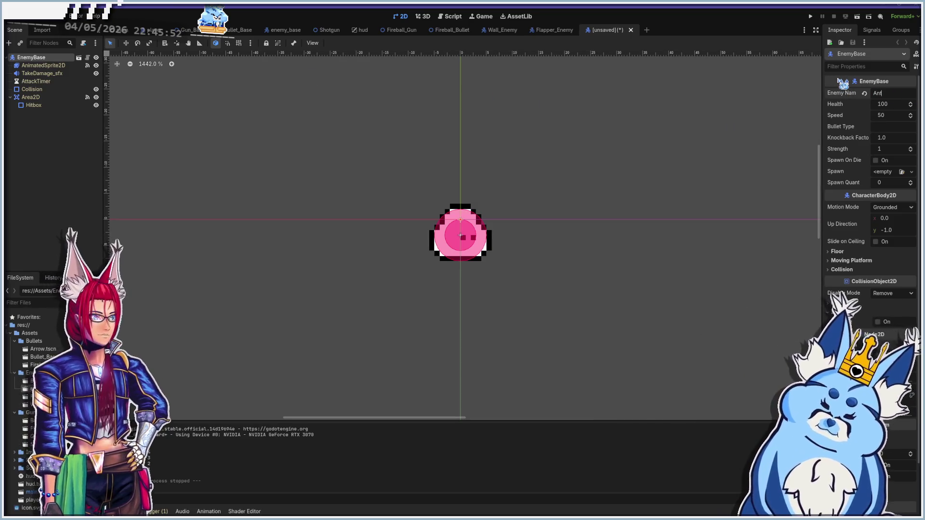
type(" Arm")
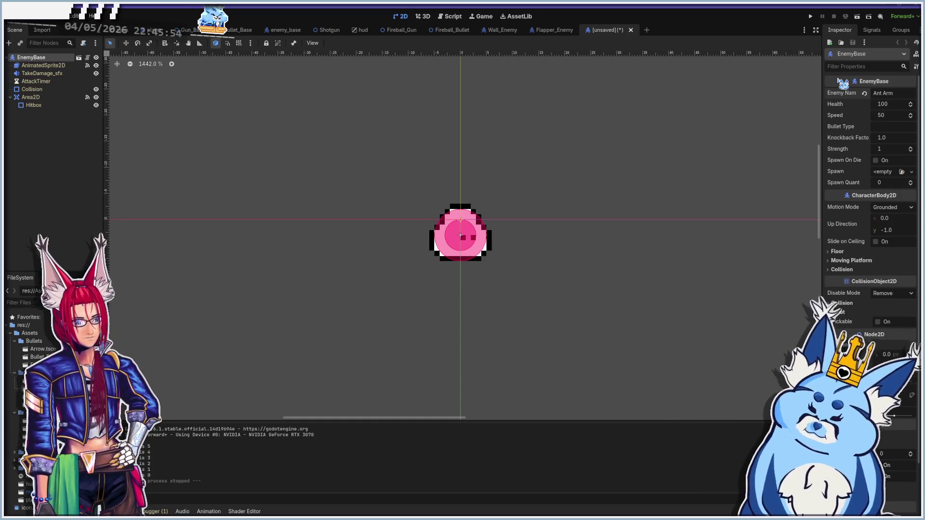
type("3")
key("BackSpace")
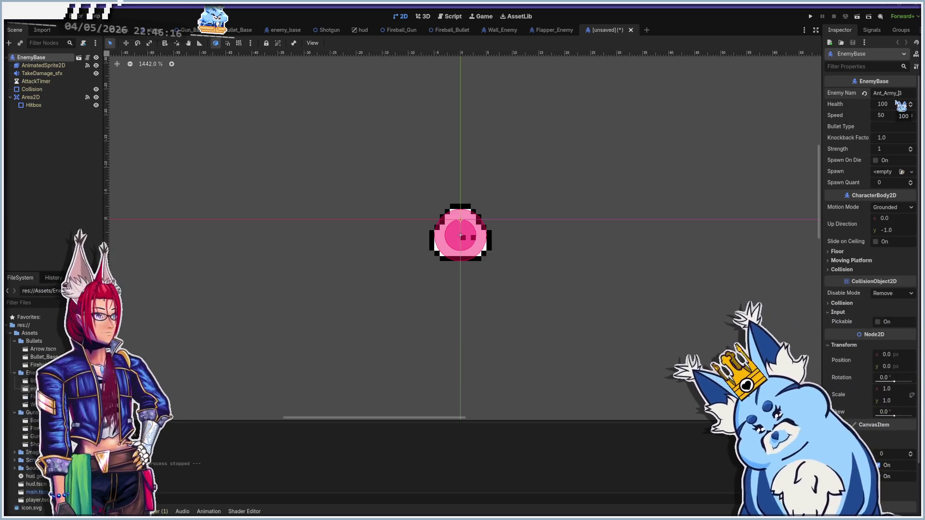
left_click_drag(895, 104, 881, 104)
left_click(894, 103)
type("250")
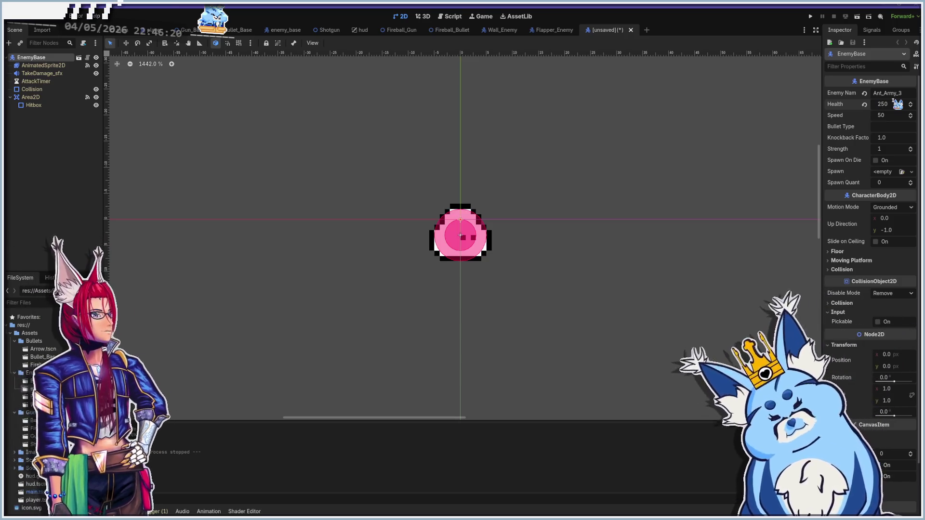
left_click(891, 116)
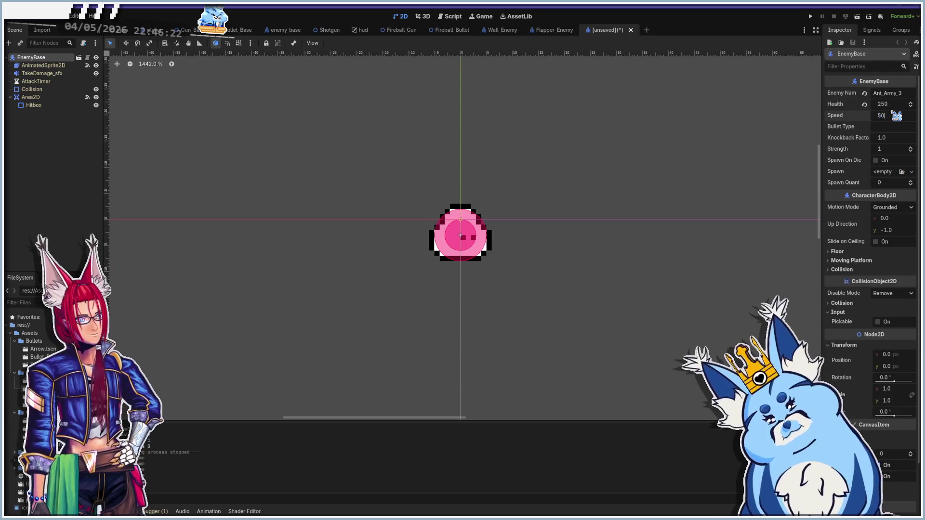
key("Return")
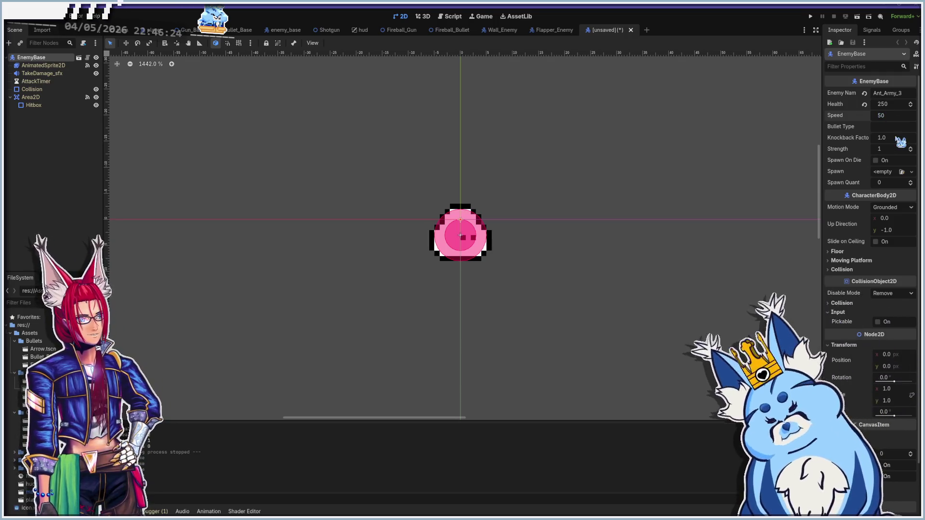
Leave Spawn On Die off and select the AnimatedSprite2D node to edit its frames.
left_click(893, 160)
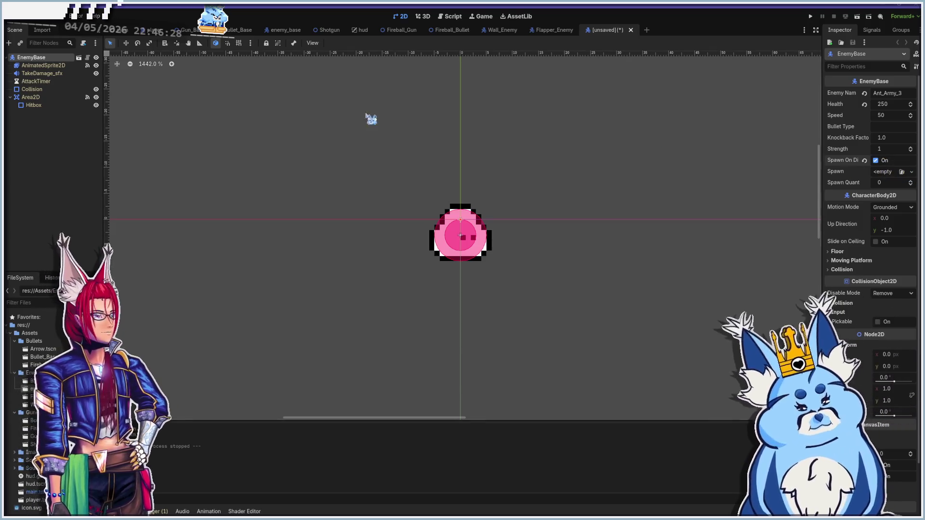
left_click(876, 160)
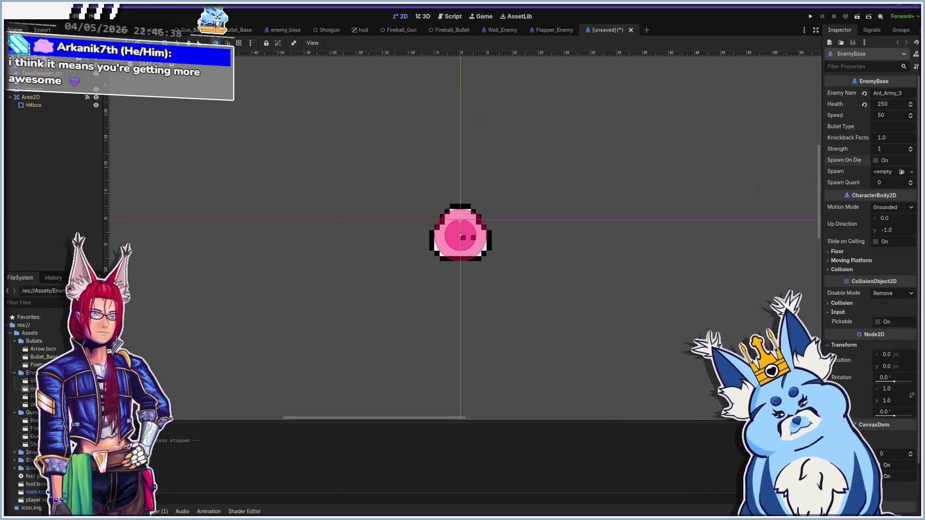
left_click(46, 65)
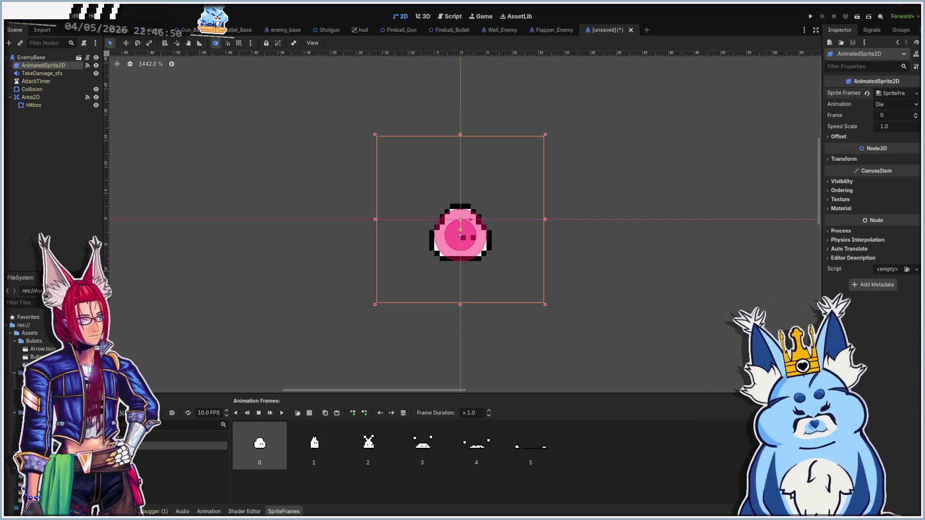
Clear the Attack animation's frames and load AntArmyEnemy.png as a sprite sheet.
left_click(16, 453)
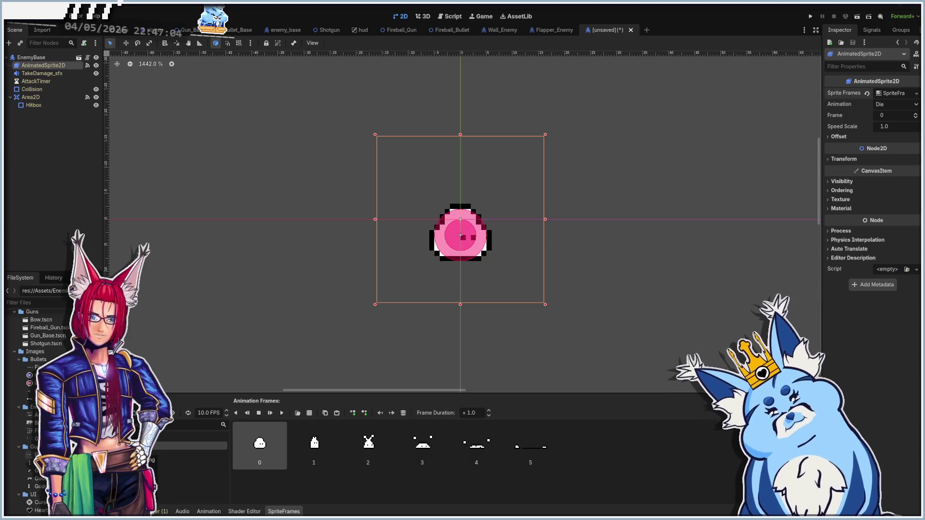
left_click(192, 438)
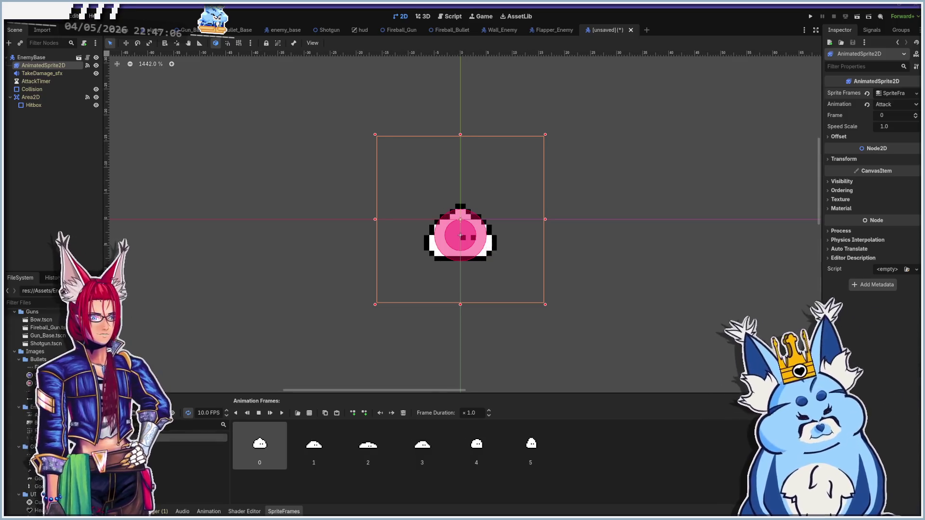
left_click(404, 413)
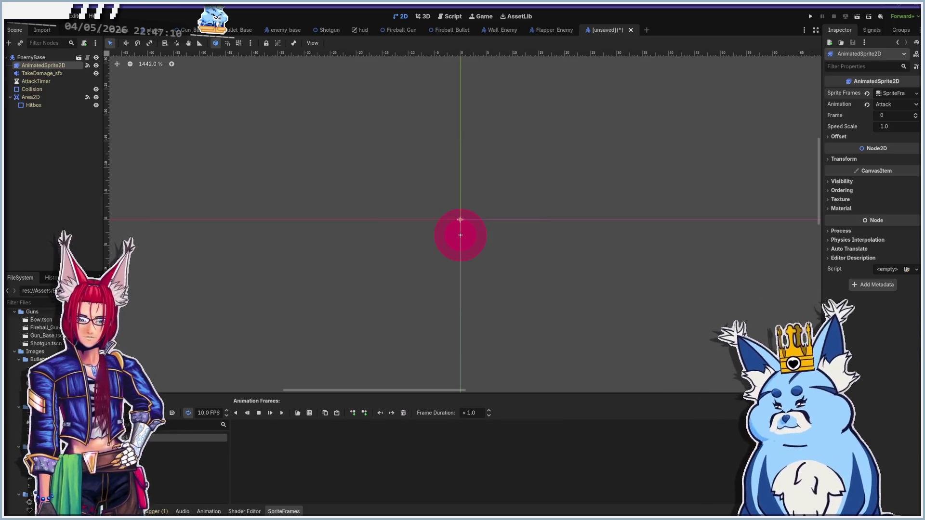
left_click(311, 414)
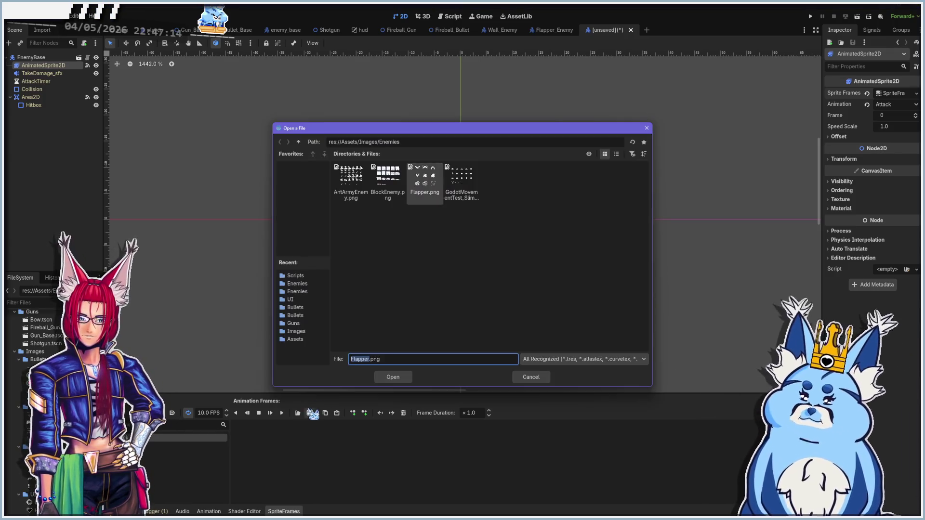
double_click(352, 175)
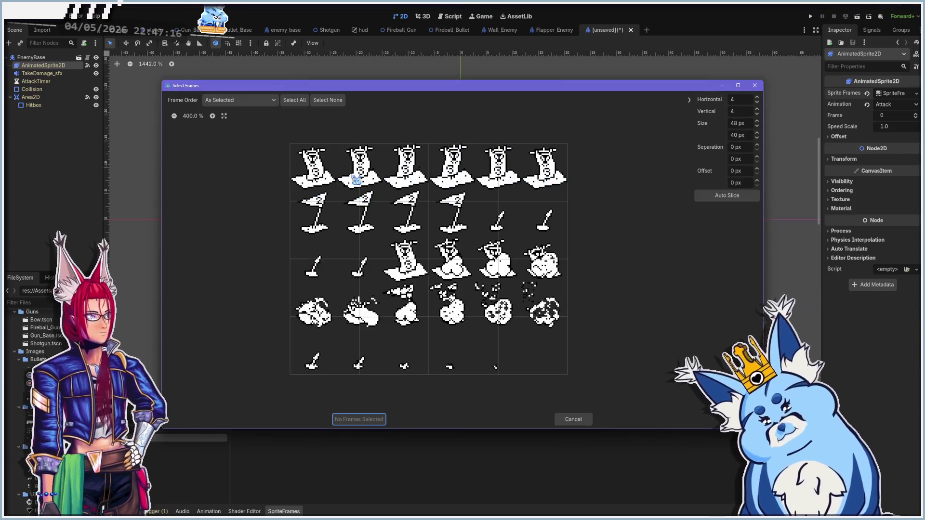
Set the sprite sheet grid to 6x5 and add the first row's six frames to Attack.
left_click(756, 102)
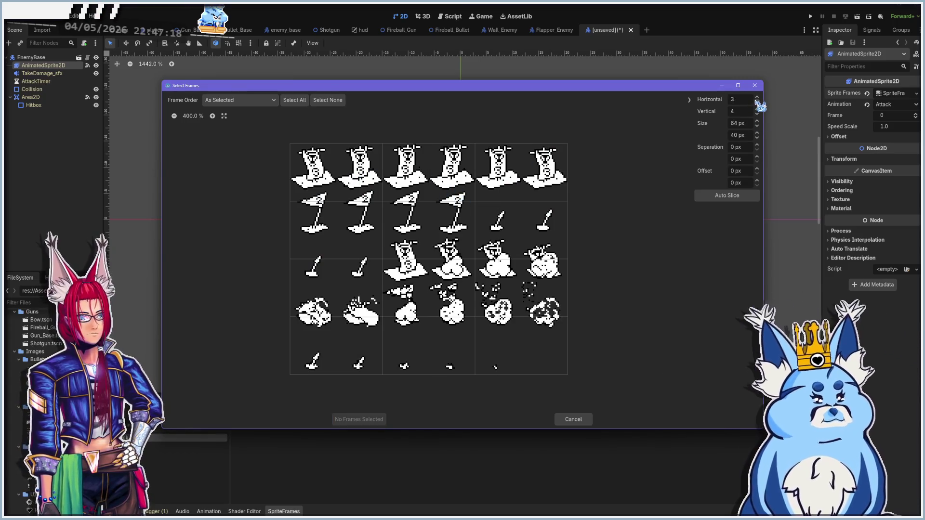
left_click(756, 102)
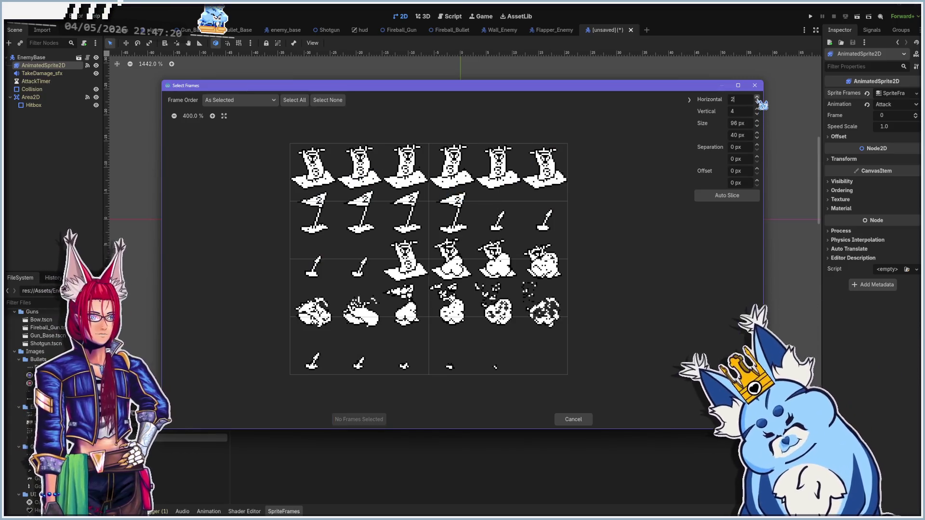
left_click(756, 98)
left_click(756, 99)
left_click(757, 98)
left_click(756, 99)
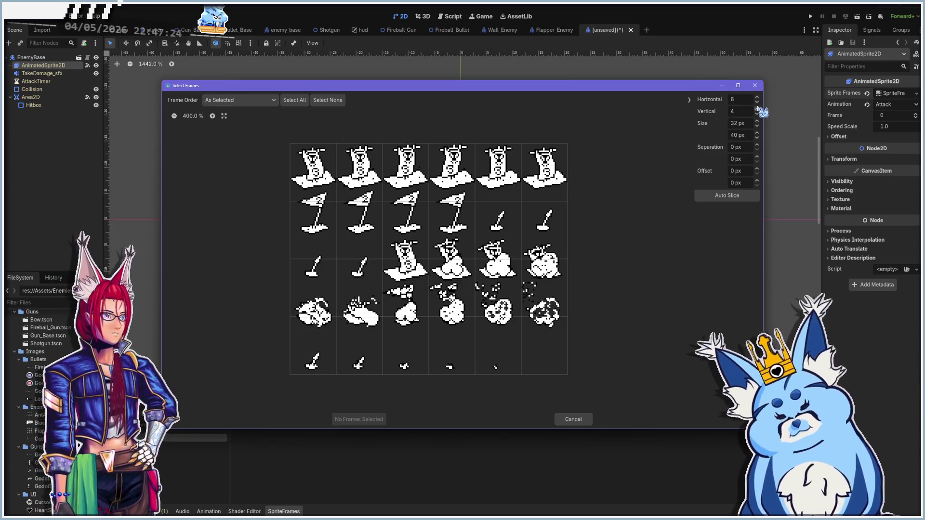
left_click(757, 109)
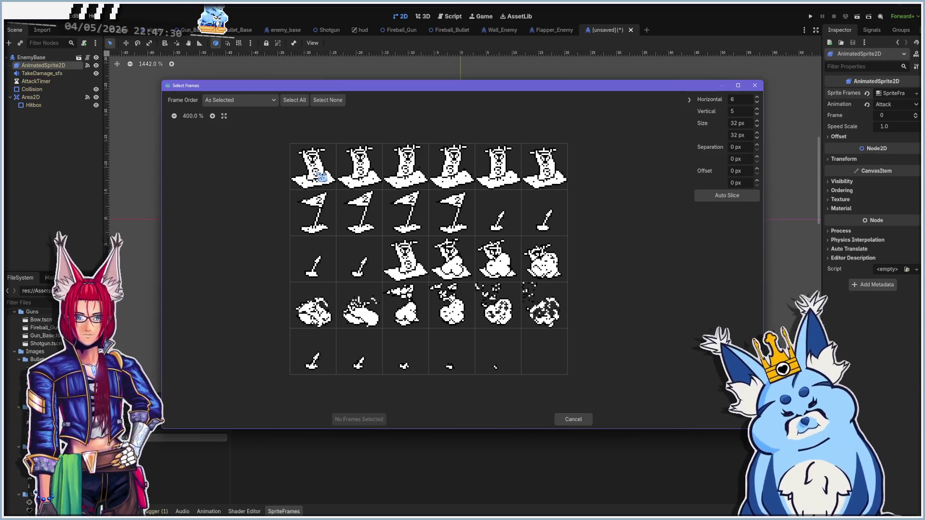
left_click_drag(322, 177, 554, 187)
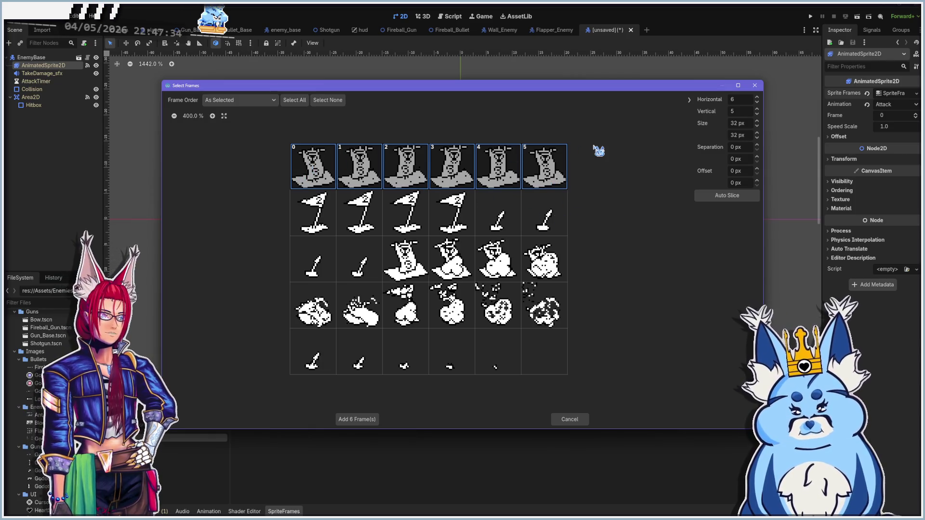
left_click(370, 419)
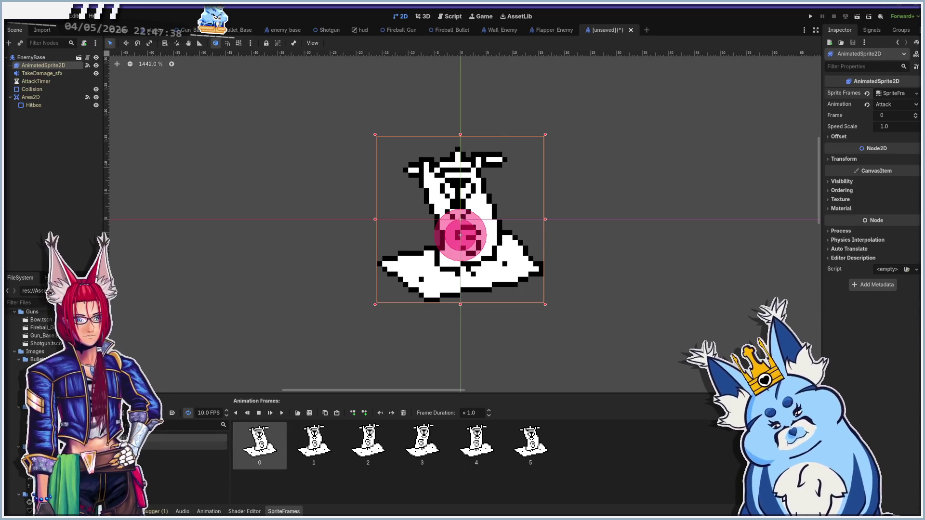
left_click(188, 445)
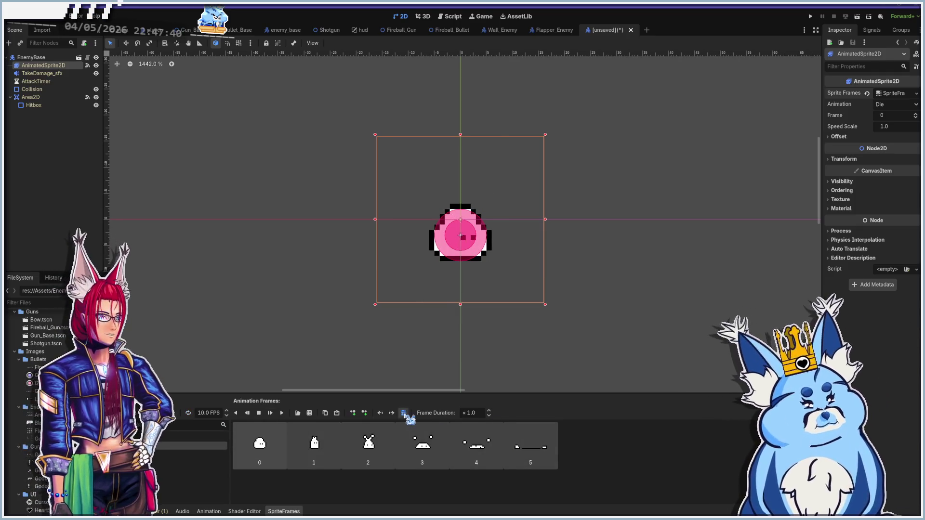
Replace the Die animation's frames with six ant death frames from AntArmyEnemy.png.
left_click(404, 413)
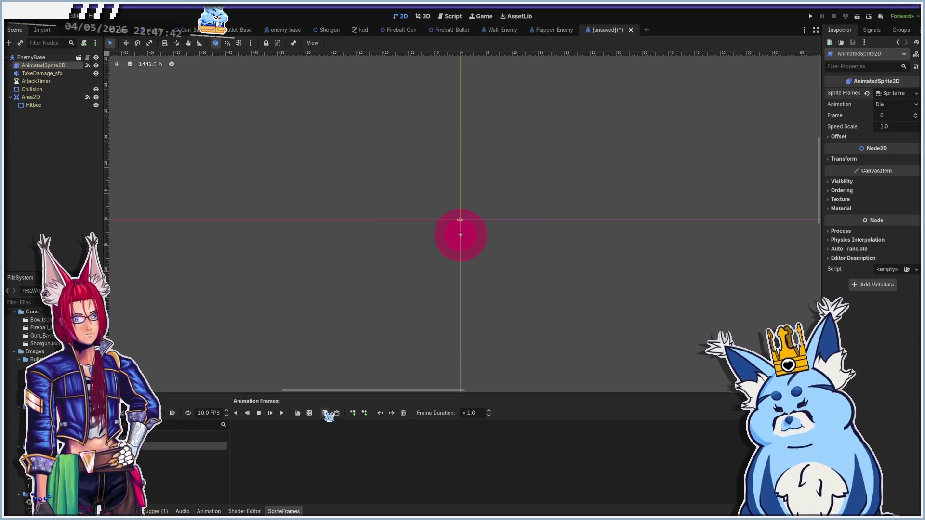
left_click(309, 412)
left_click(396, 375)
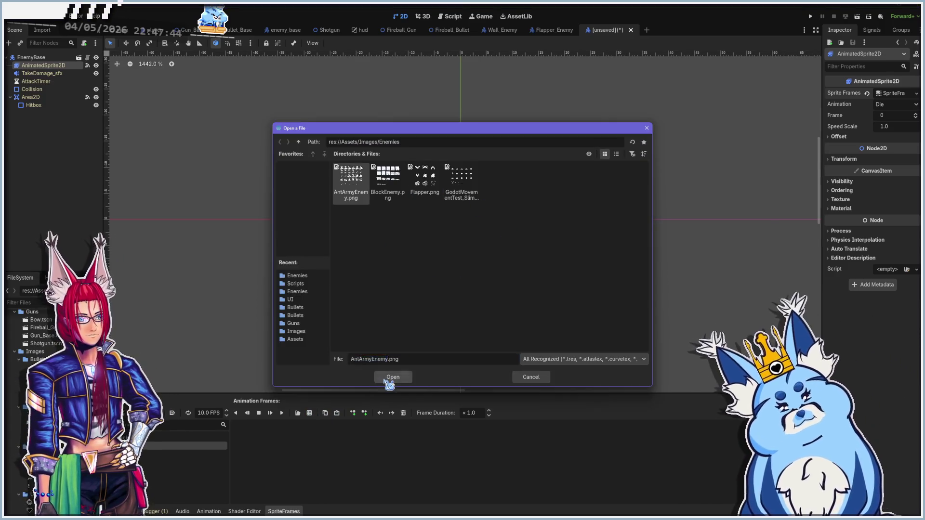
left_click(406, 266)
left_click_drag(443, 263, 573, 265)
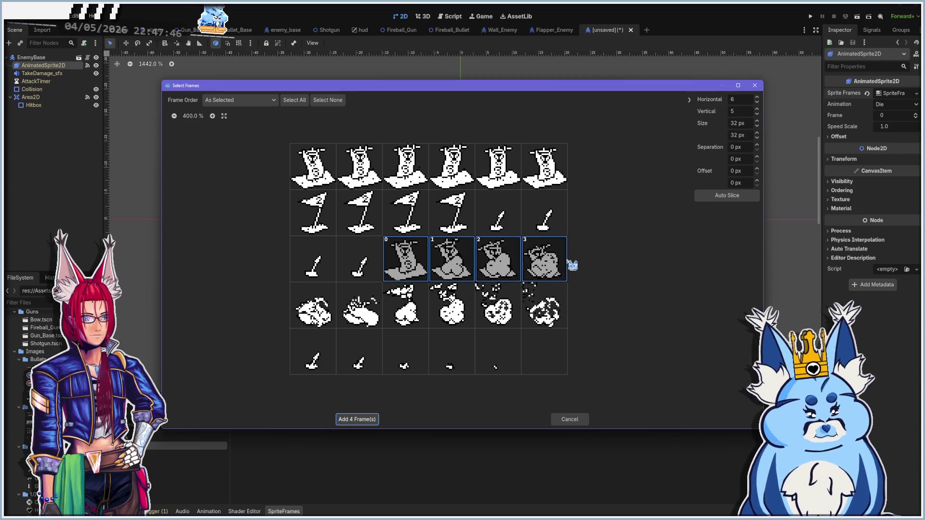
left_click(321, 323)
left_click(357, 318)
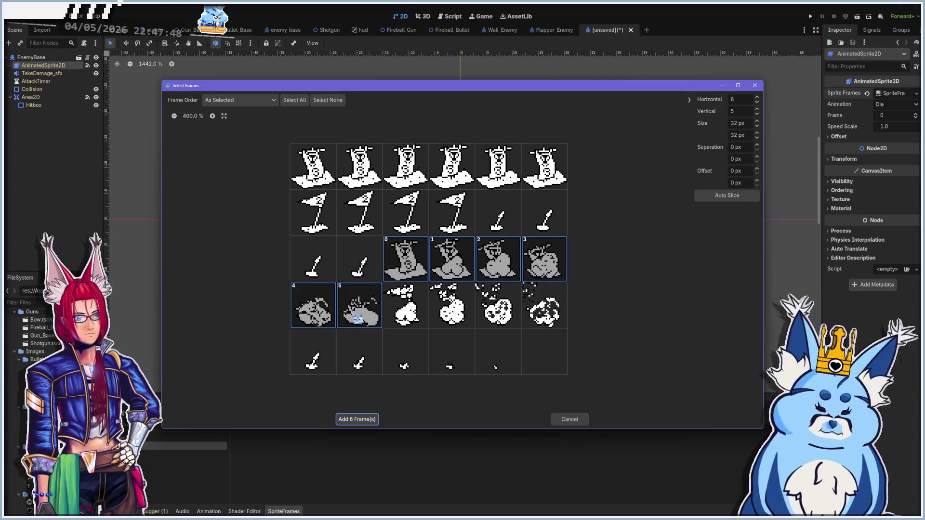
left_click(361, 418)
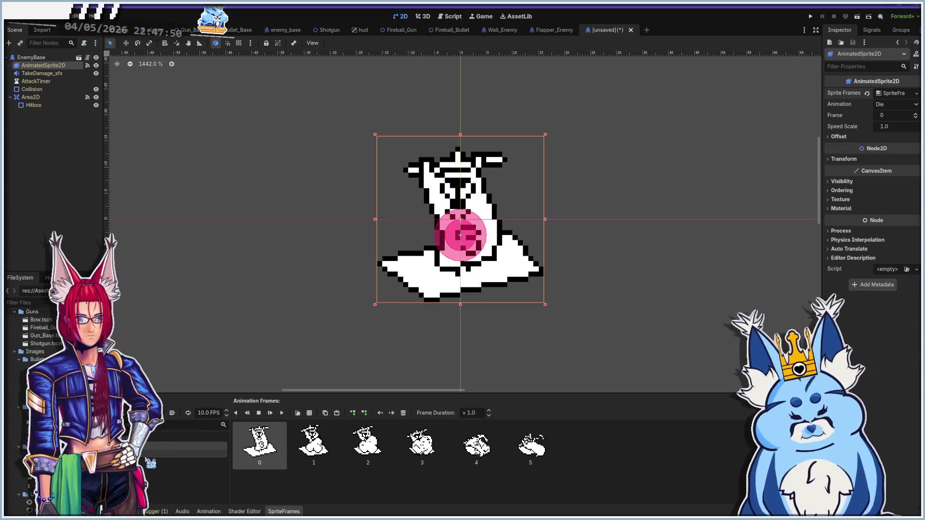
Clear the Idle animation and select the top row of ant frames from AntArmyEnemy.png.
left_click(149, 458)
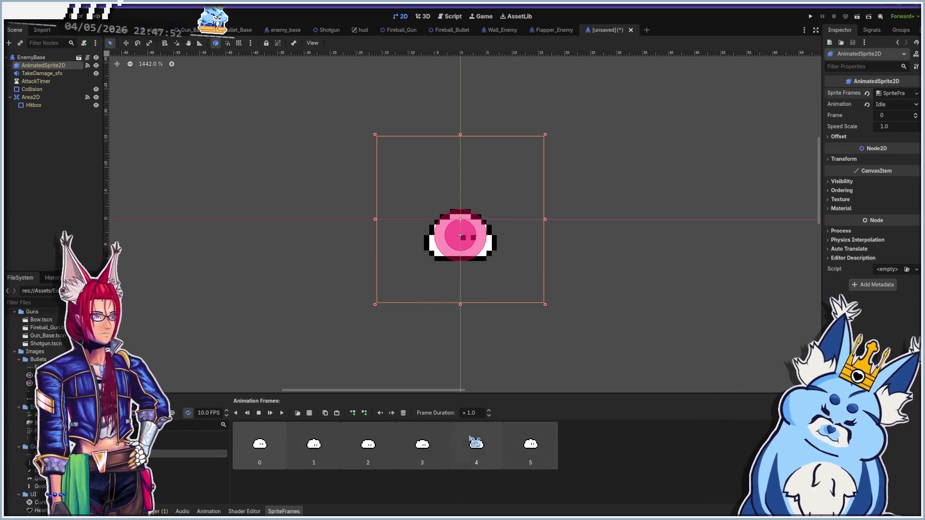
left_click(404, 413)
left_click(309, 413)
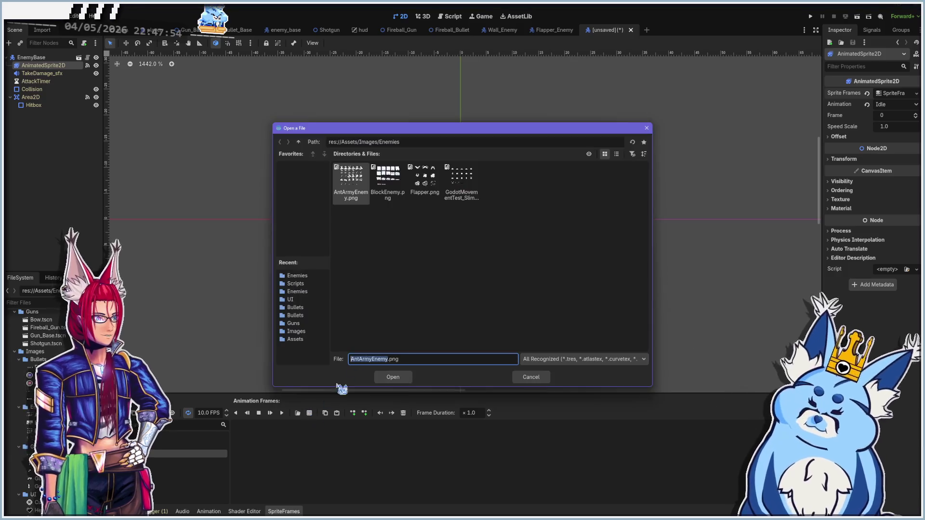
left_click(393, 377)
left_click(328, 172)
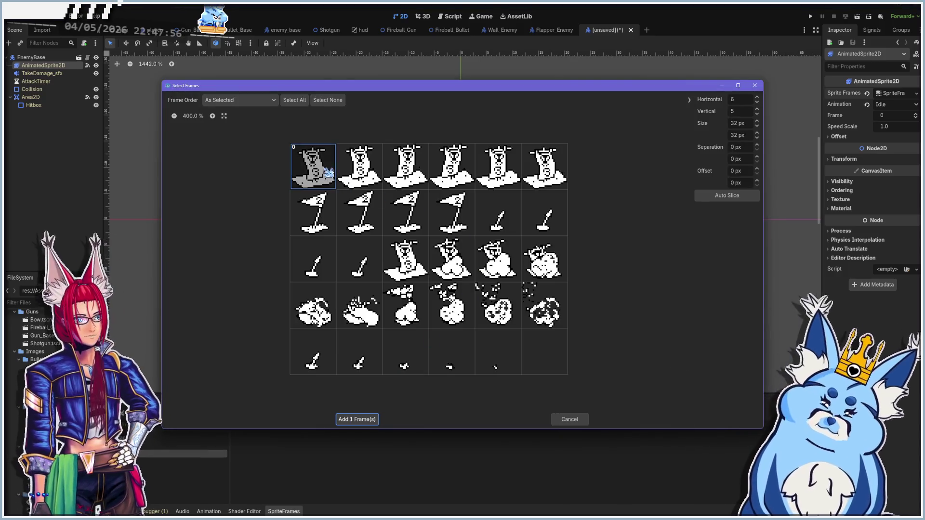
left_click(555, 173, "shift")
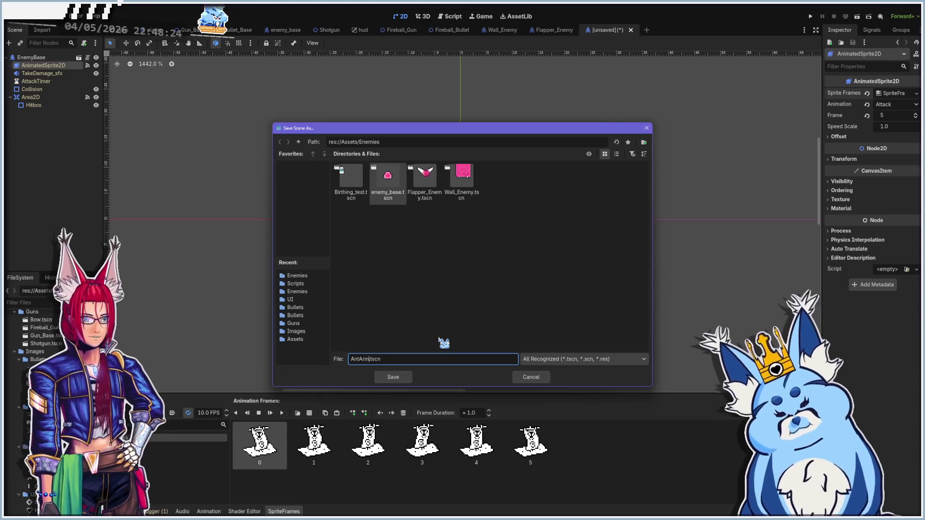
Save the scene as AntArmy3 in the Enemies folder and select the EnemyBase root node.
left_click(391, 377)
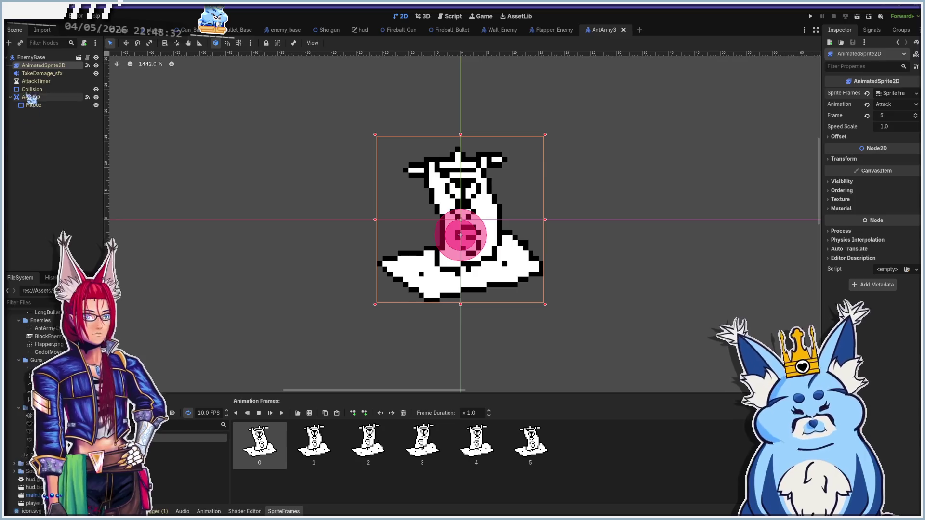
left_click(31, 57)
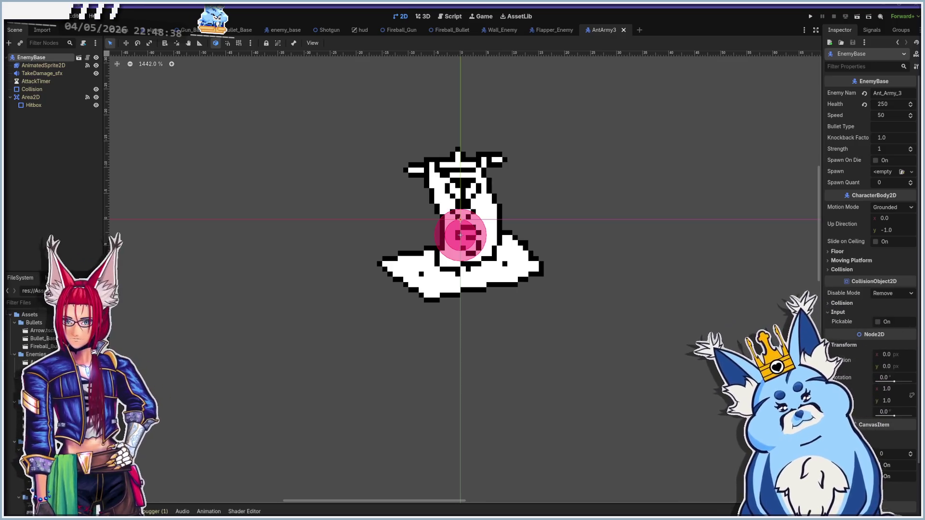
Create another inherited scene from enemy_base.tscn, select its AnimatedSprite2D, then return to the AntArmy3 tab.
right_click(34, 347)
left_click(159, 364)
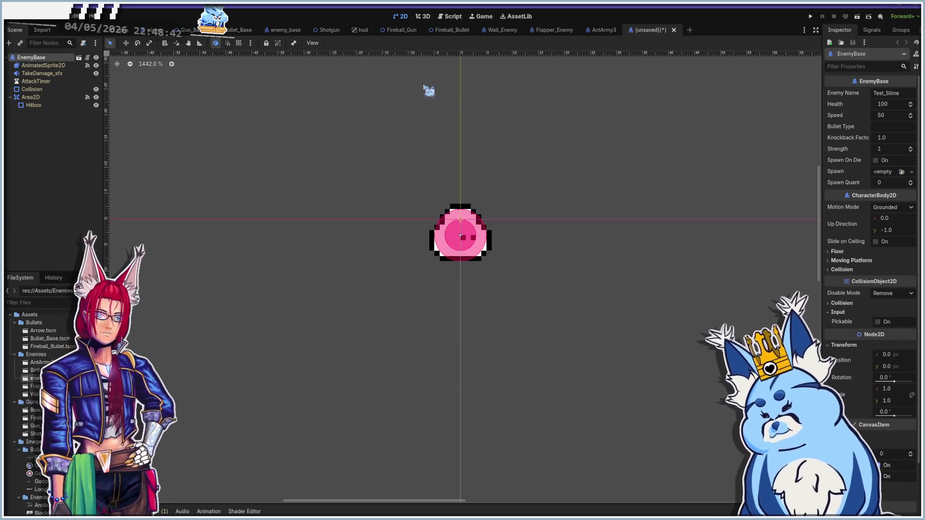
left_click(53, 65)
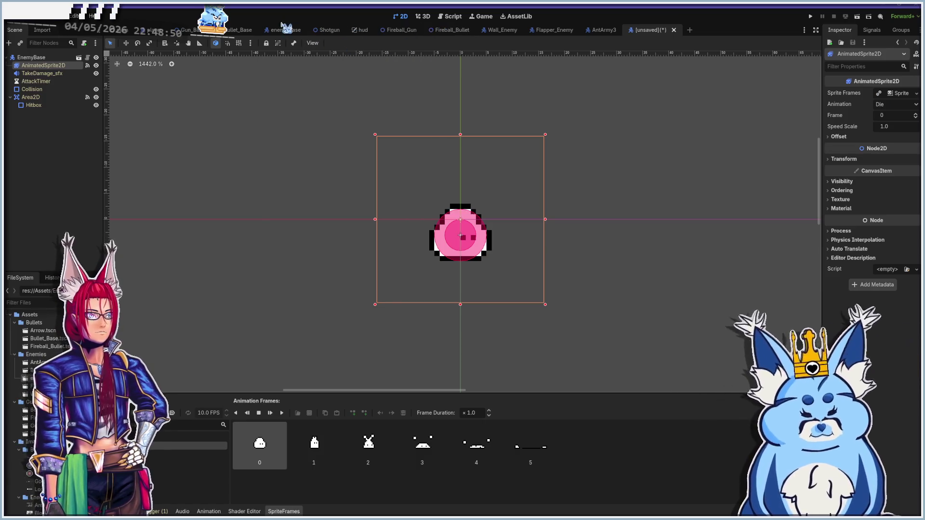
left_click(287, 29)
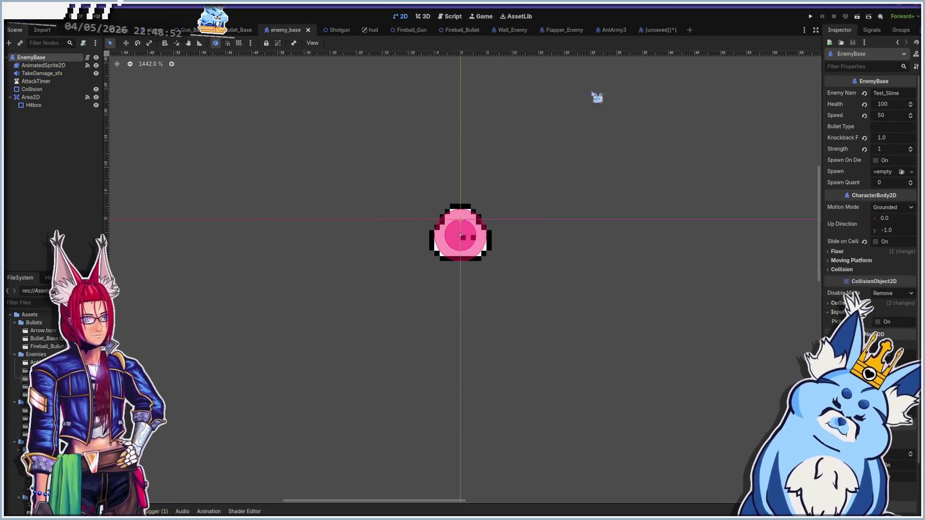
left_click(659, 30)
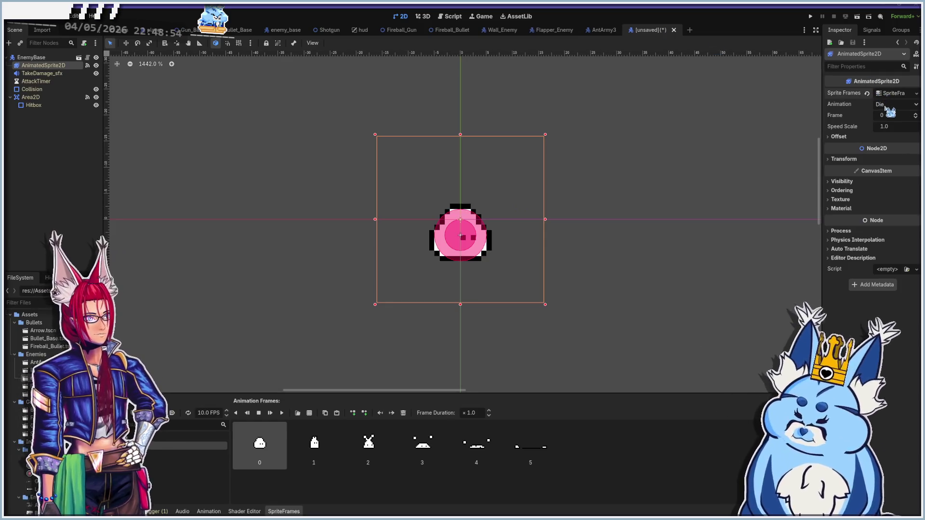
left_click(602, 29)
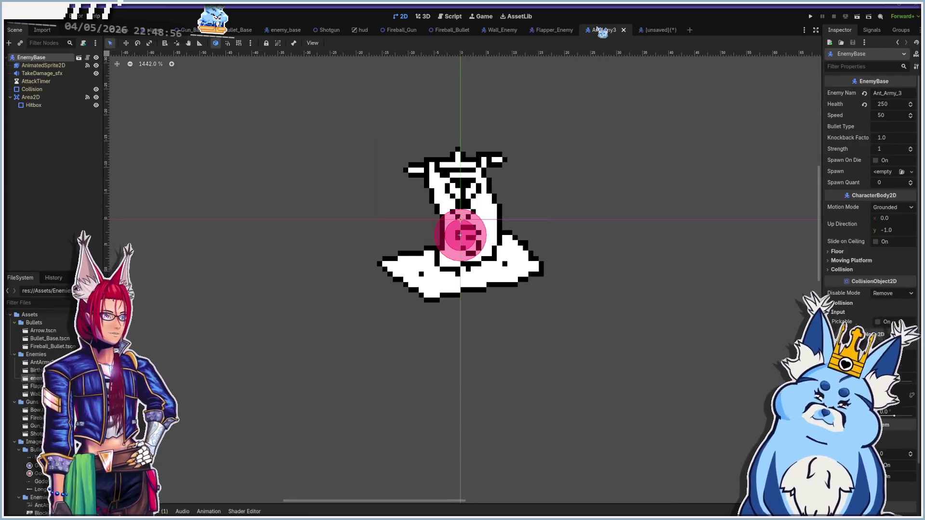
Replace the Attack animation frames with the four row-two flag frames from AntArmyEnemy.png.
left_click(647, 30)
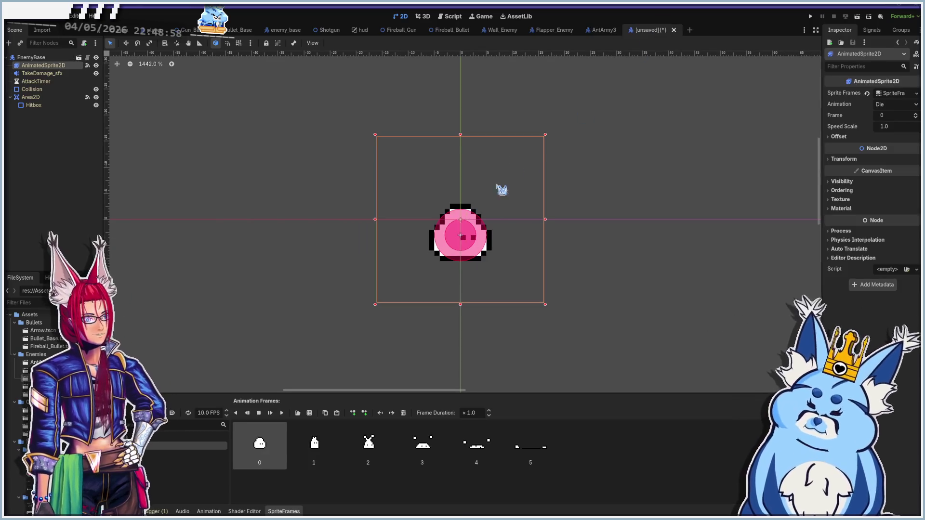
left_click(152, 442)
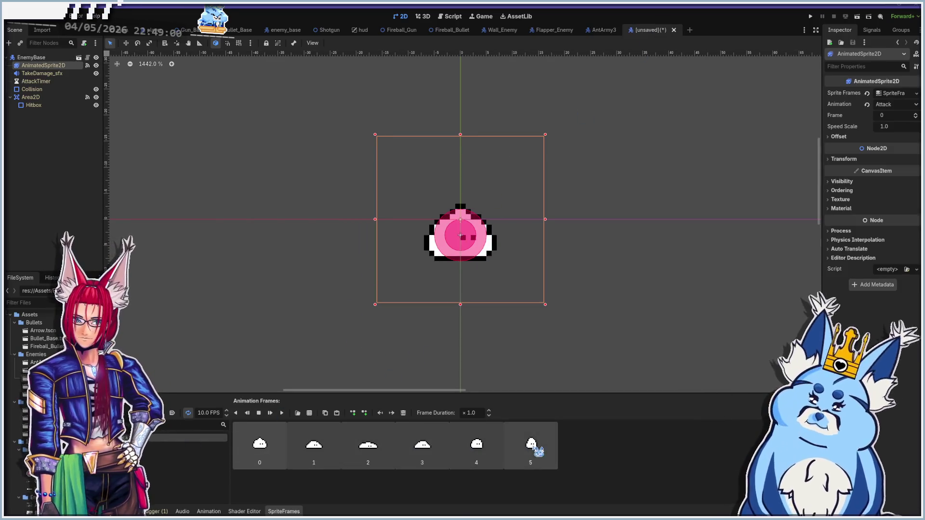
key("ctrl+z")
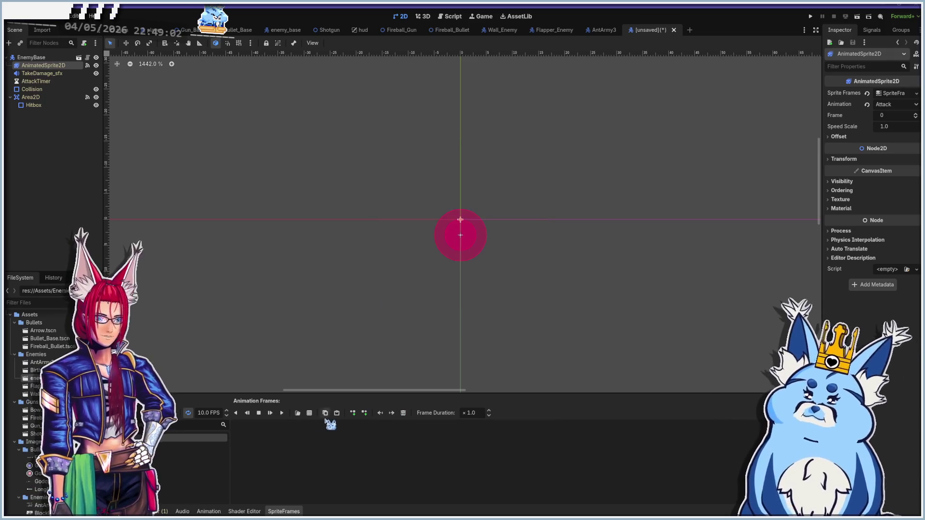
left_click(311, 413)
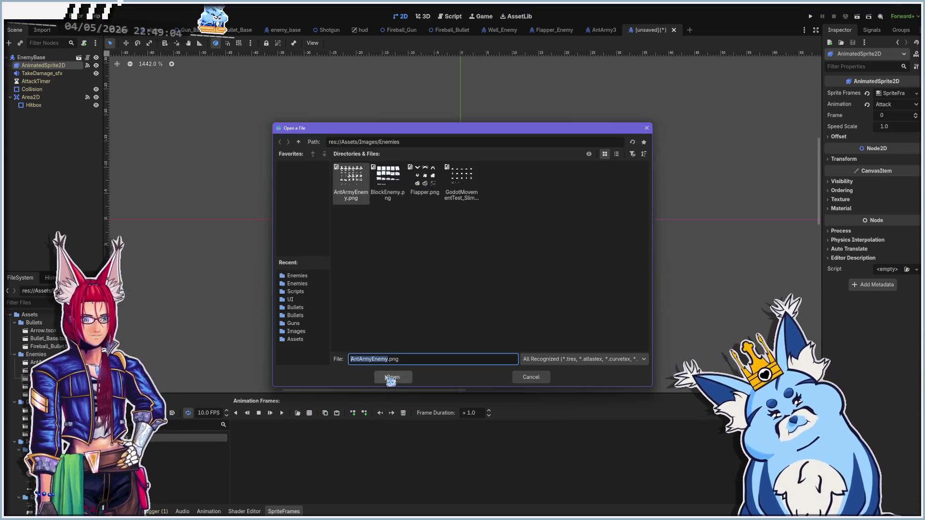
left_click(388, 377)
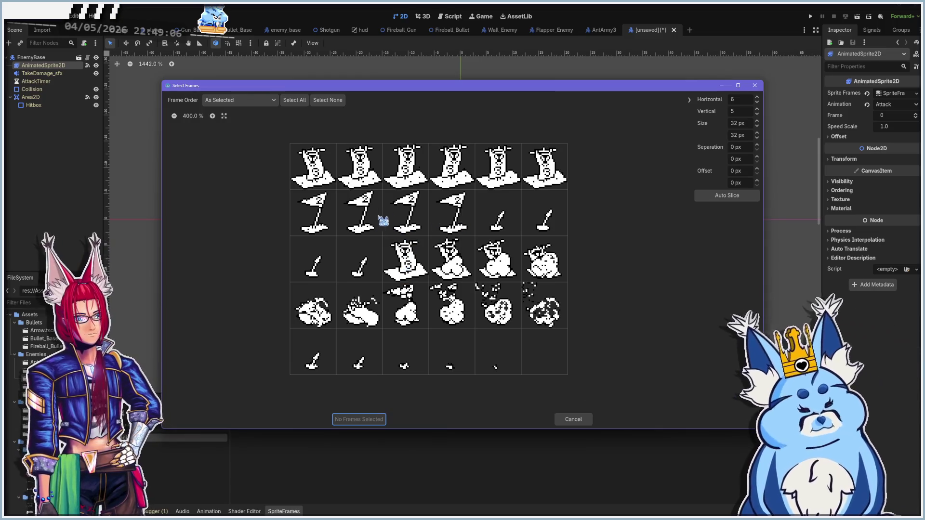
left_click(328, 217)
left_click(460, 212, "shift")
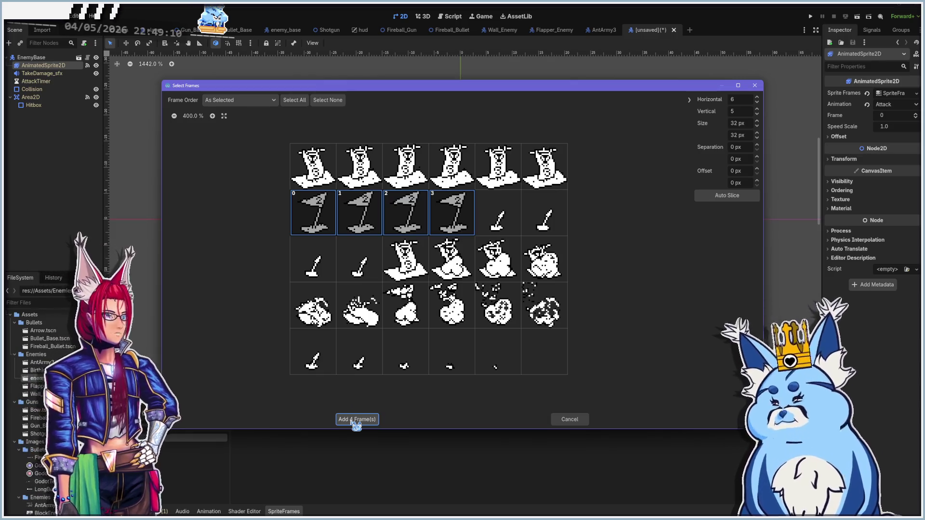
left_click(356, 419)
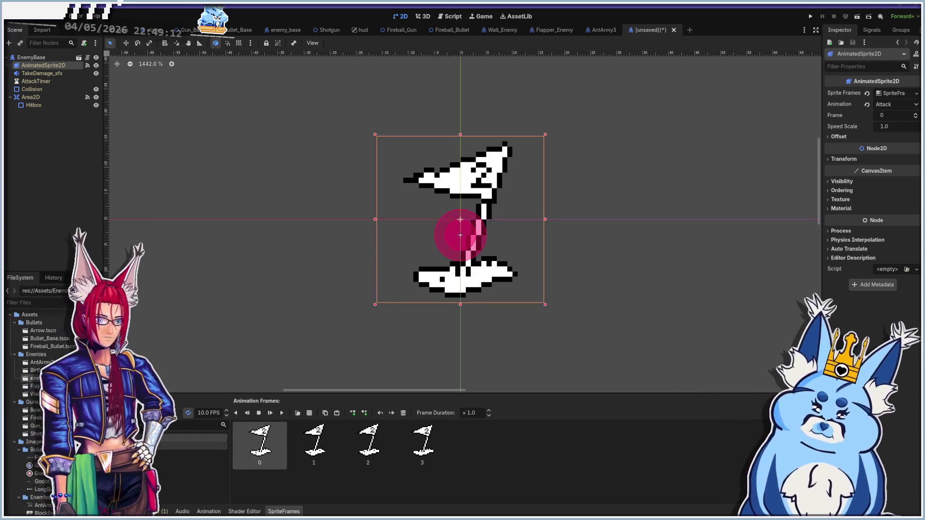
Replace the six Die frames with four crumbling death frames from AntArmyEnemy.png.
left_click(193, 446)
left_click(530, 450, "shift")
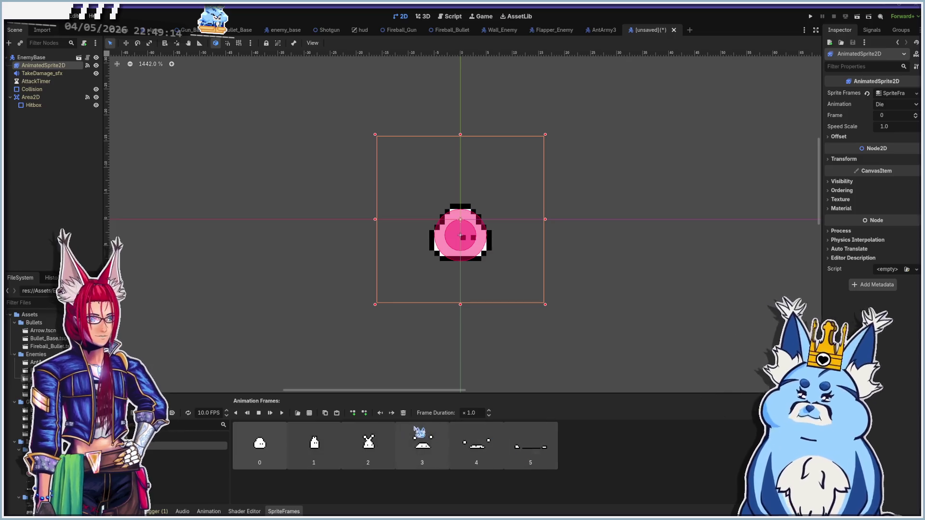
left_click(403, 413)
left_click(309, 413)
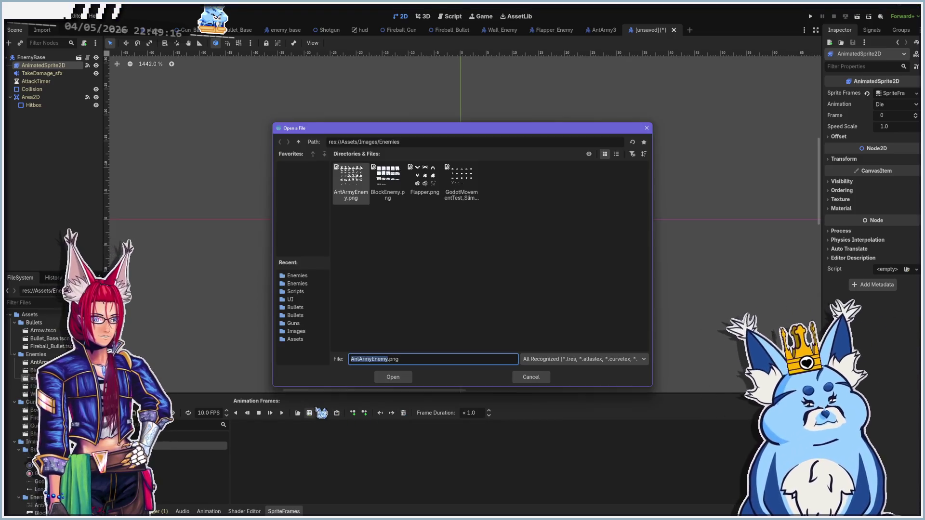
left_click(393, 378)
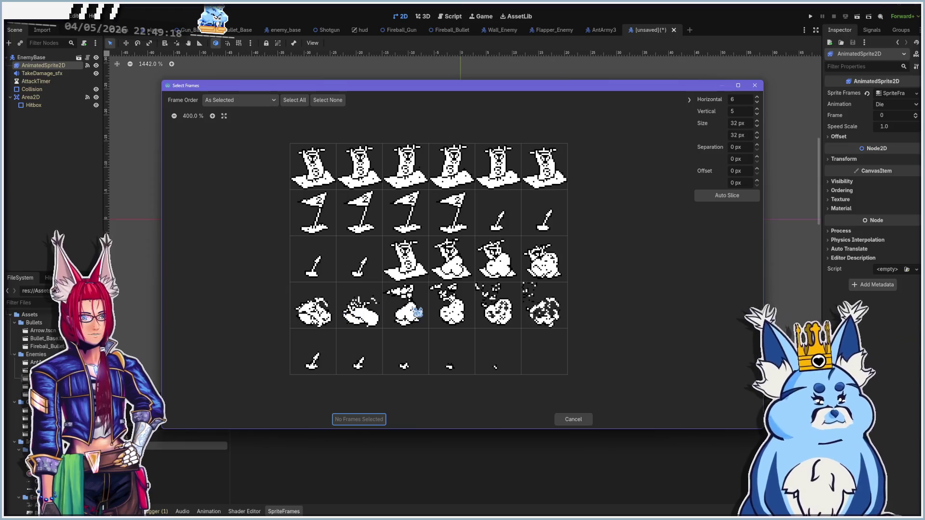
left_click(417, 313)
left_click(528, 318, "shift")
left_click(357, 419)
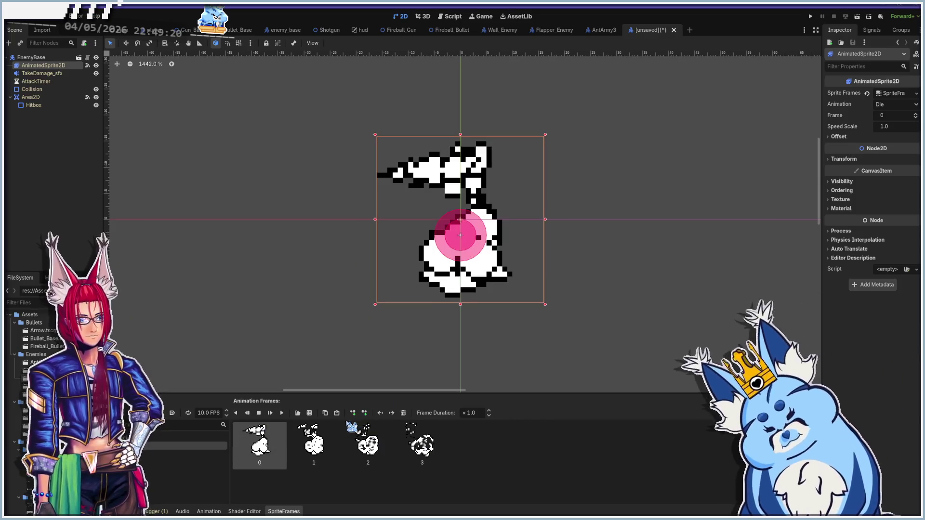
Replace the six Idle frames with the four row-two flag frames from AntArmyEnemy.png.
left_click(212, 454)
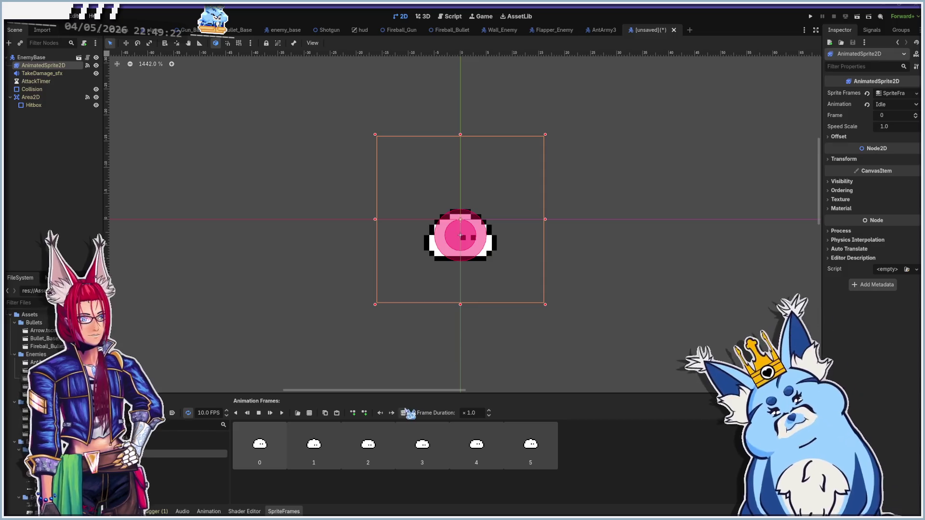
left_click(403, 413)
left_click(310, 413)
left_click(393, 377)
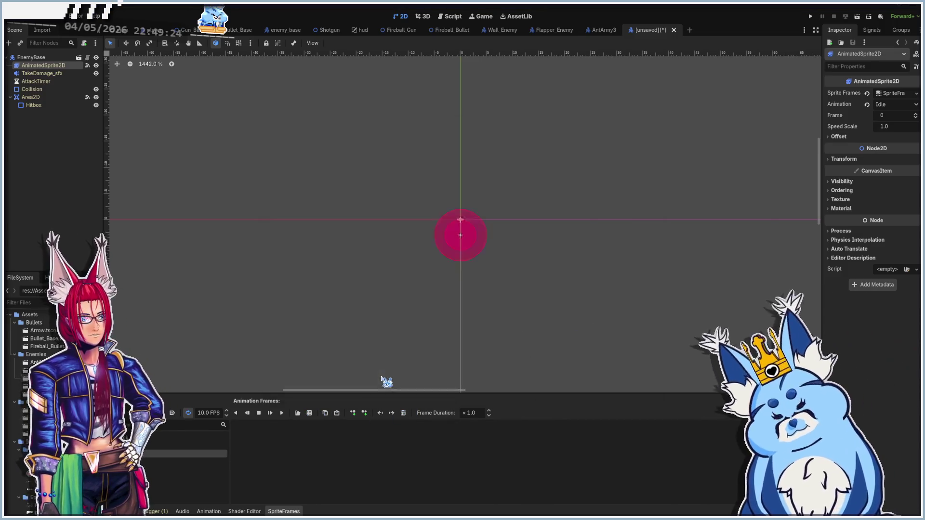
left_click(331, 214)
left_click(458, 217, "shift")
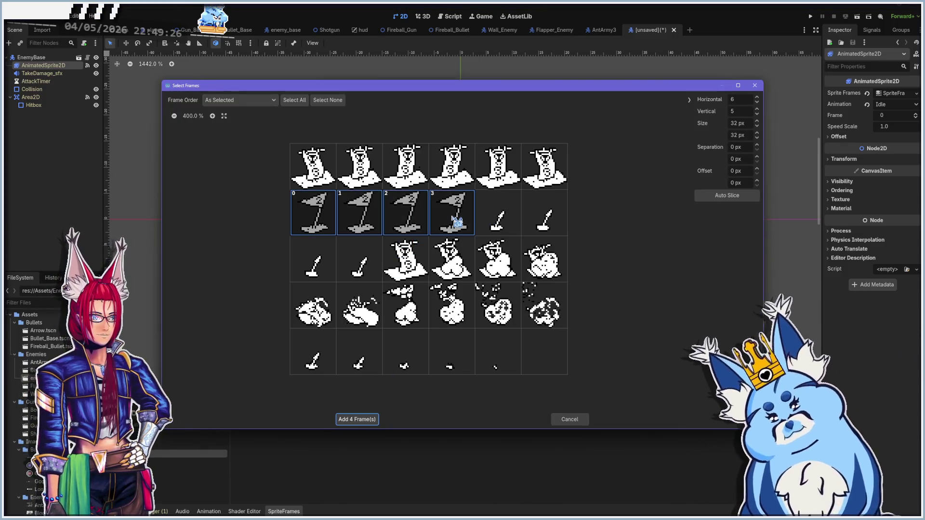
left_click(359, 420)
Preview the flag, Idle and Attack animations to check the new frames.
left_click(282, 413)
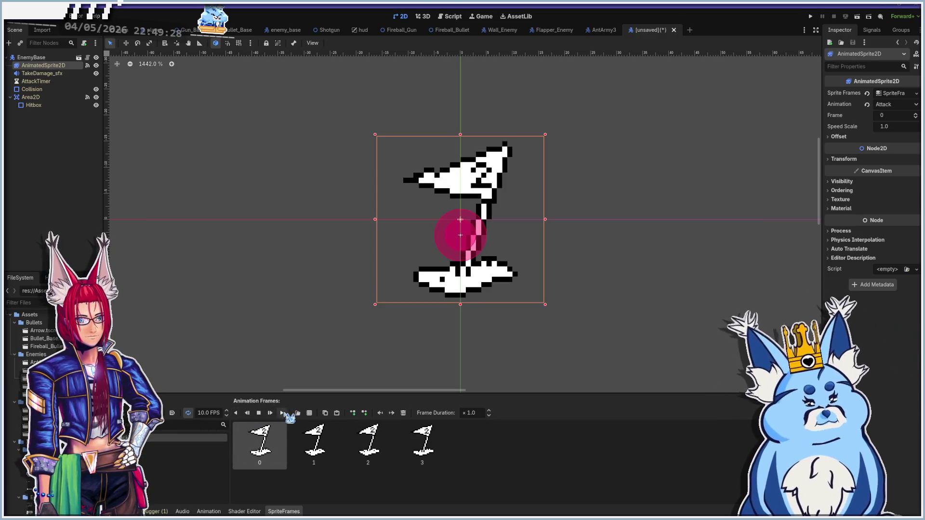
left_click(202, 448)
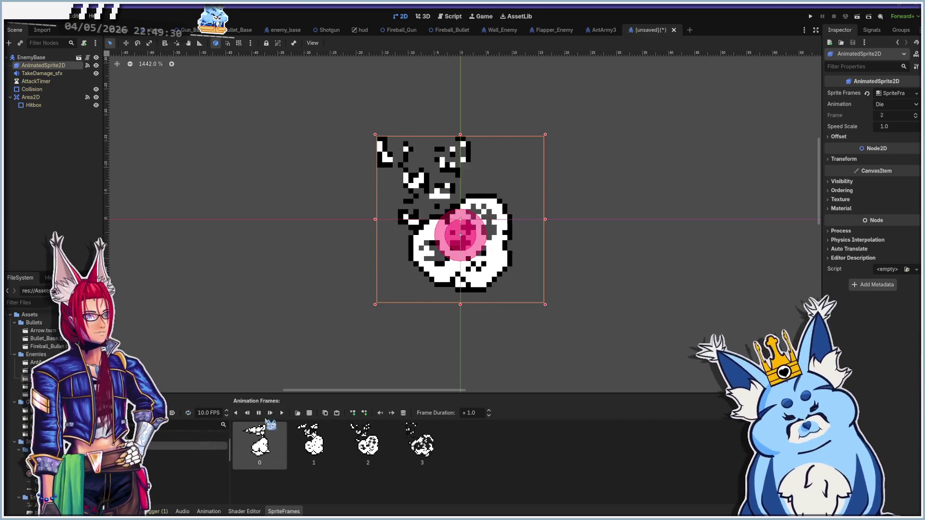
left_click(186, 455)
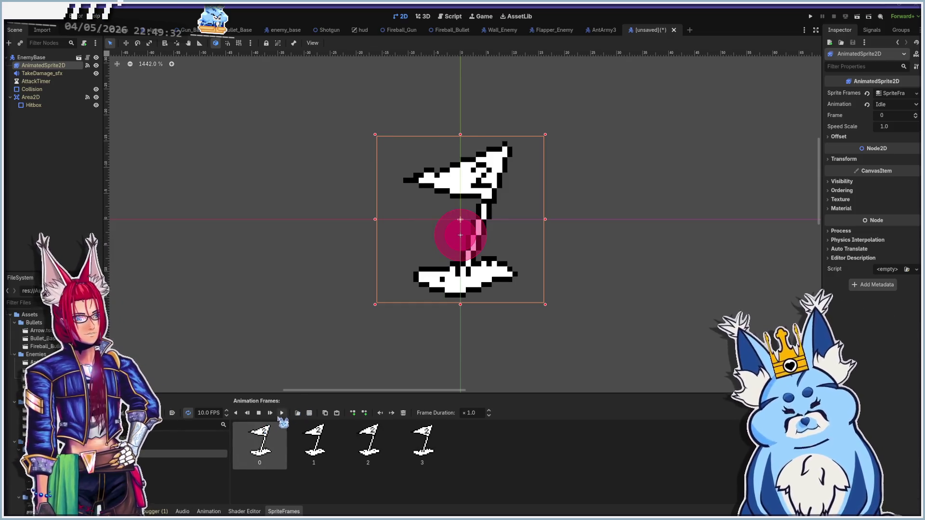
left_click(153, 438)
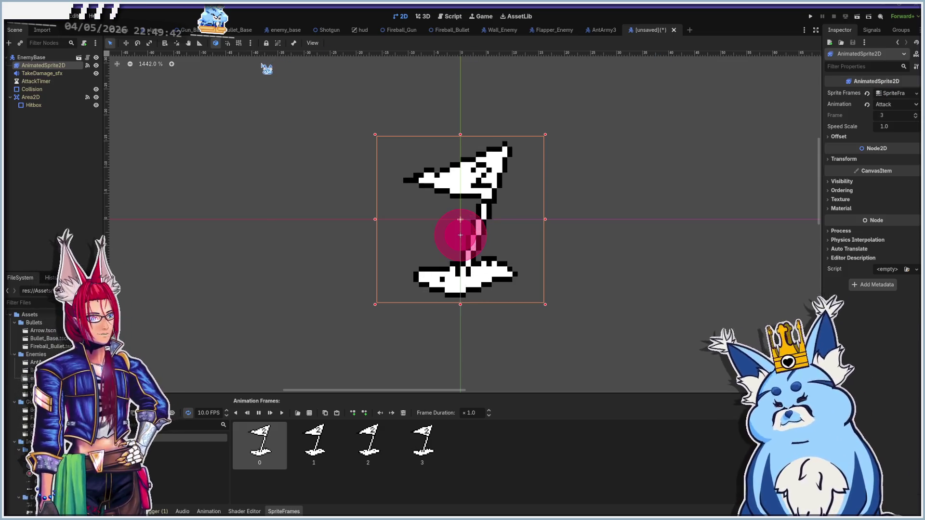
Save the scene from its EnemyBase root as AntArmy2.tscn in the Enemies folder.
left_click(43, 58)
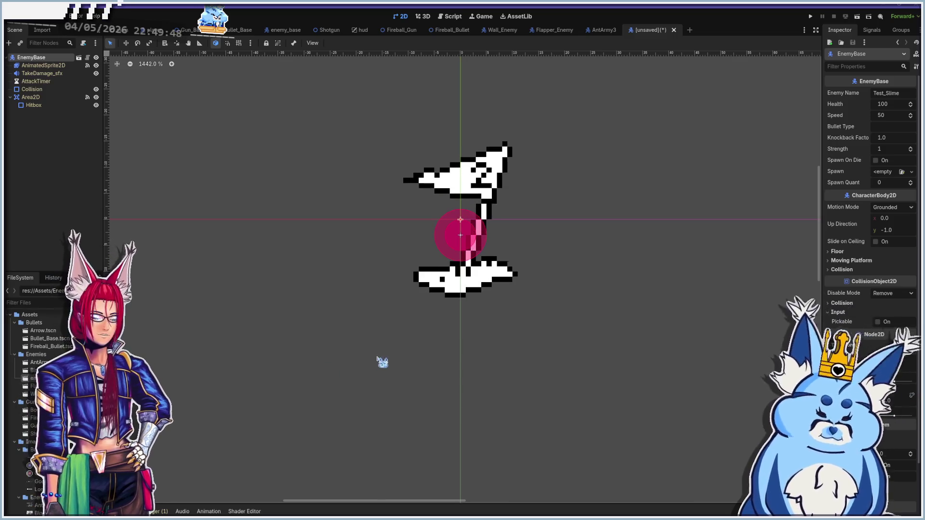
key("ctrl+s")
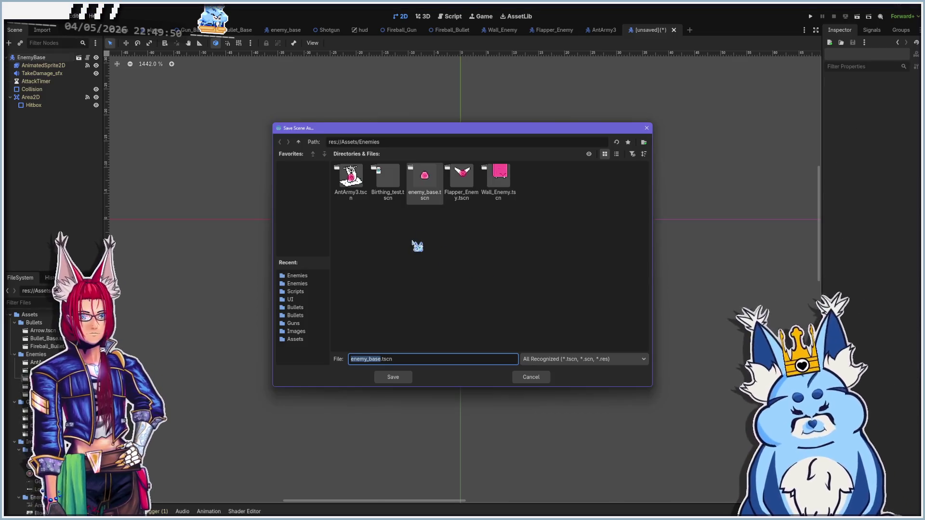
left_click(350, 178)
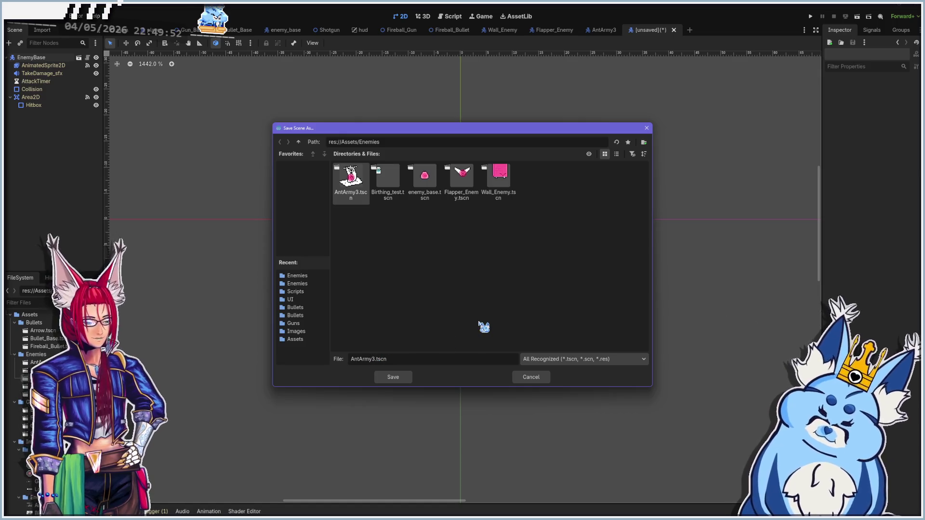
key("Return")
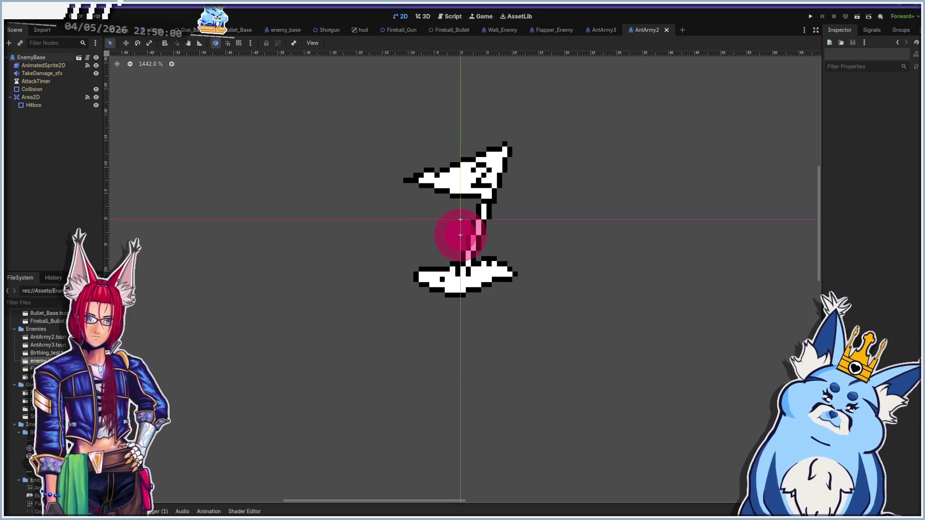
right_click(75, 349)
Create a scene inheriting enemy_base.tscn and delete the Die animation's slime frames.
left_click(158, 363)
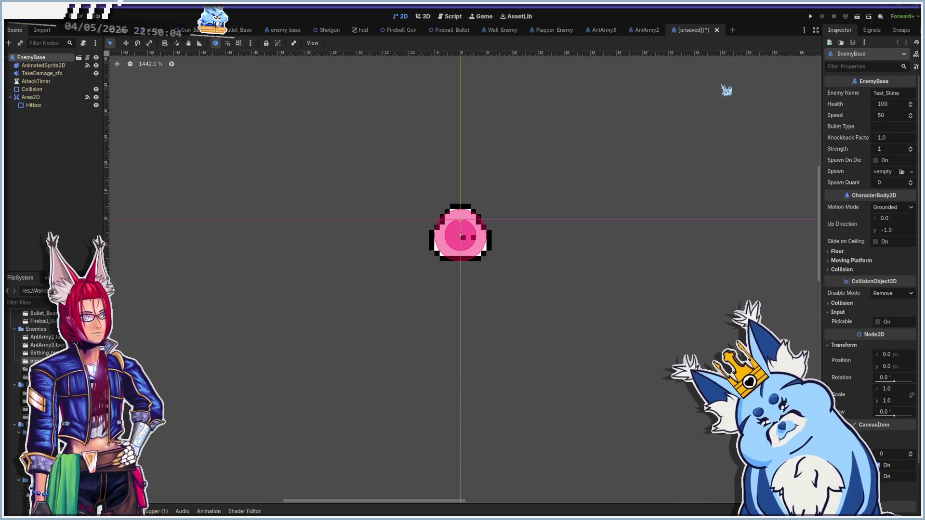
left_click(38, 66)
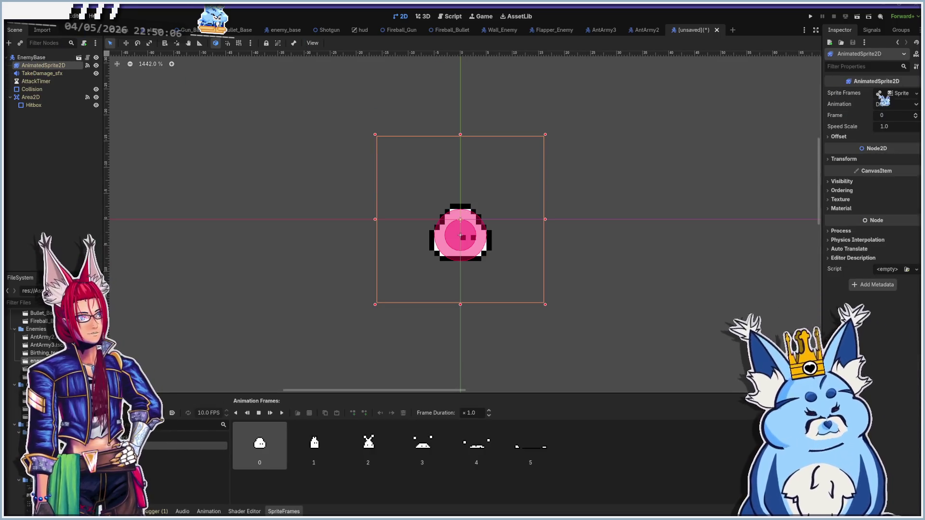
left_click(896, 94)
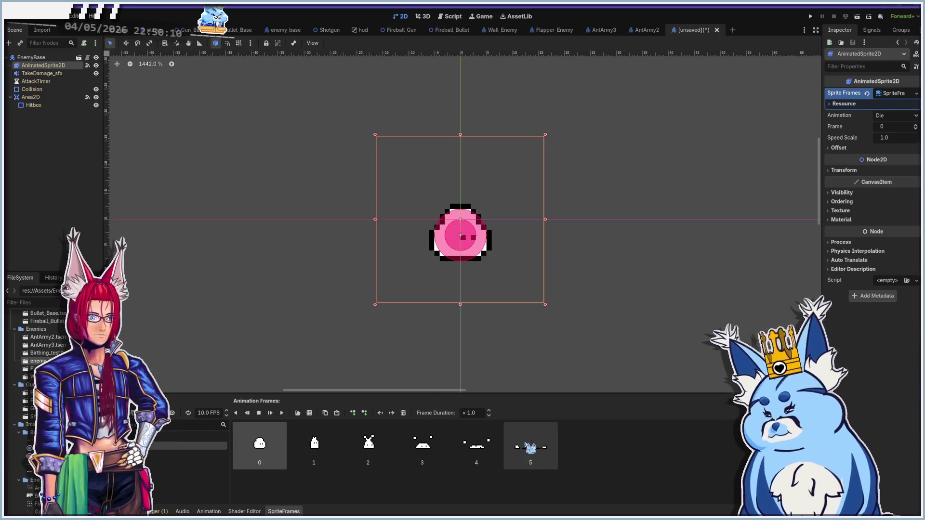
left_click(513, 443, "shift")
left_click(404, 413)
Replace the Attack animation with four small-ant attack frames from AntArmyEnemy.png.
left_click(192, 437)
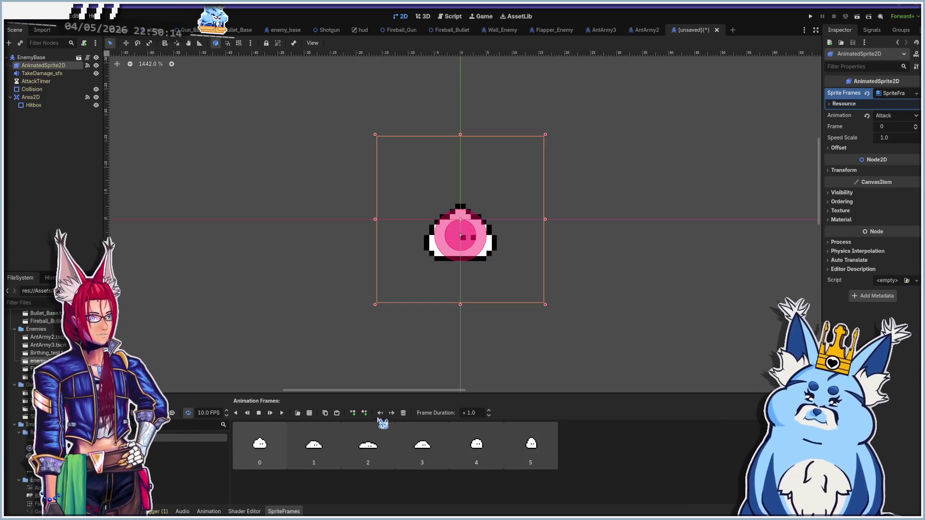
left_click(404, 413)
left_click(309, 414)
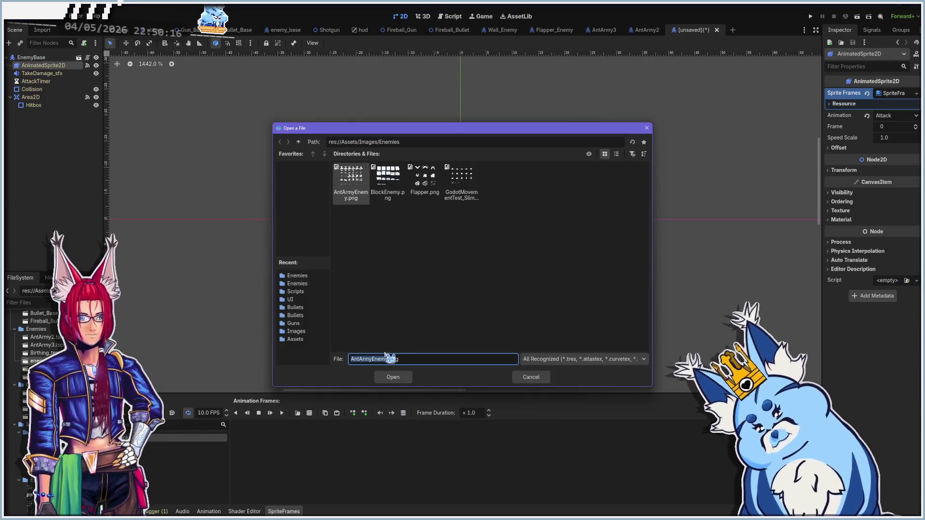
left_click(387, 375)
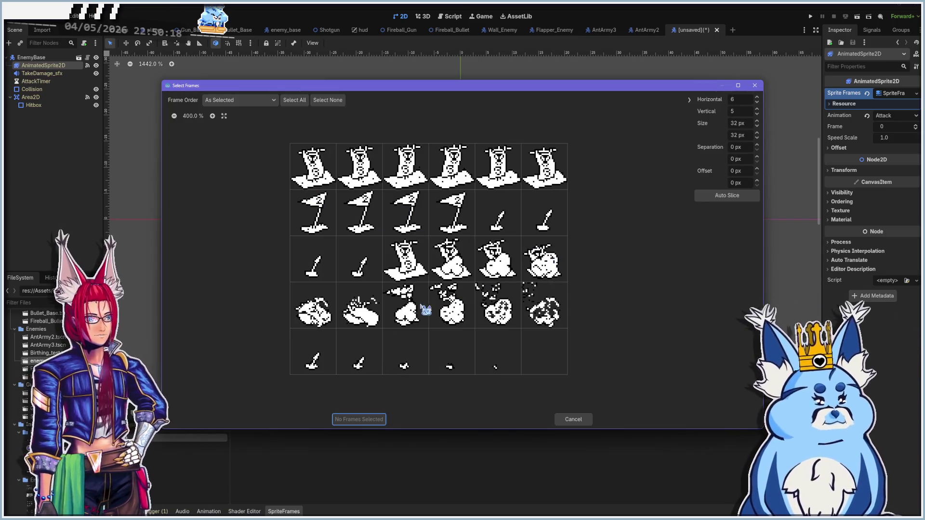
left_click(305, 363)
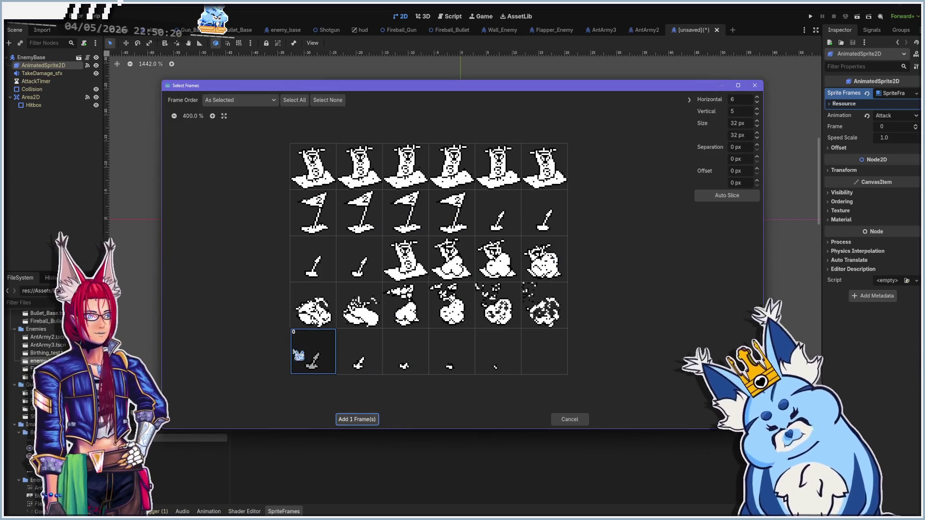
left_click(299, 355)
left_click(501, 222)
left_click(544, 212)
left_click(313, 260)
left_click(359, 260)
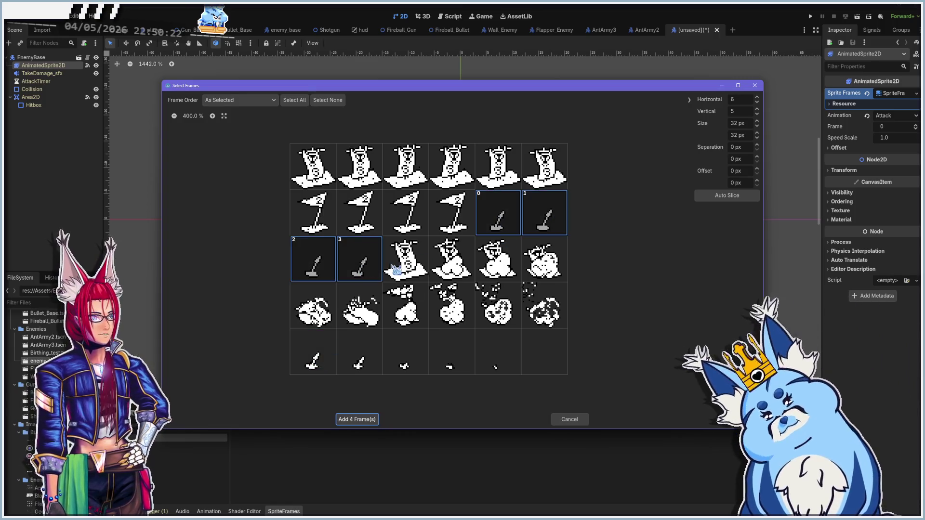
left_click(357, 419)
Fill the Die animation with five small-ant death frames from AntArmyEnemy.png.
left_click(183, 446)
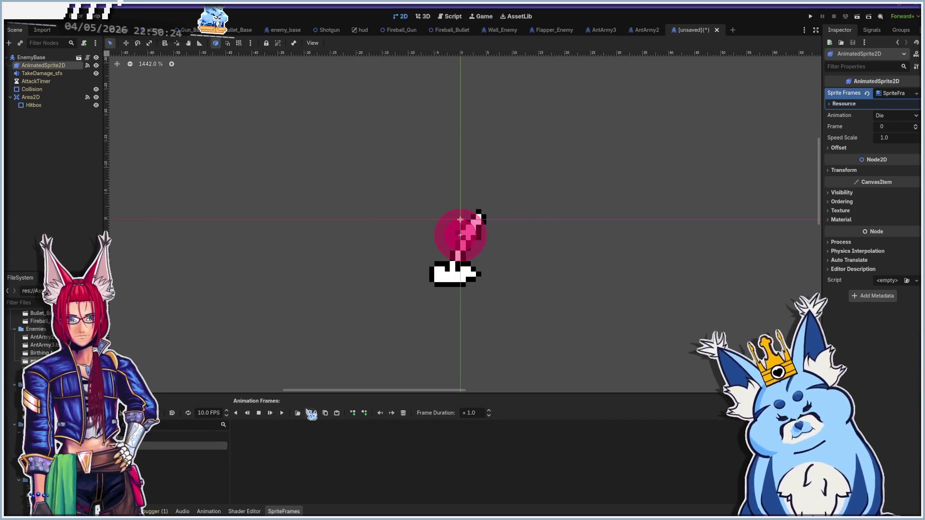
left_click(309, 413)
left_click(393, 378)
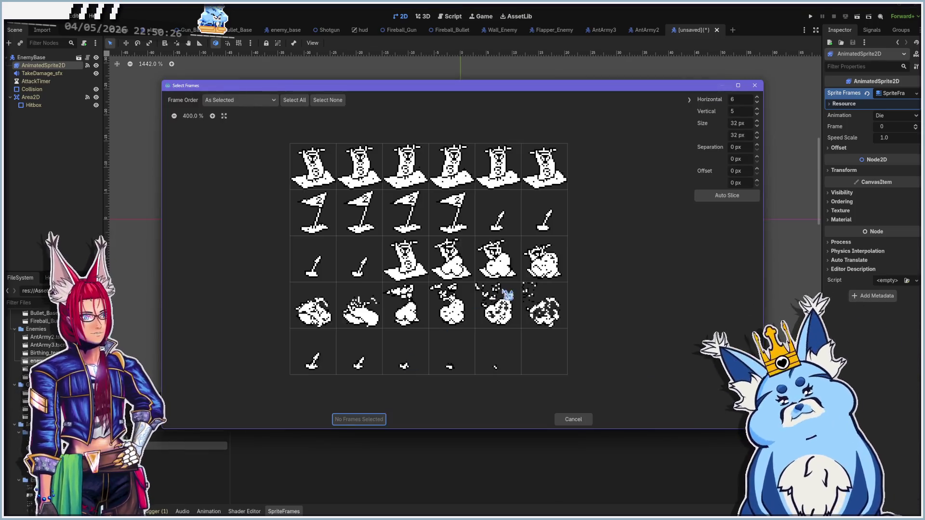
left_click(496, 351, "shift")
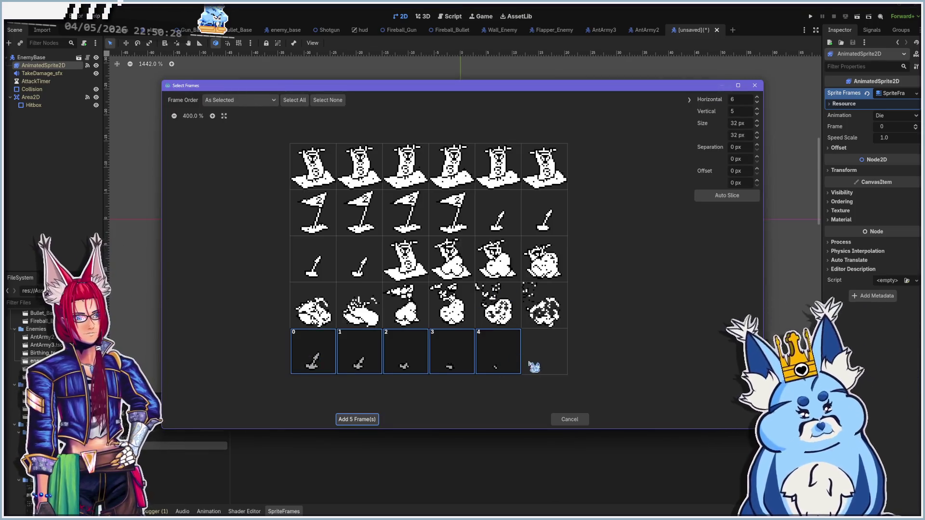
left_click(357, 419)
Replace the slime's Idle frames with four small-ant frames from AntArmyEnemy.png.
left_click(202, 453)
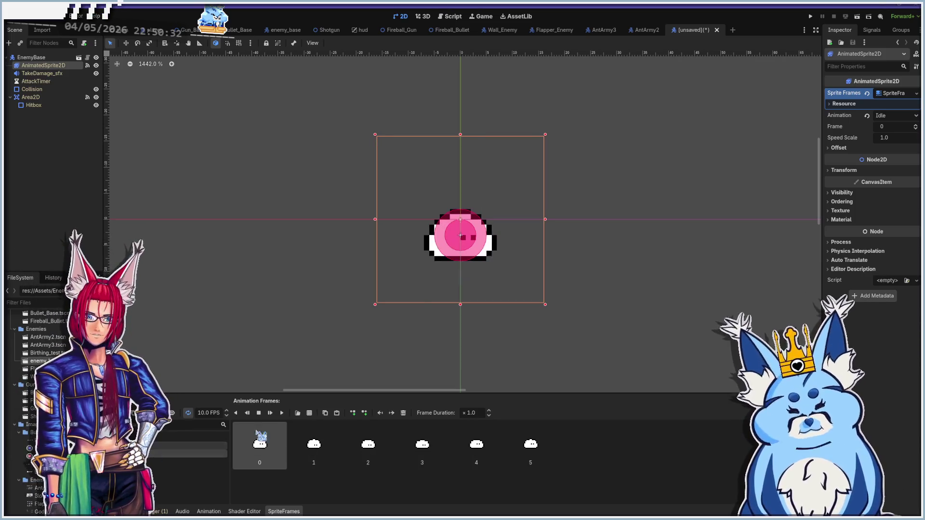
left_click(404, 413)
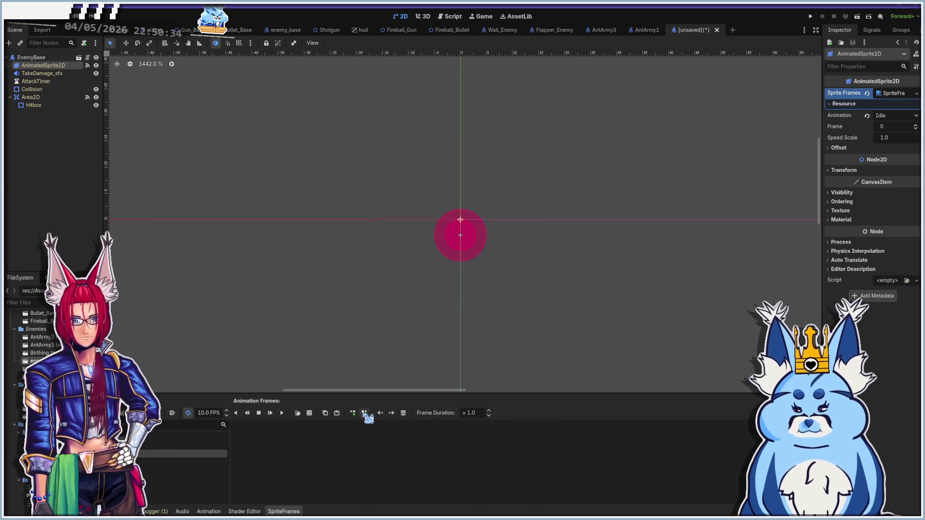
left_click(309, 414)
left_click(377, 377)
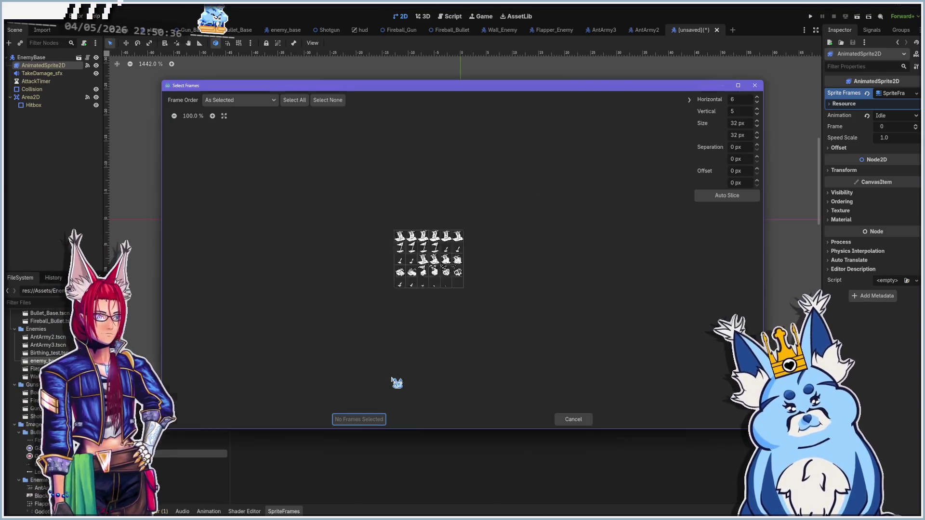
left_click(512, 232)
left_click(366, 260, "shift")
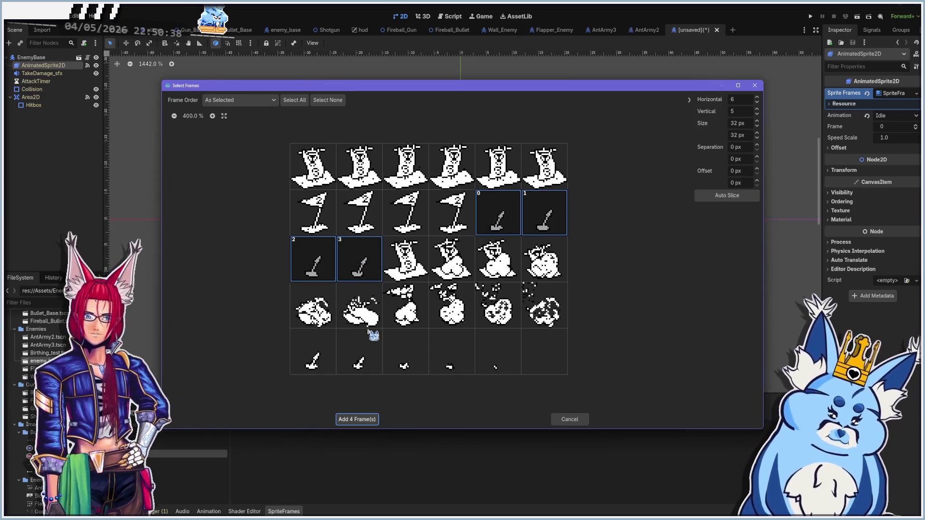
left_click(356, 419)
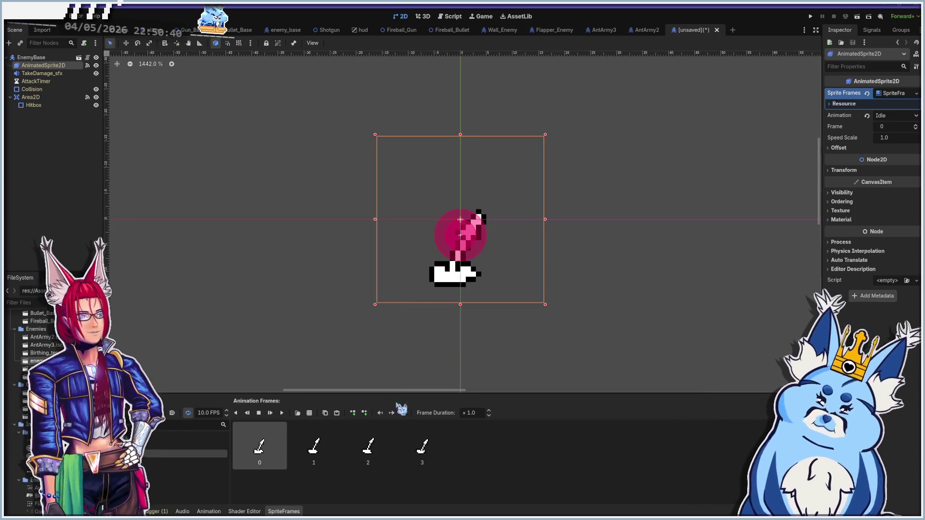
Preview the Die and Attack animations.
left_click(283, 413)
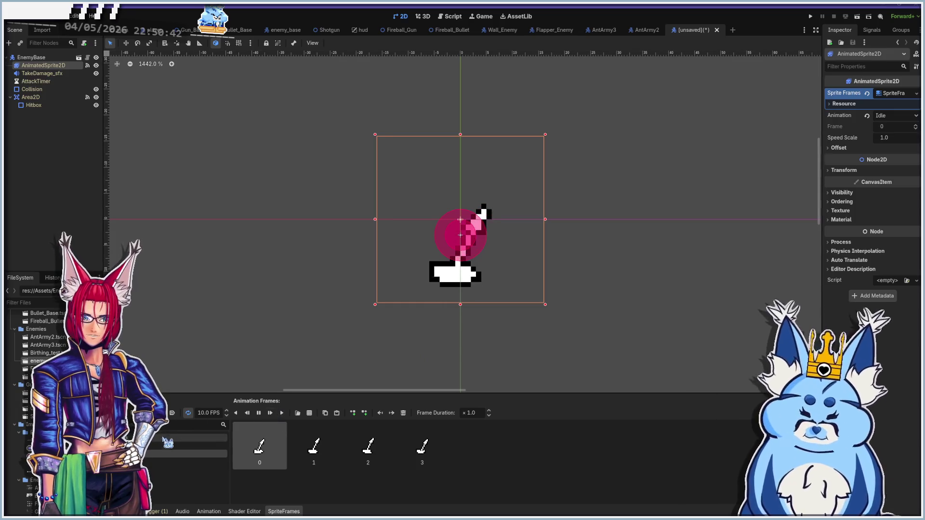
left_click(182, 438)
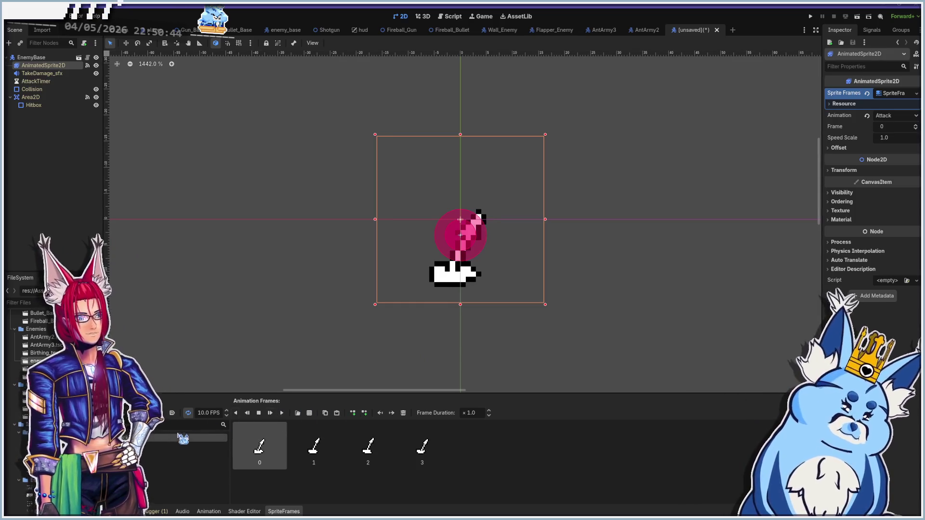
left_click(283, 414)
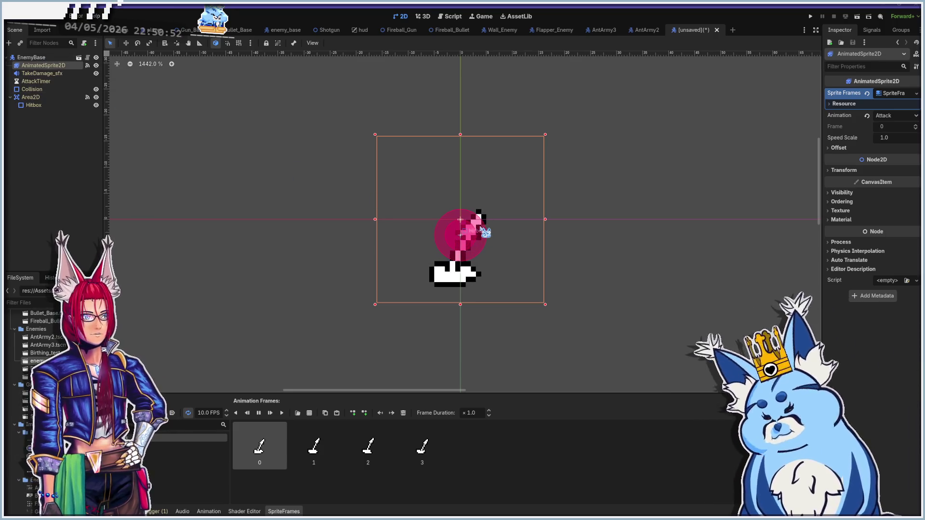
Save the scene as AntArmy1.tscn in the Enemies folder.
key("ctrl+s")
left_click(403, 178)
left_click(371, 359)
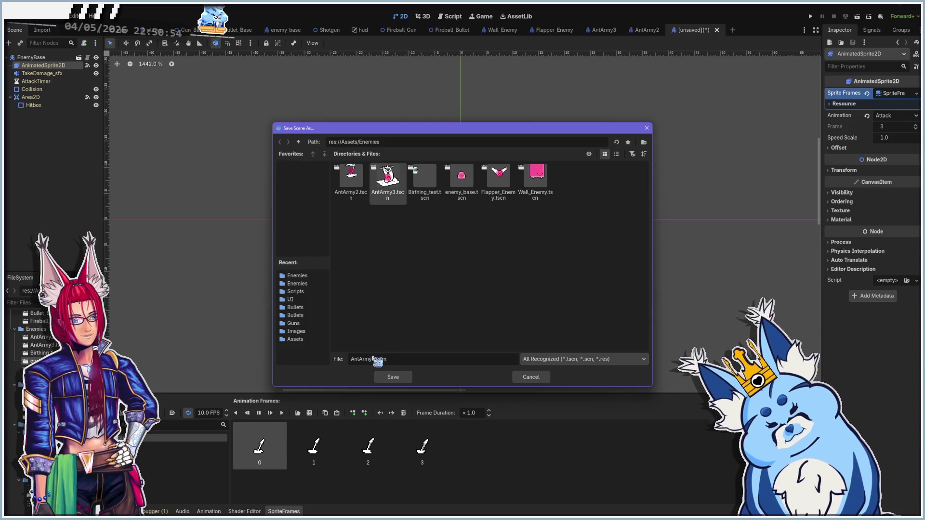
type("1")
key("Return")
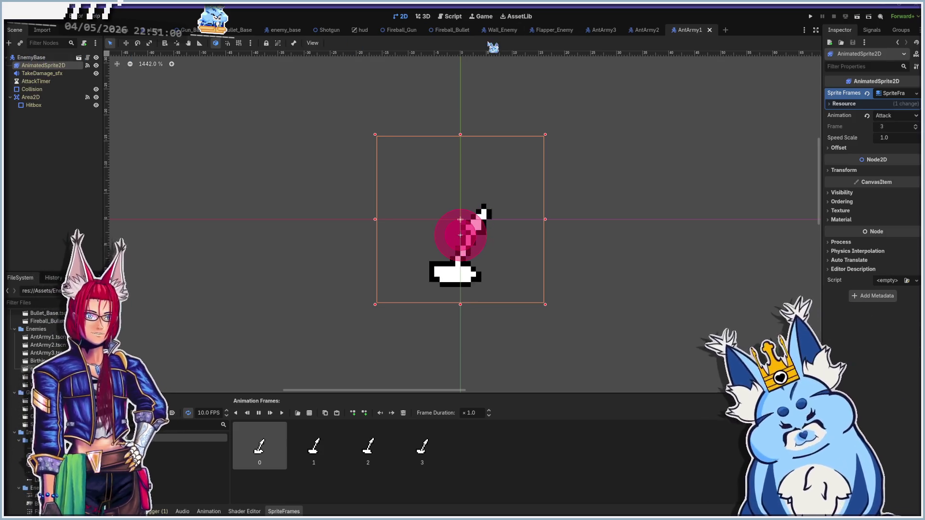
On AntArmy2, enable Spawn On Die and load Enemies/AntArmy1.tscn as the spawn scene.
left_click(637, 30)
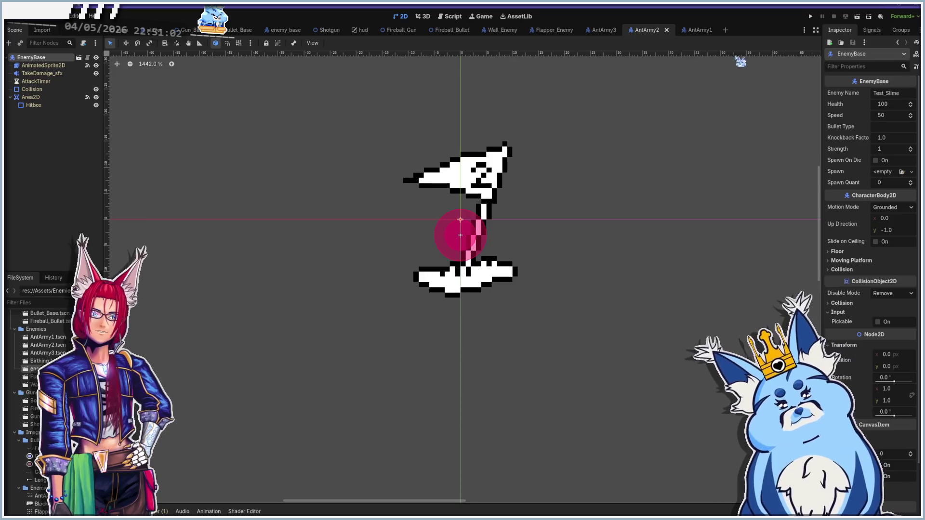
left_click(876, 161)
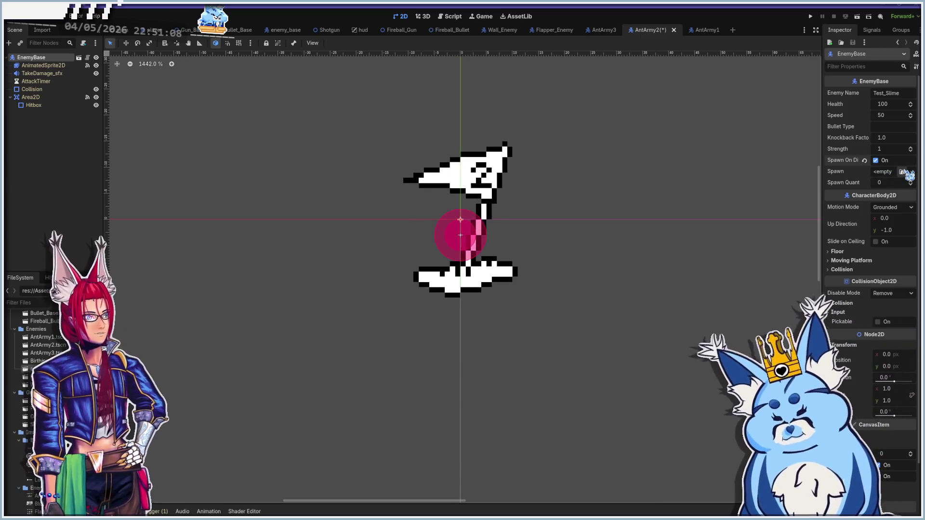
left_click(908, 173)
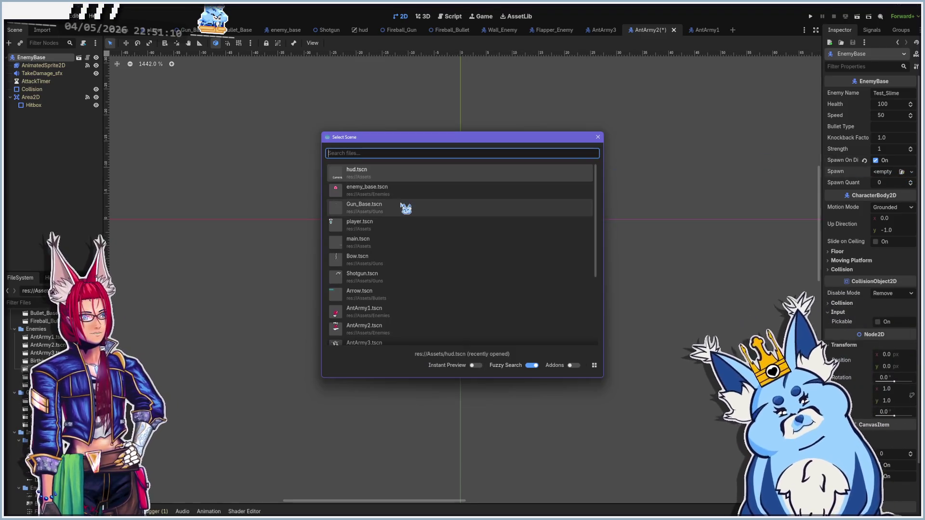
left_click(376, 311)
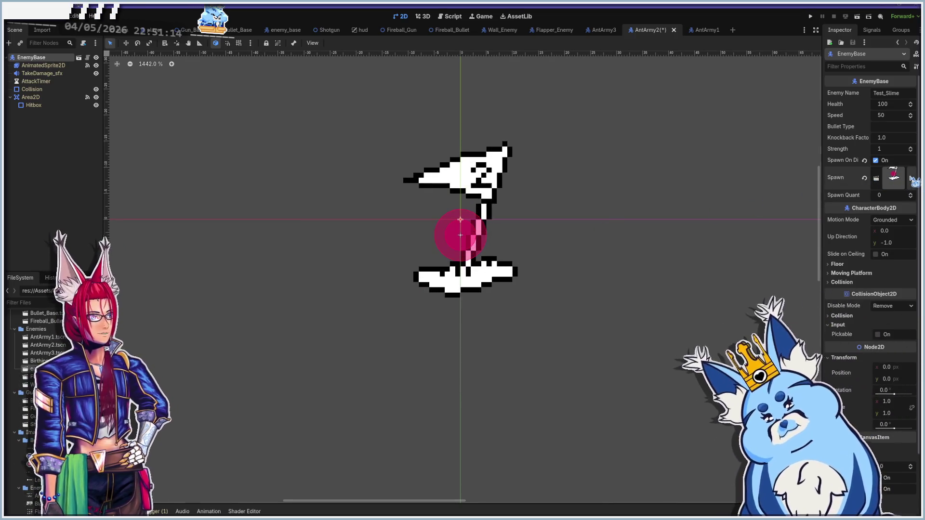
left_click(881, 181)
left_click(893, 177)
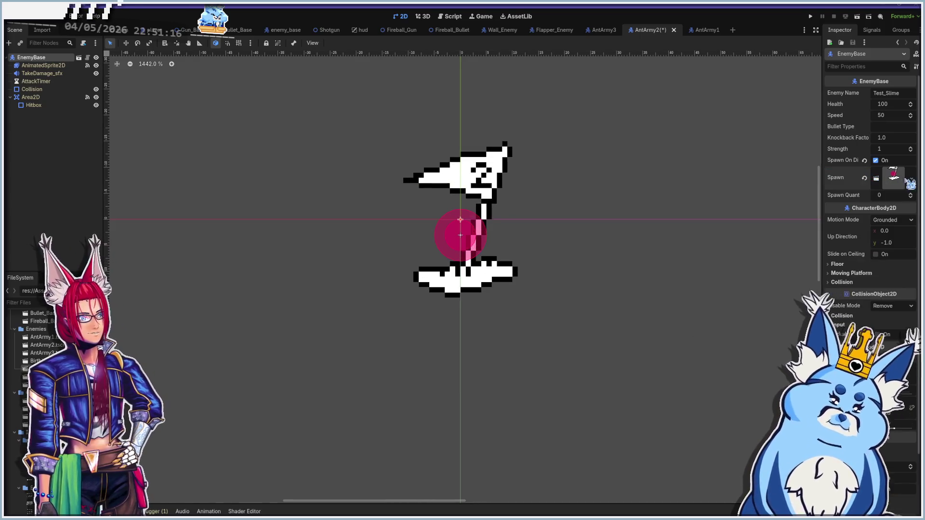
left_click(911, 179)
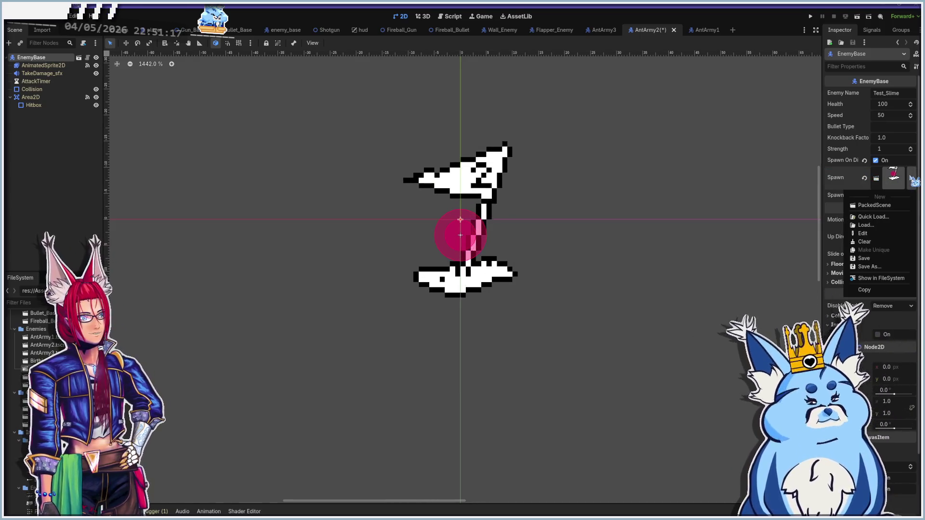
left_click(867, 225)
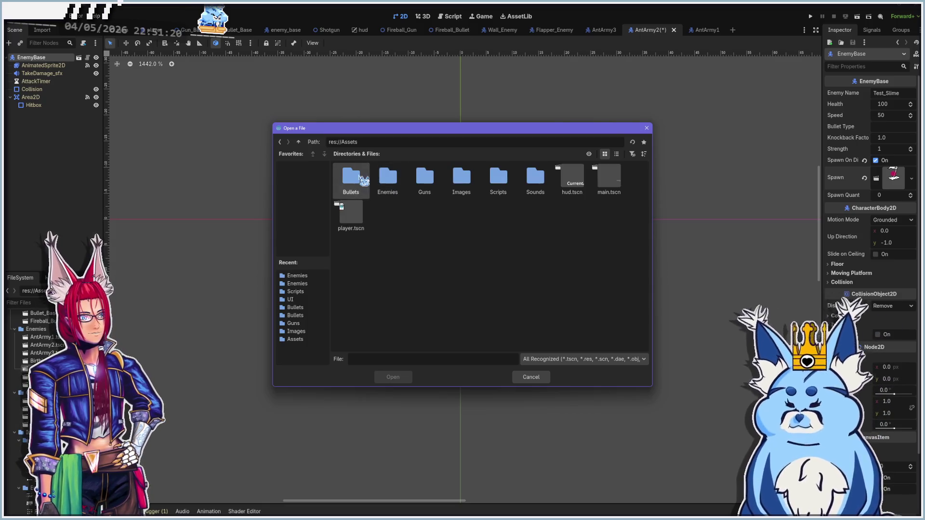
key("Right")
key("Return")
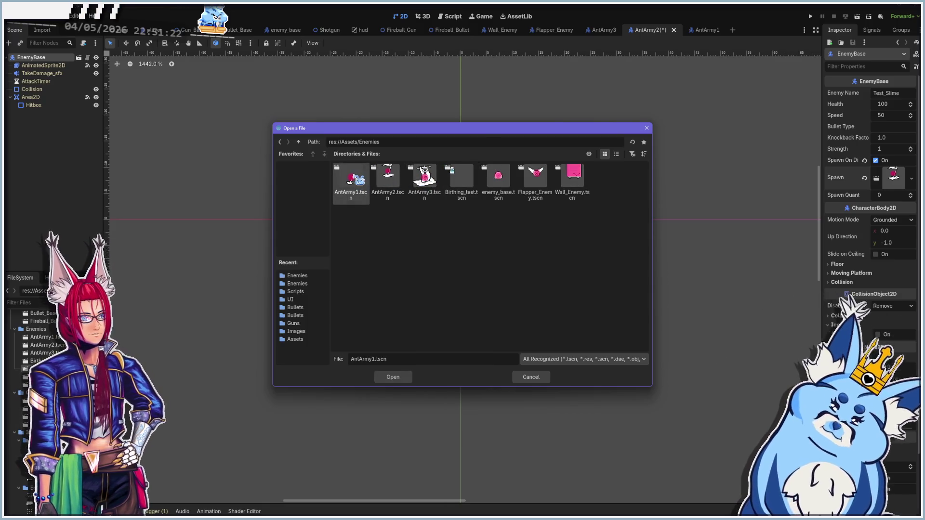
key("Return")
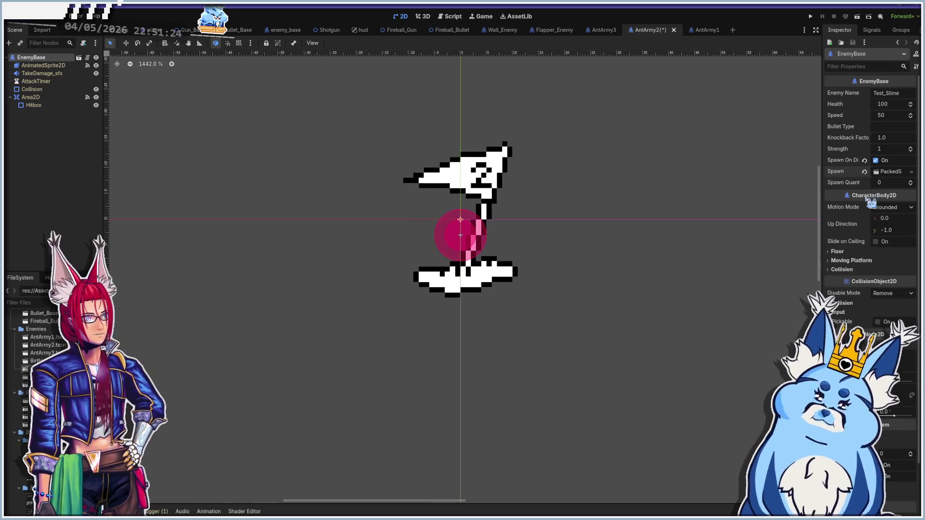
Set the spawn quantity to 2 and bring up the AntArmy3 scene.
left_click(891, 183)
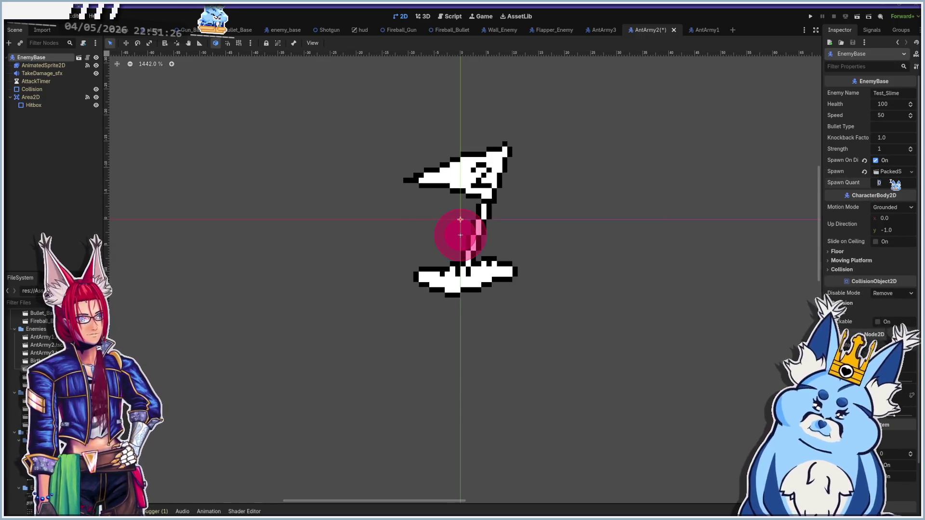
type("2")
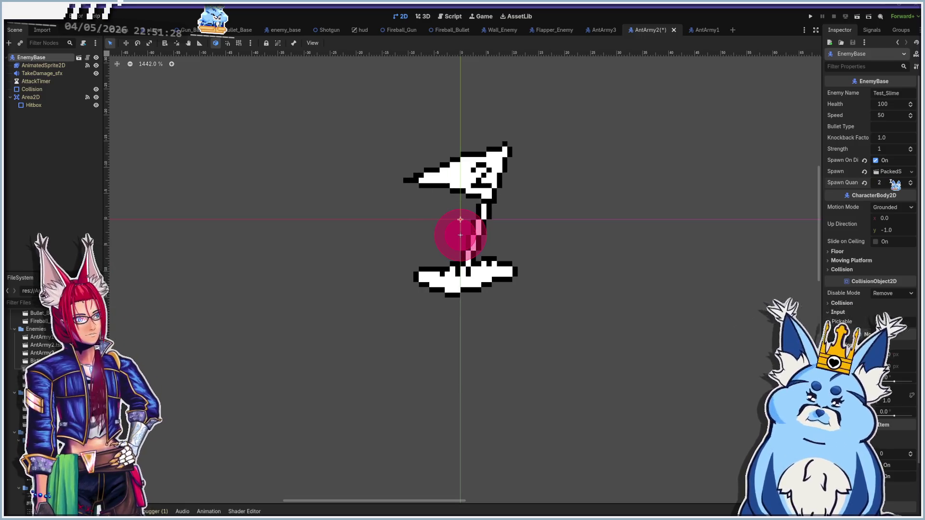
left_click(606, 30)
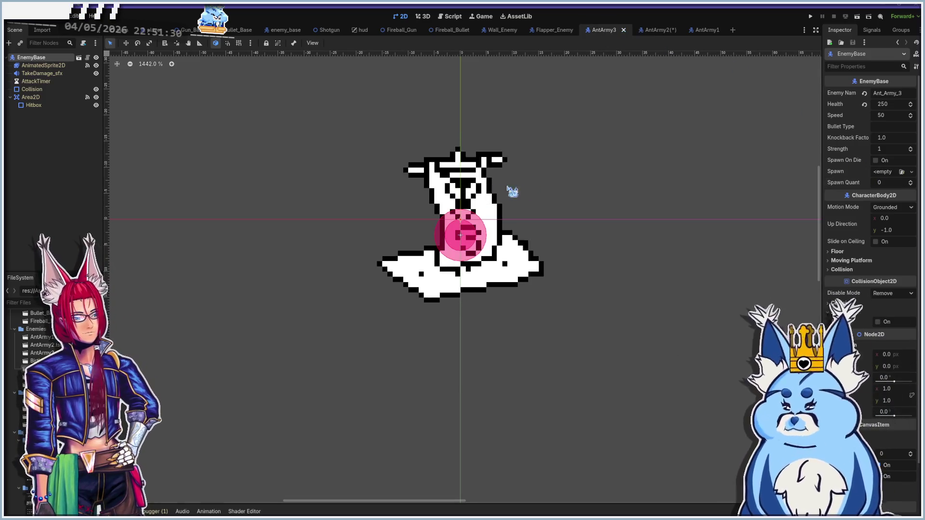
On AntArmy3, enable Spawn On Die, quick-load a spawn scene and set quantity 3.
left_click(876, 161)
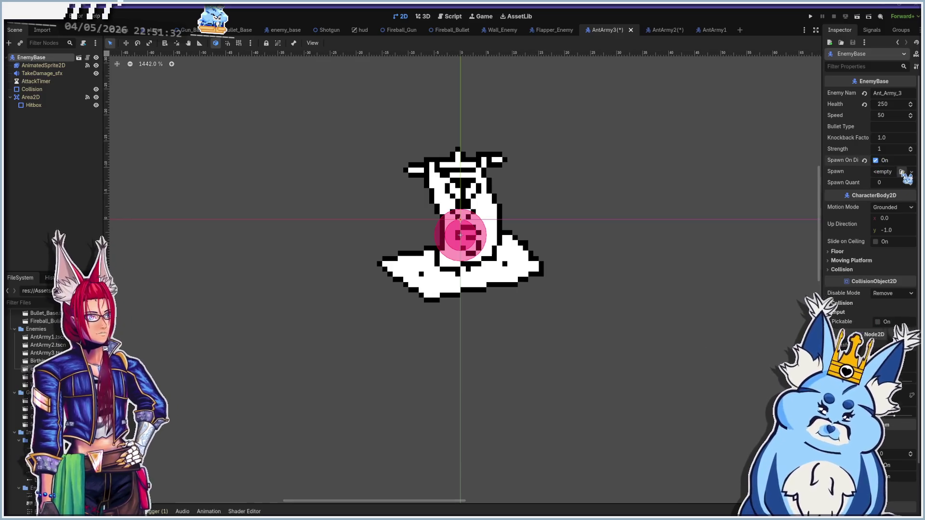
left_click(901, 172)
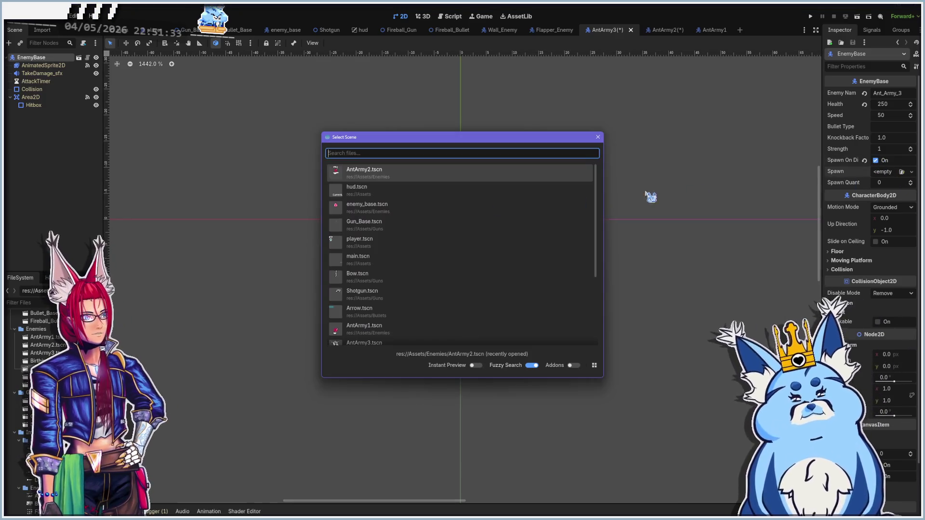
double_click(398, 207)
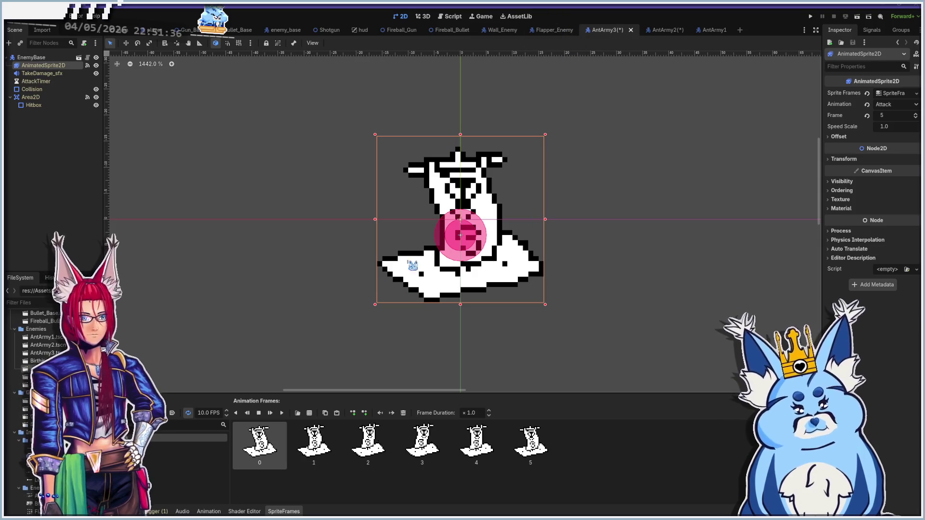
left_click(48, 59)
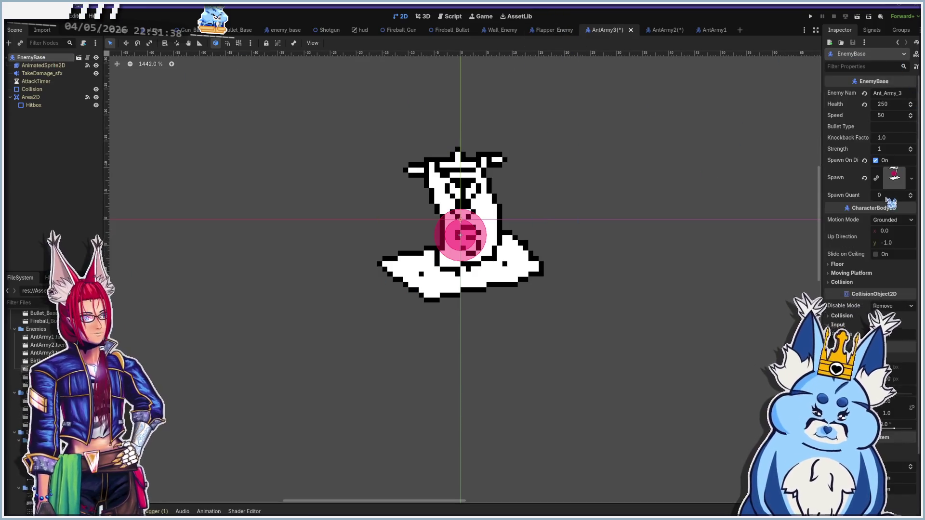
left_click(890, 184)
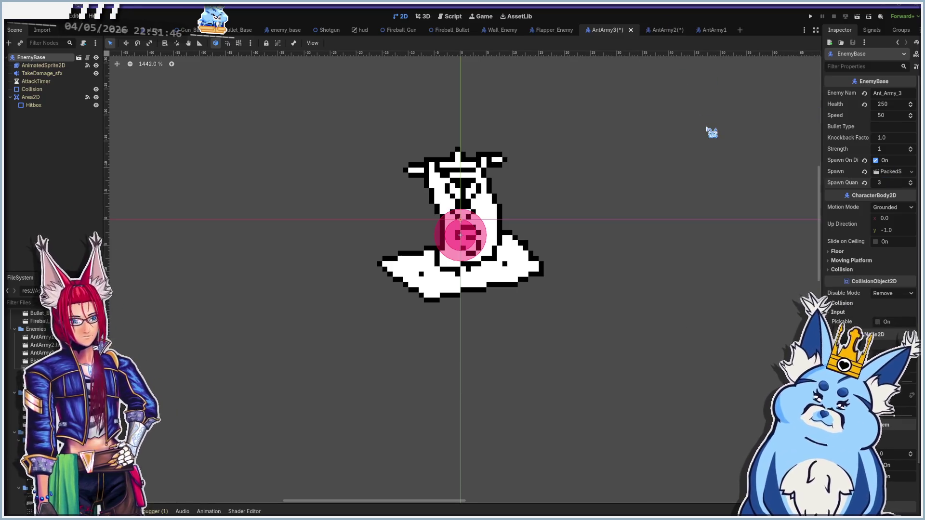
Save the modified ant scenes and review AntArmy1's EnemyBase root settings.
left_click(665, 30)
key("ctrl+s")
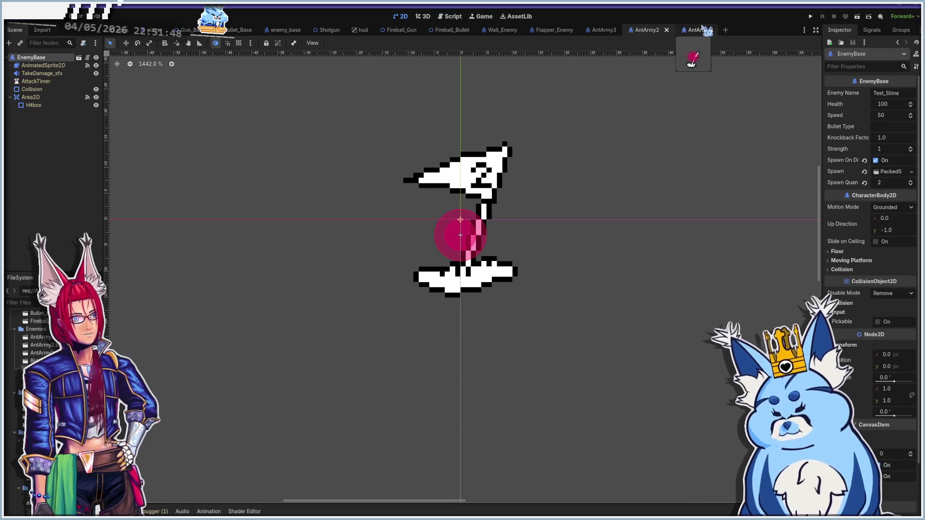
left_click(693, 30)
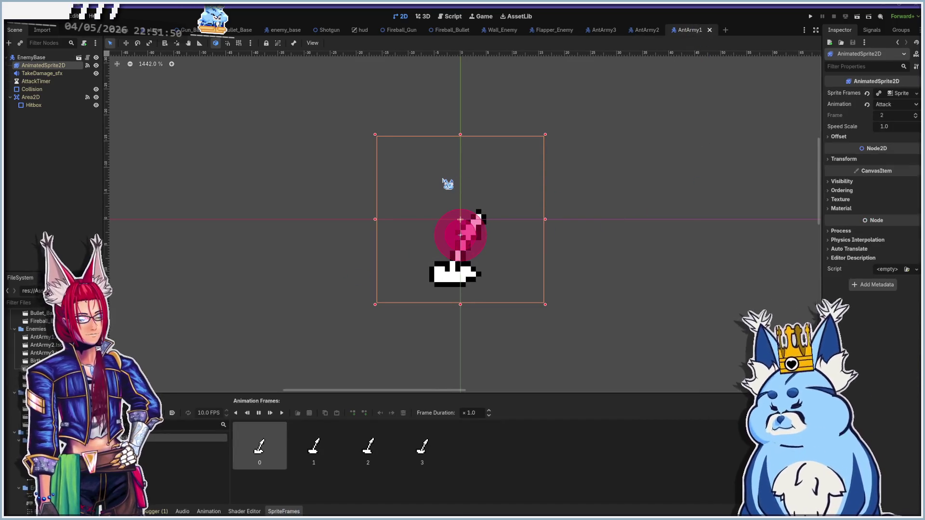
left_click(31, 57)
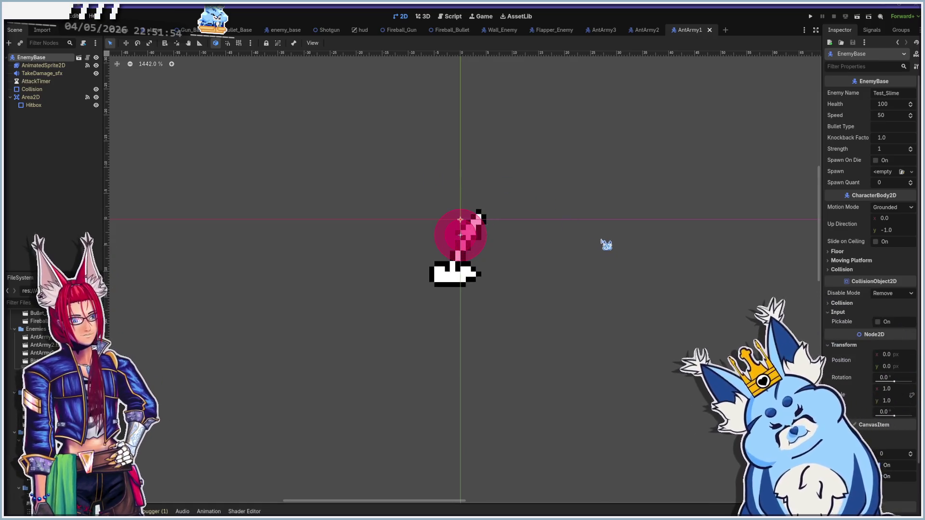
In main.gd, comment out the birther preload and add random_enemy_ants preloading AntArmy3.tscn.
left_click(127, 31)
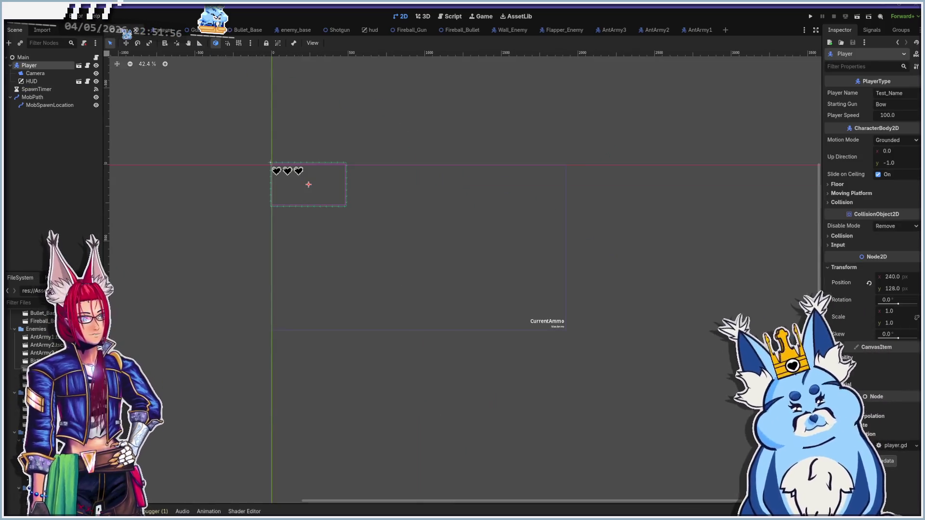
left_click(452, 16)
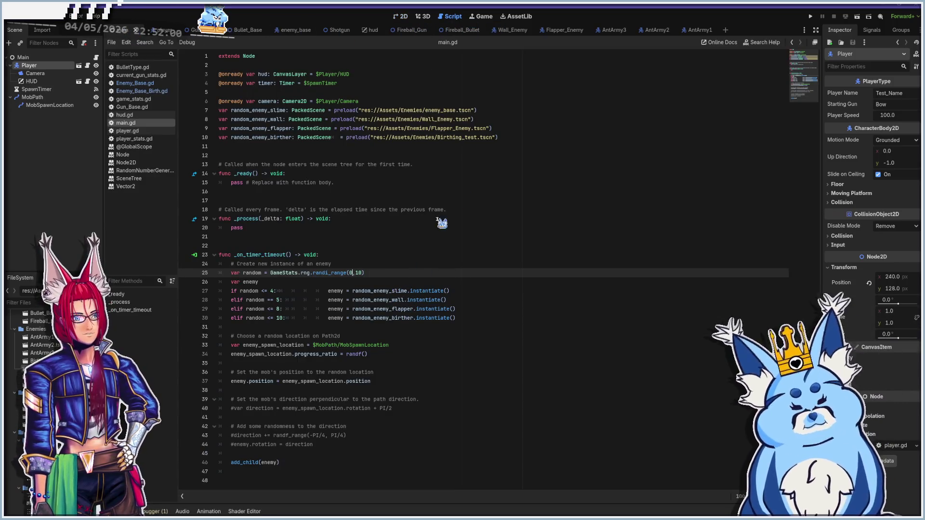
left_click(530, 139)
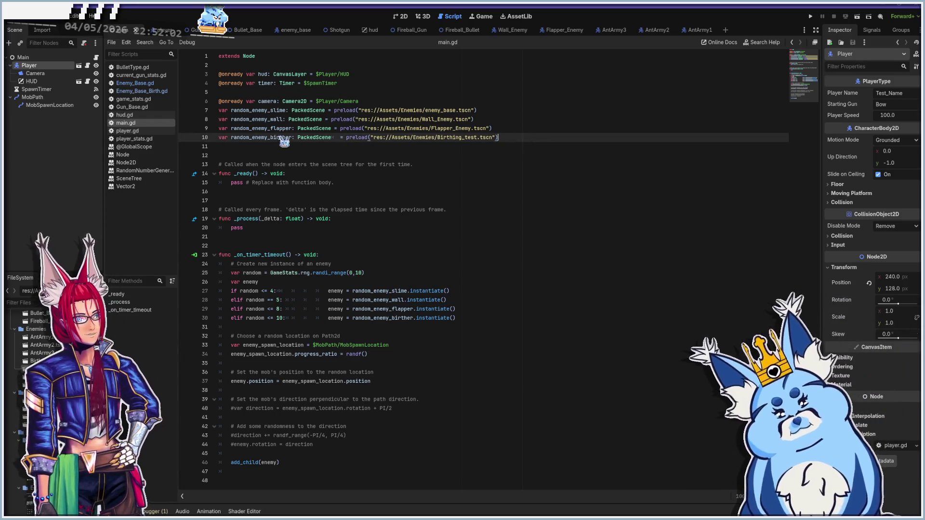
mouse_move(327, 136)
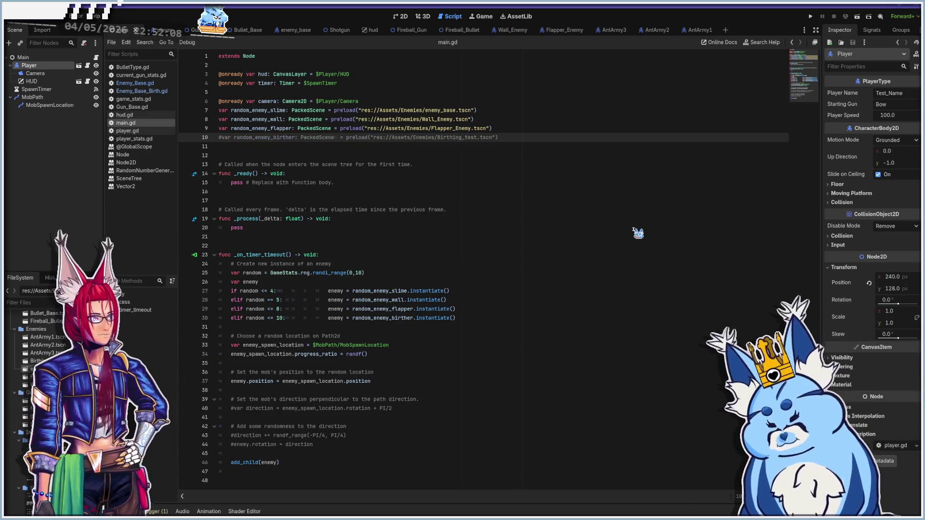
key("ctrl+k")
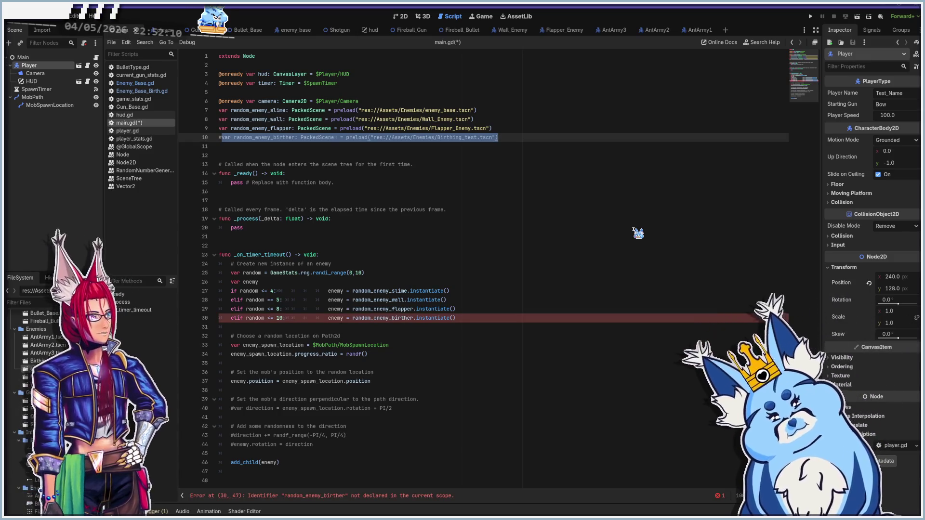
key("End")
key("Return")
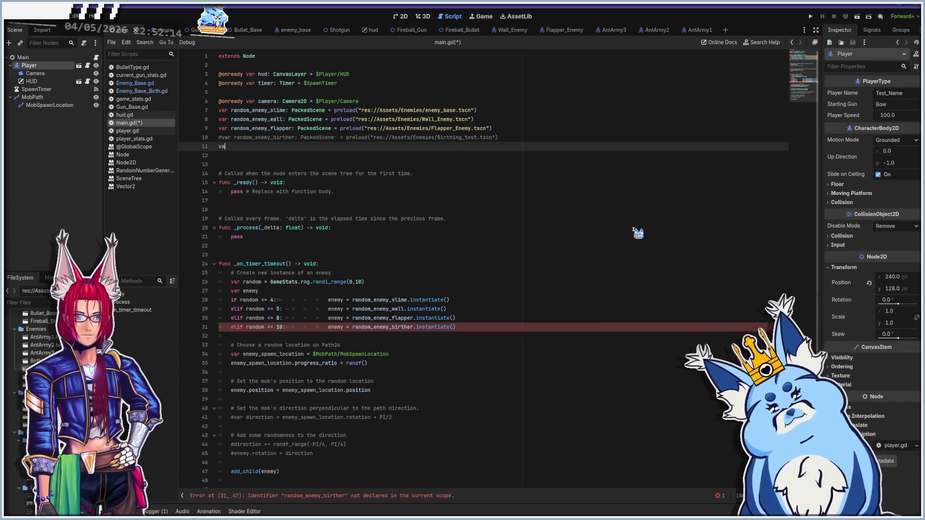
type("r rand")
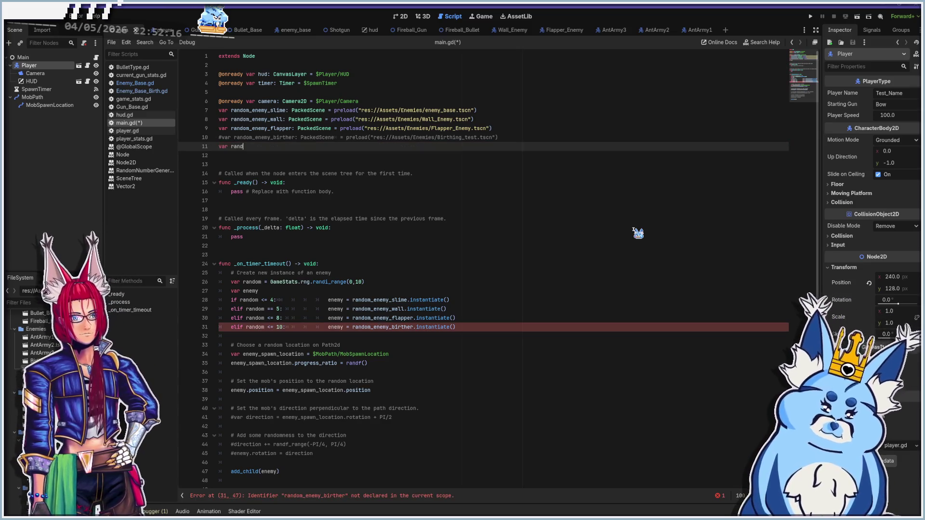
type("om_enemy_a")
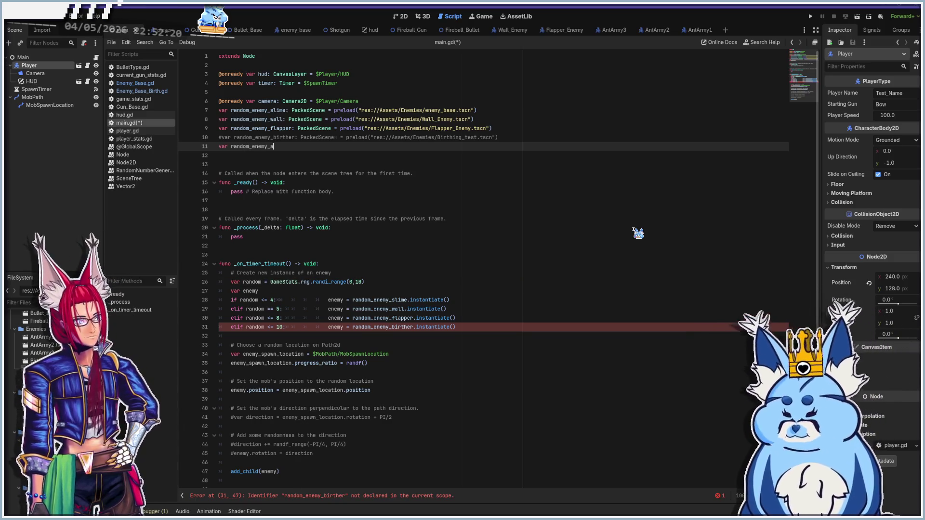
type("nys")
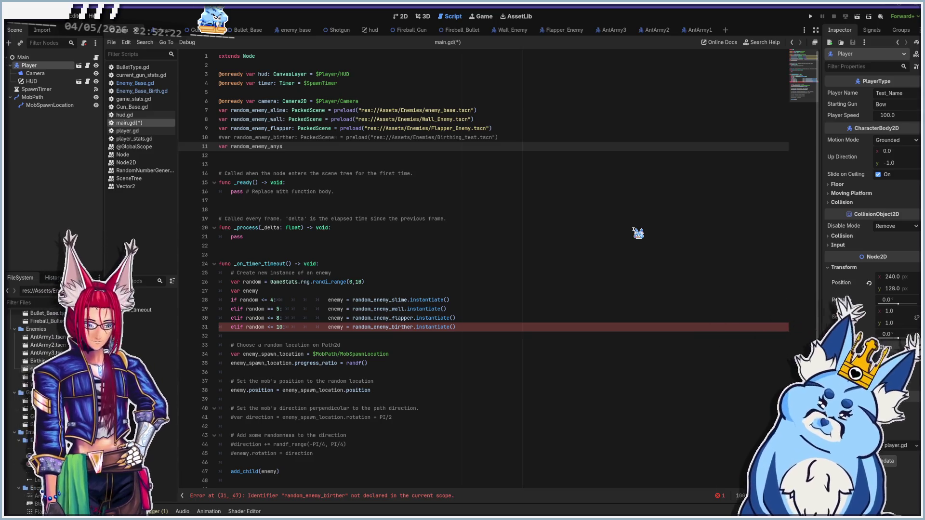
type(": Packed")
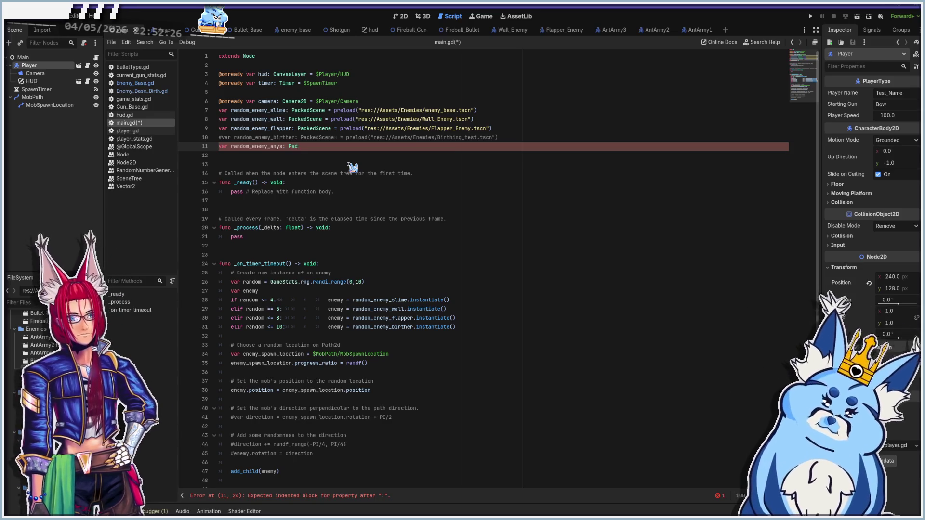
type("Scene")
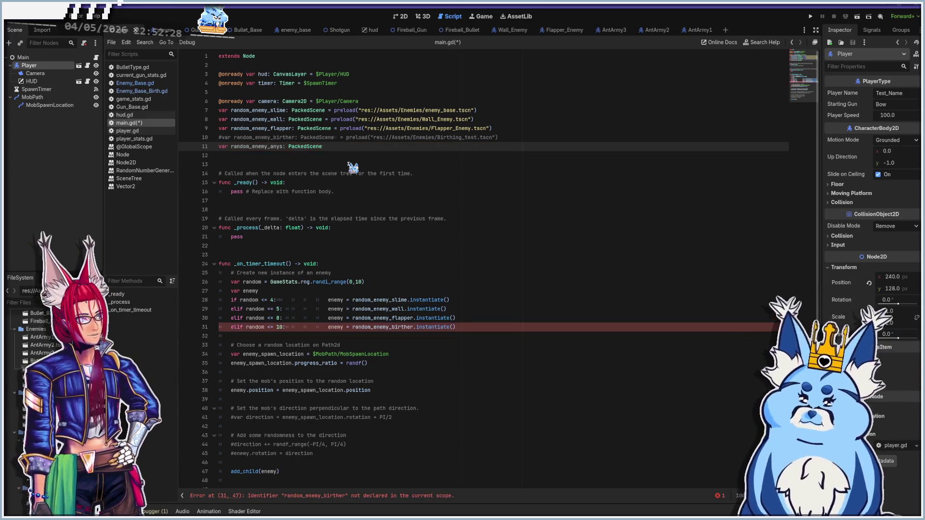
type(" = preload(")
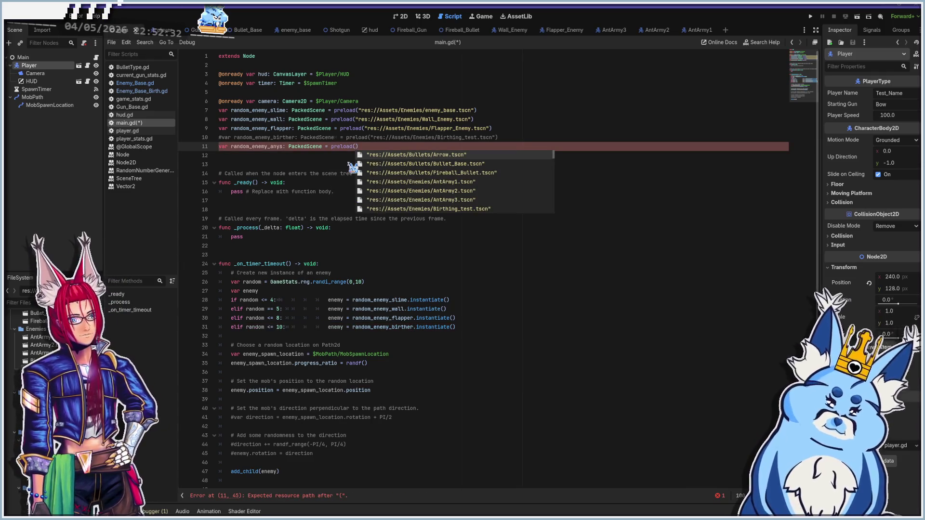
key("Down")
key("Down")
key("Down")
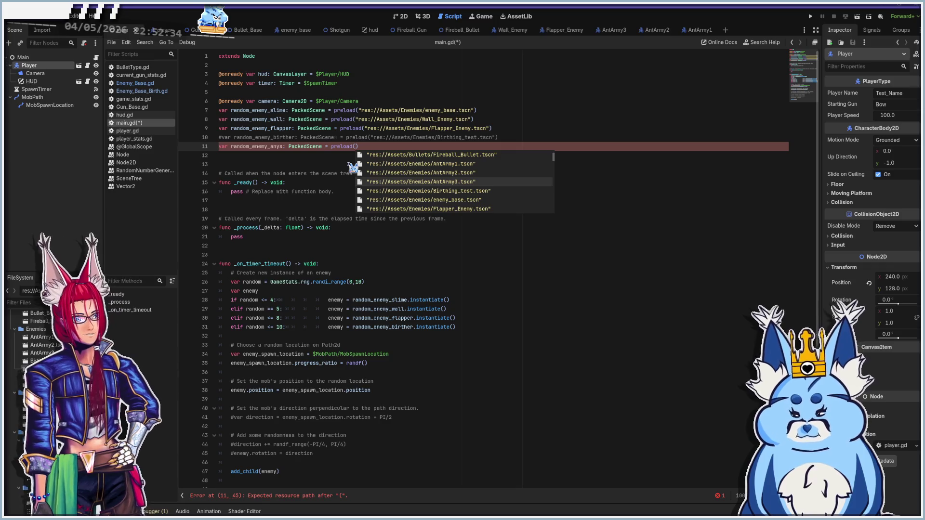
key("Return")
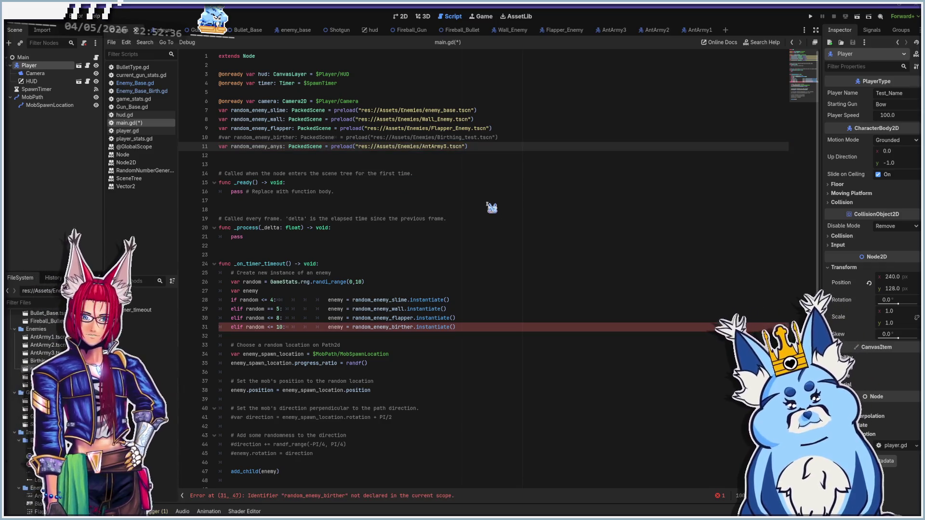
Rename random_enemy_birther to random_enemy_ants on line 31 and review the spawn code.
left_click(434, 327)
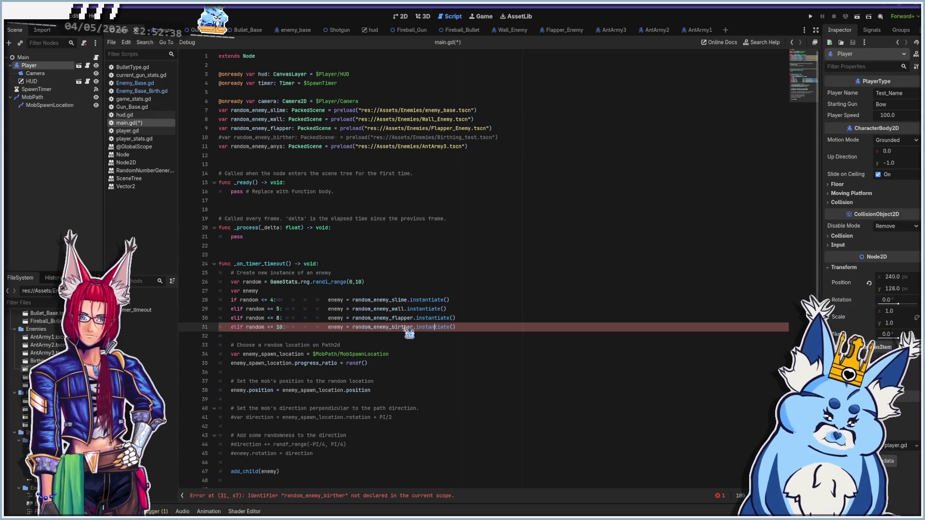
key("shift+Right")
key("shift+Right")
key("shift+Right")
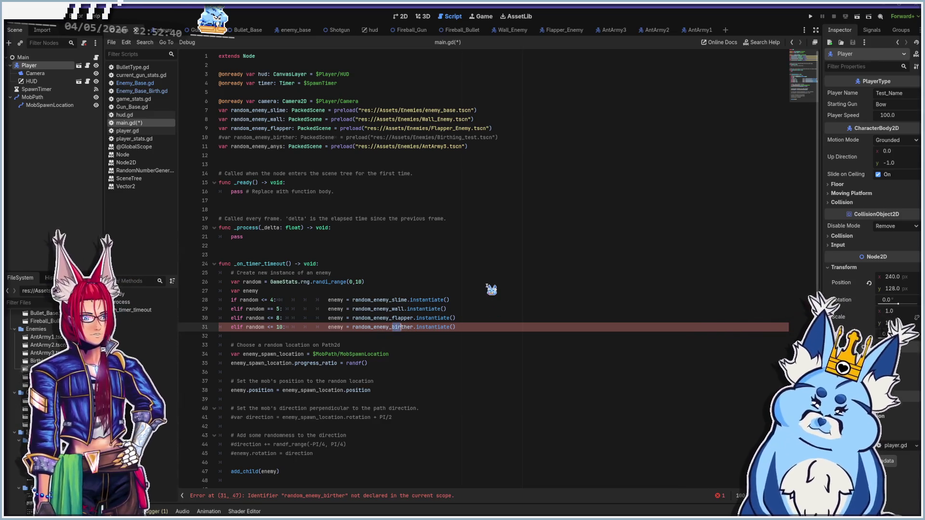
type("ants")
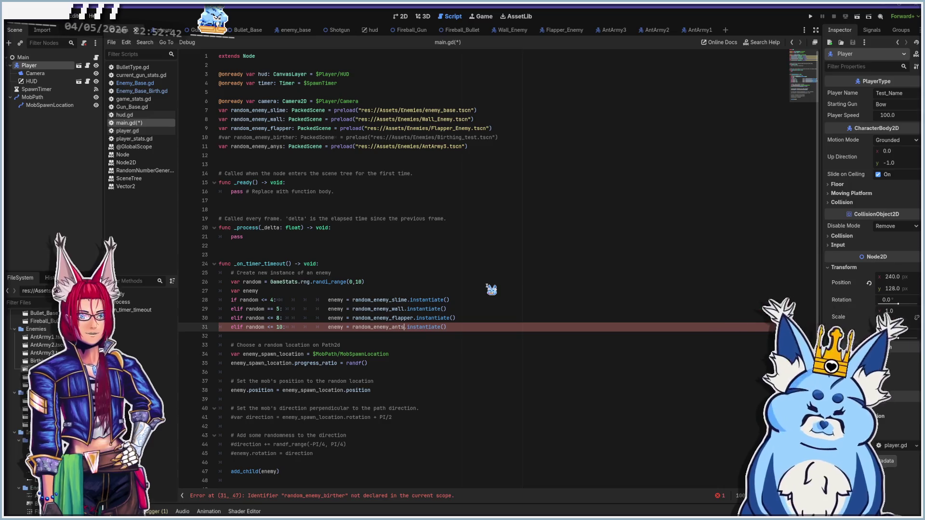
left_click(283, 150)
type("t")
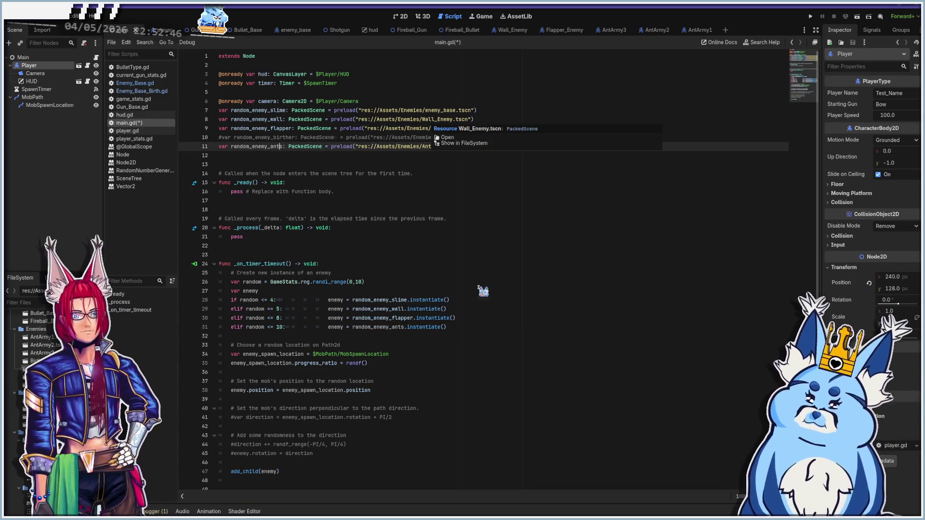
left_click(487, 339)
left_click(293, 329)
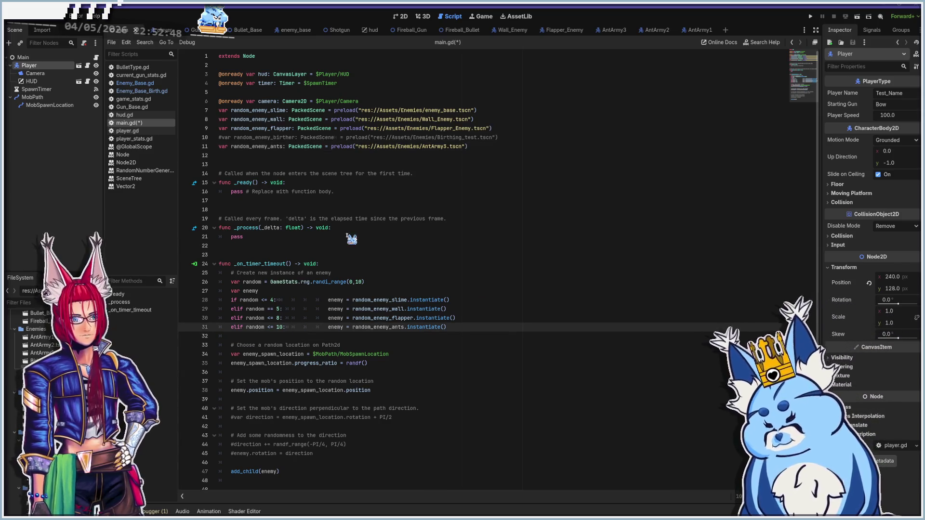
left_click(358, 284)
type("9")
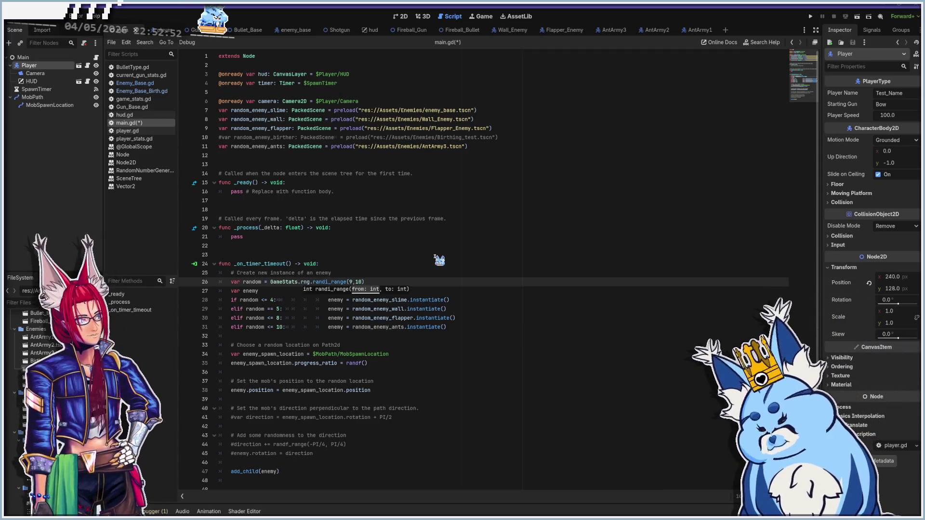
left_click(448, 291)
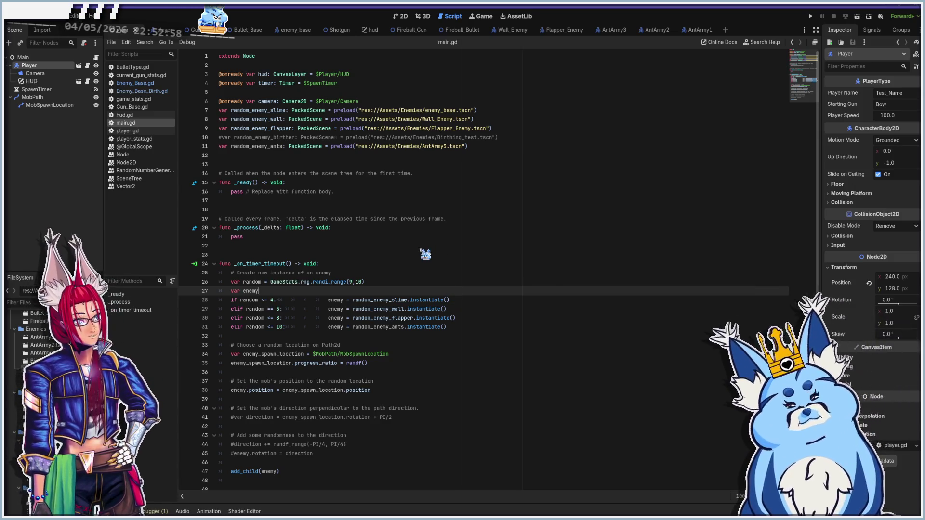
Run the game with F5 and play until it halts at Enemy_Base.gd line 89.
key("F5")
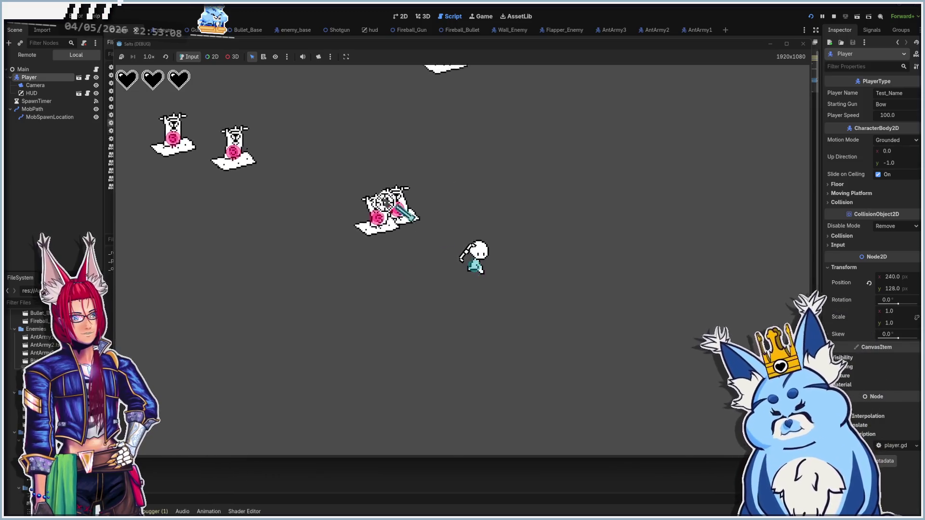
type("dddddw    spawn_instance.global_position = global_position")
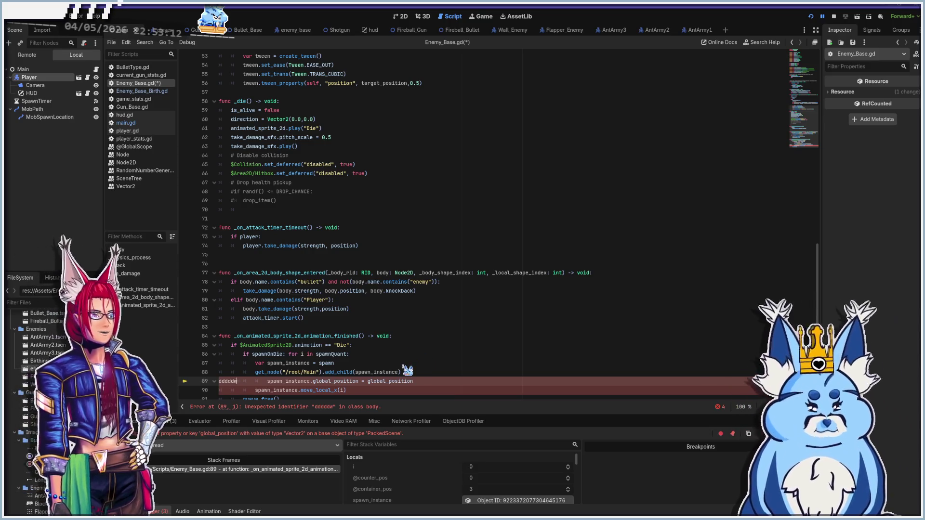
Undo the stray characters on line 89, then inspect spawn_instance and the spawn export declaration.
key("ctrl+z")
key("ctrl+z")
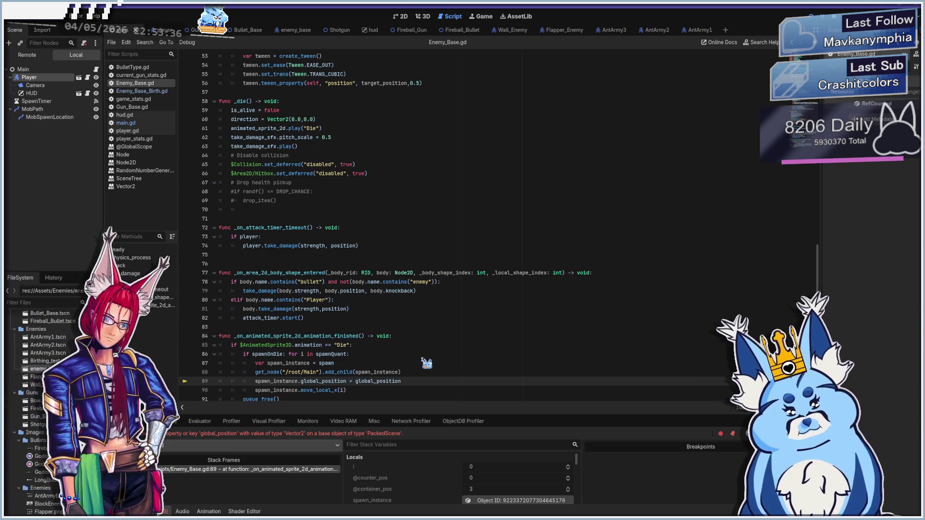
scroll(426, 357, "down", 1)
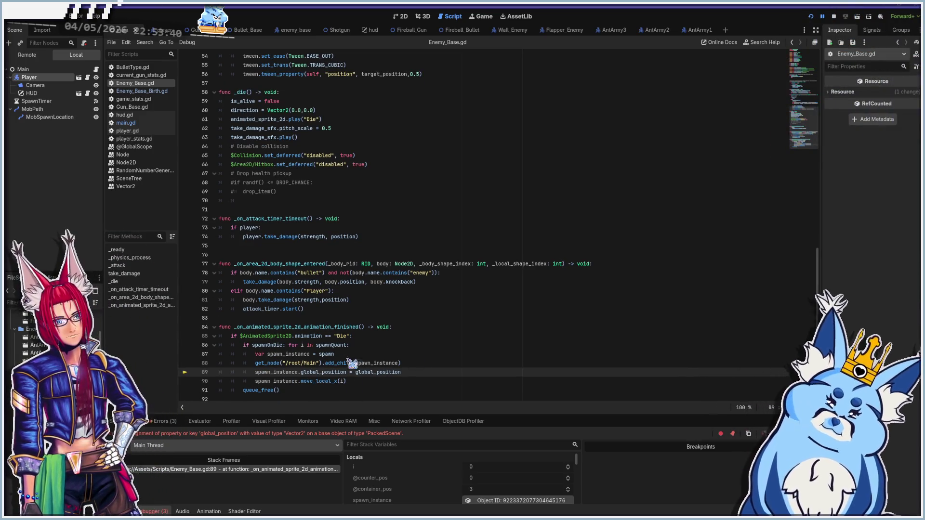
mouse_move(302, 360)
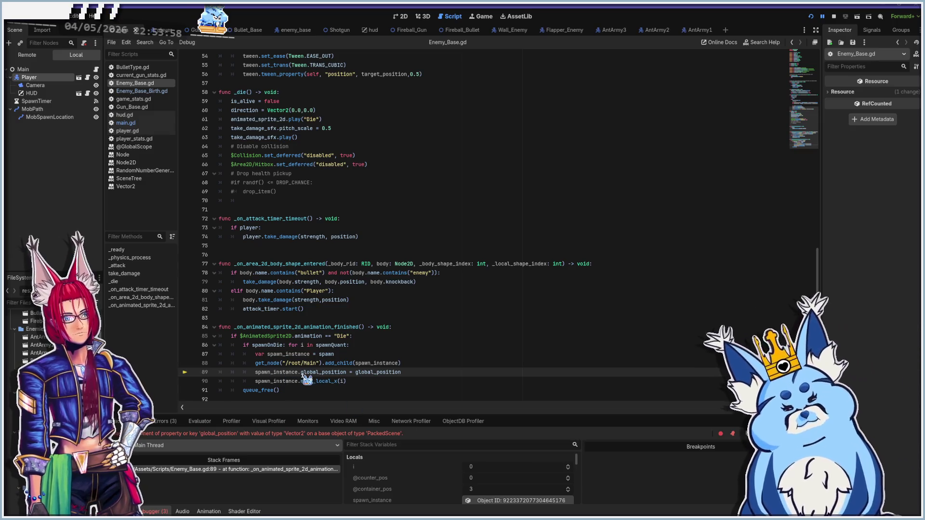
scroll(364, 382, "up", 15)
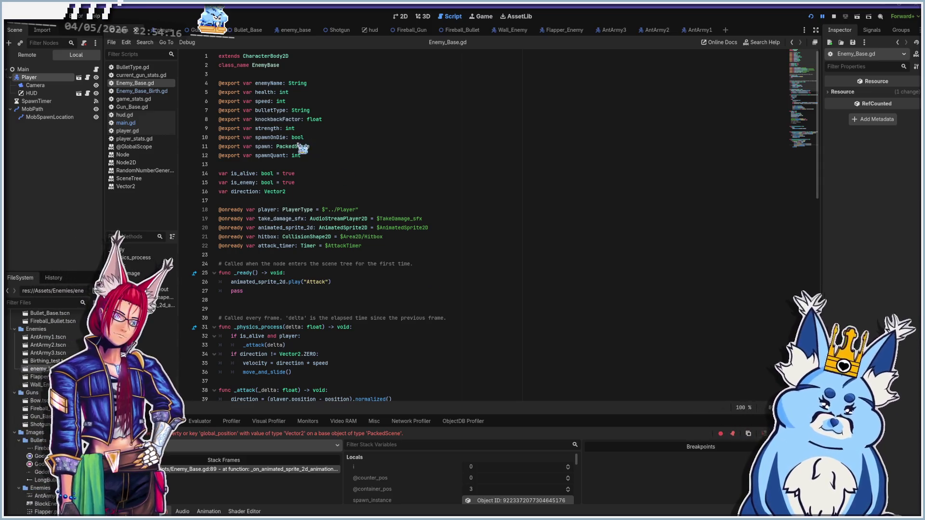
Try the spawn export without its PackedScene type, rerun the game, then restore ': PackedScene'.
mouse_move(287, 151)
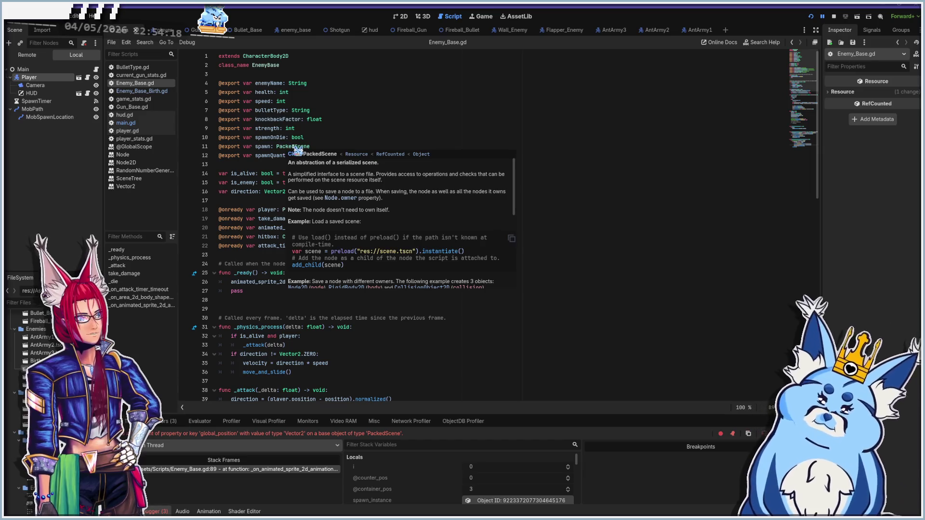
left_click(332, 147)
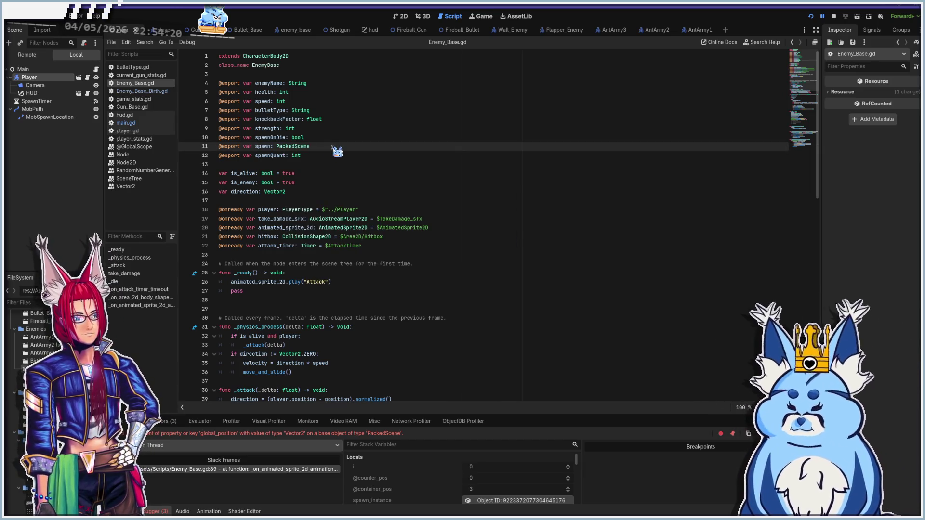
key("BackSpace")
key("BackSpace")
key("BackSpace")
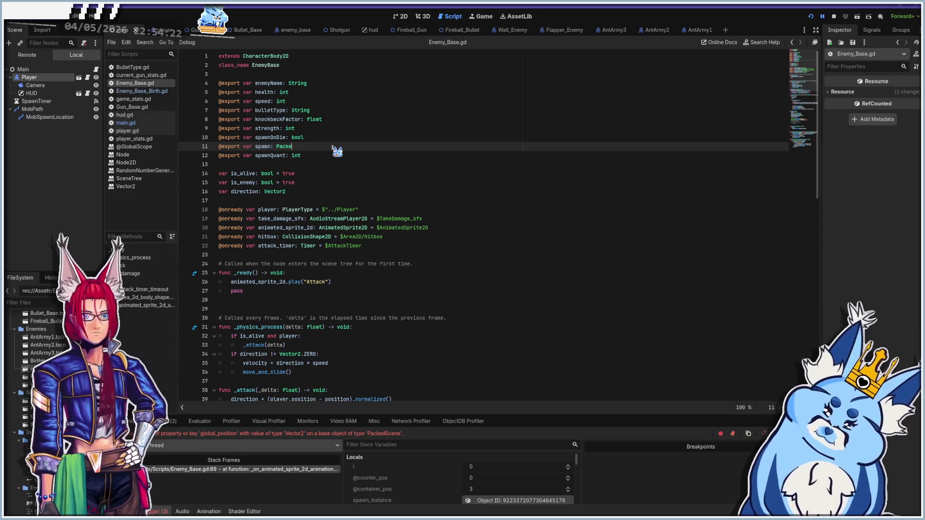
key("BackSpace")
key("BackSpace")
key("BackSpace")
key("ctrl+s")
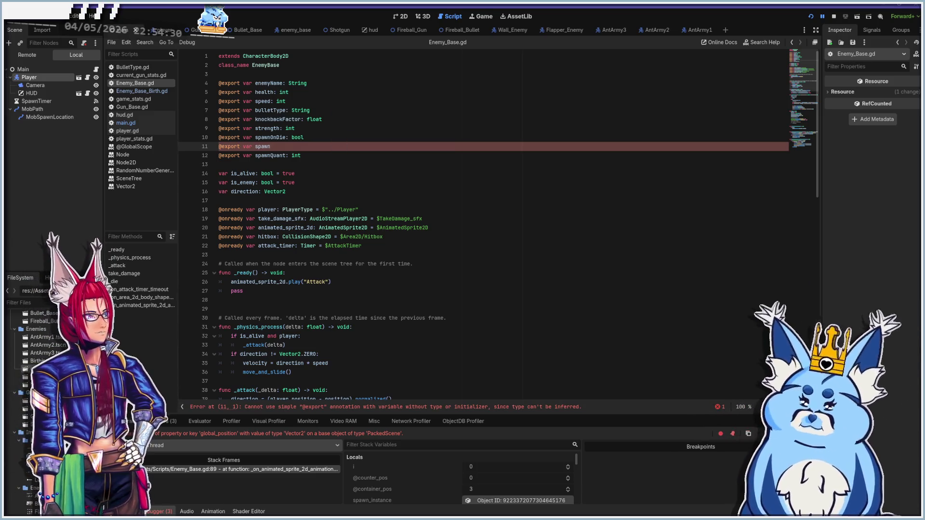
key("F8")
key("F5")
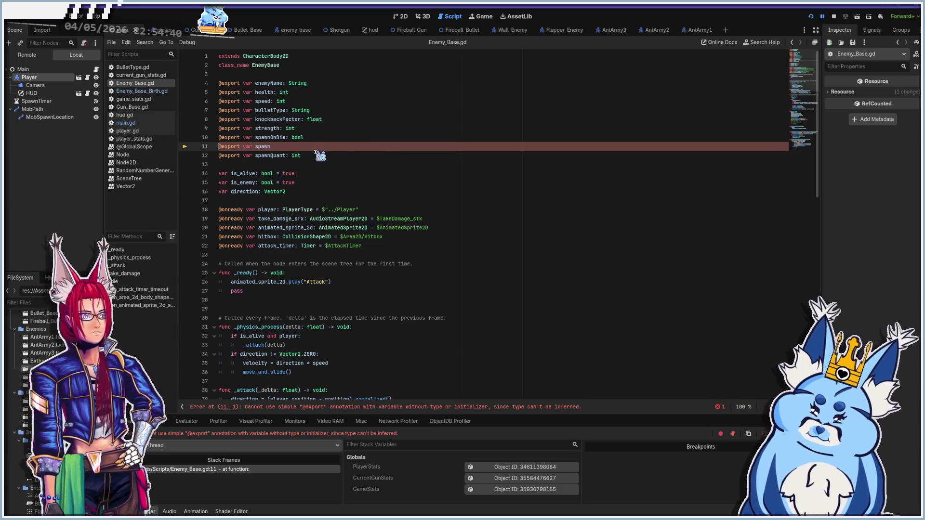
type(": PackedScene")
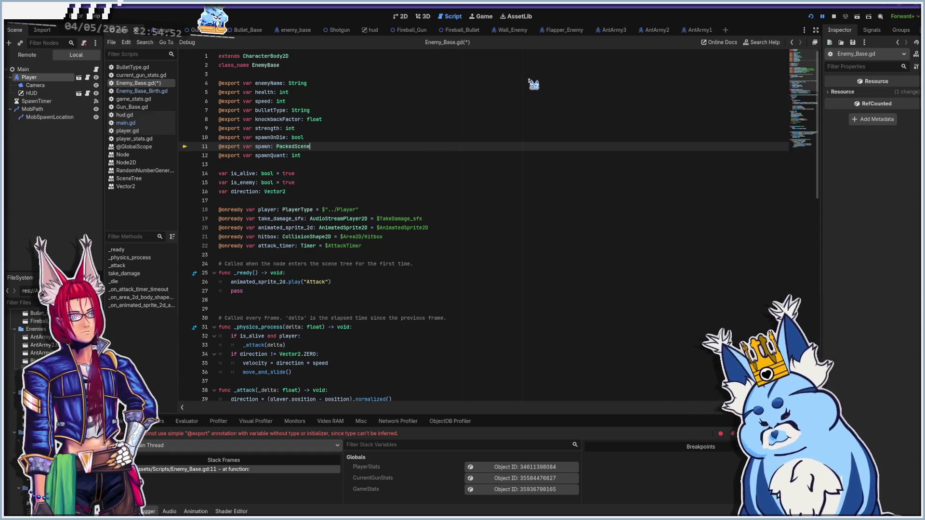
Compare against the spawn code in Enemy_Base_Birth.gd.
left_click(153, 92)
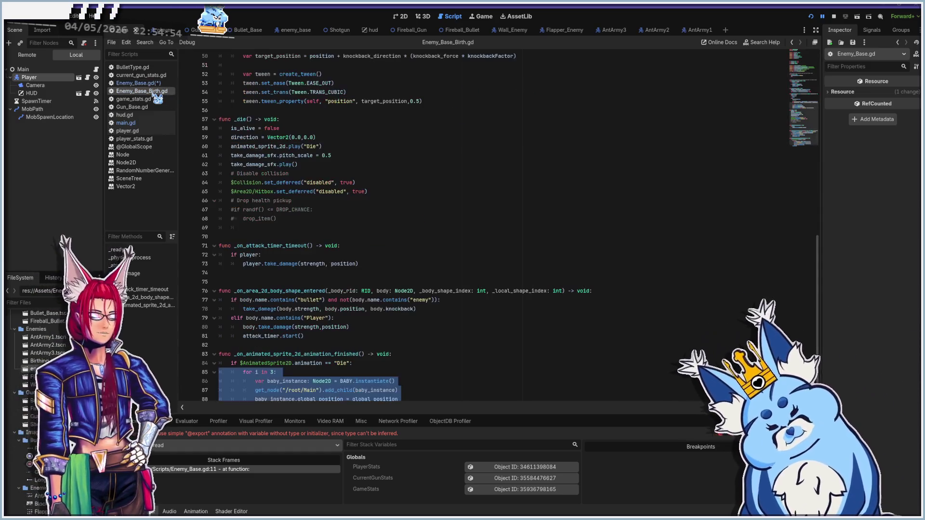
scroll(449, 150, "down", 1)
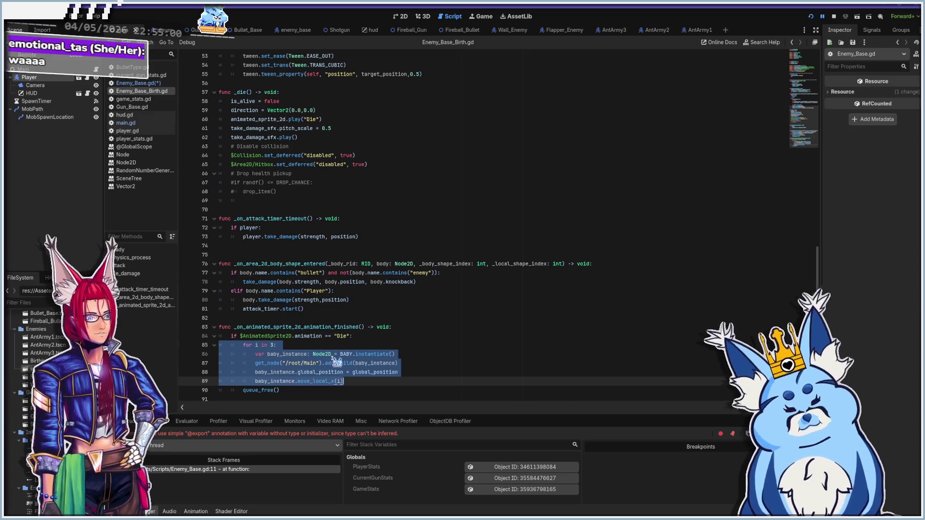
mouse_move(336, 360)
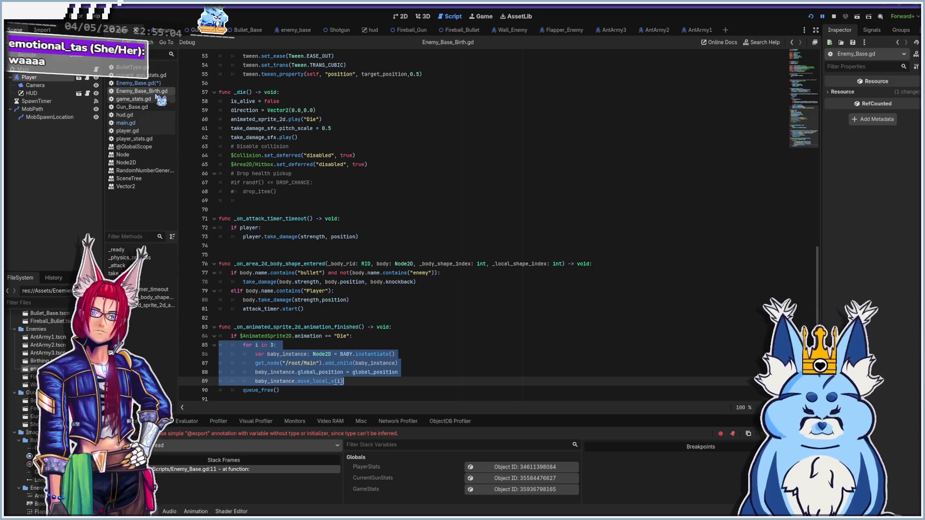
left_click(145, 84)
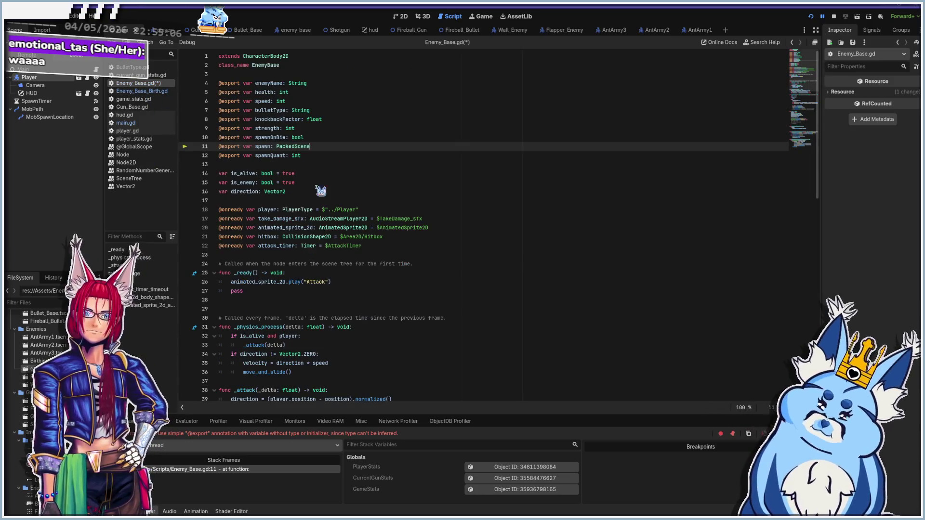
Change the spawn export type to Node2D, save the script and rerun the game.
key("shift+Left")
key("shift+Left")
key("shift+Left")
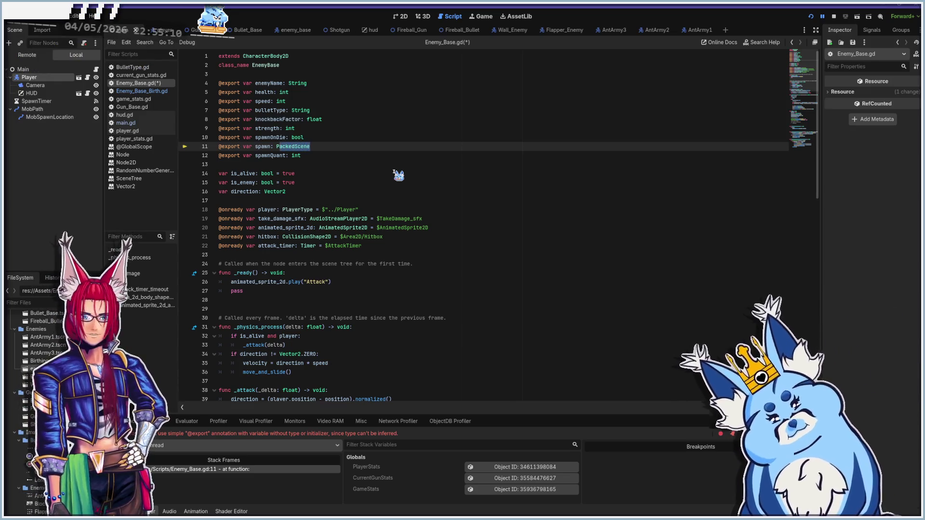
key("shift+Left")
type("Nod")
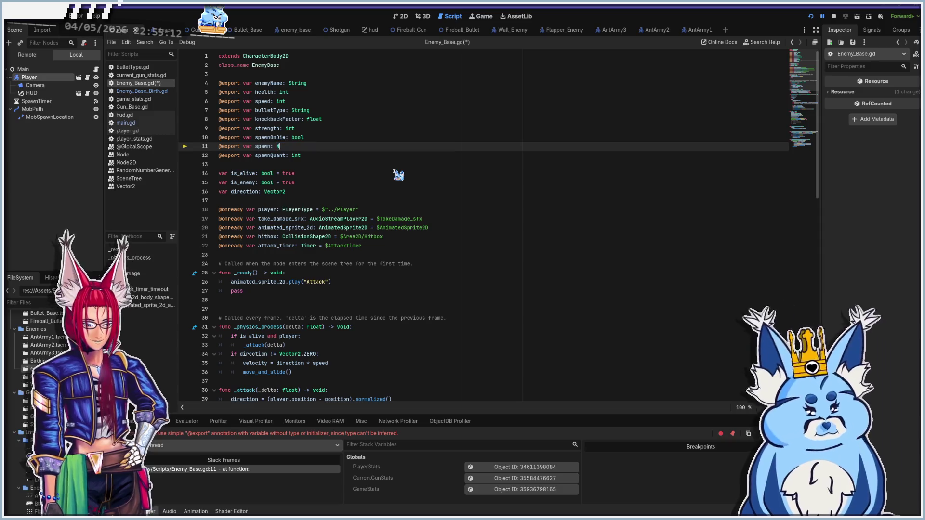
type("e2D")
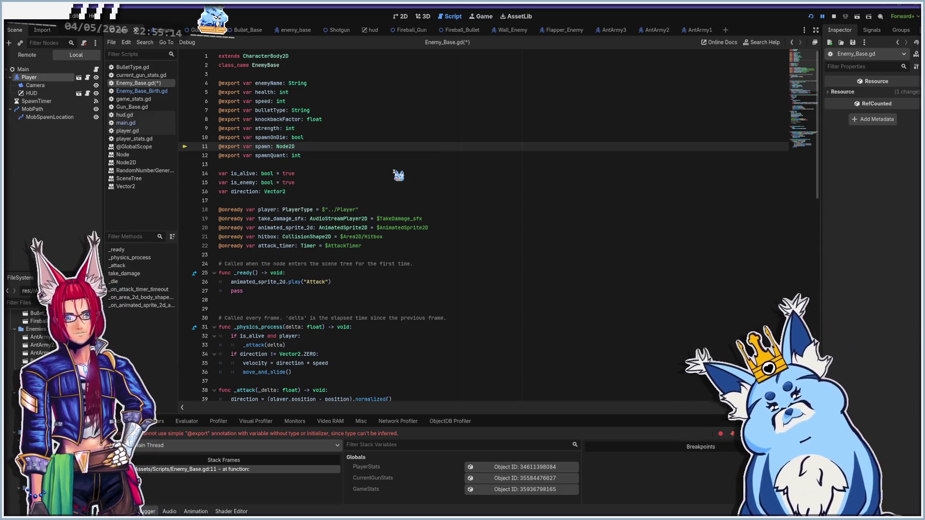
key("ctrl+s")
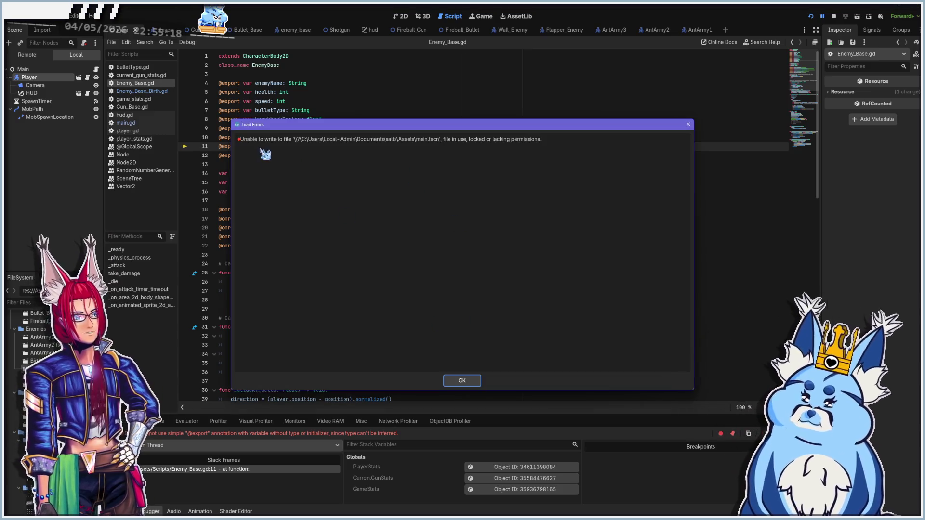
left_click(461, 380)
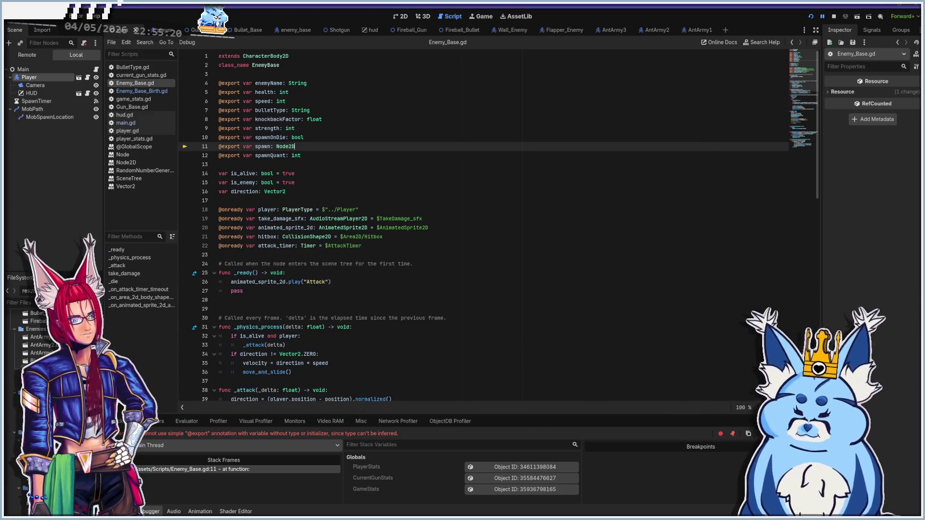
key("F8")
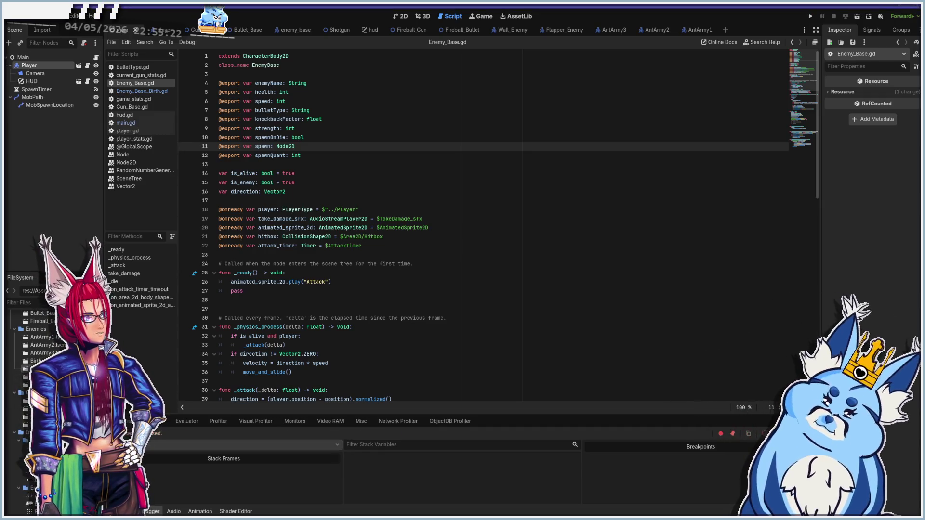
key("ctrl+s")
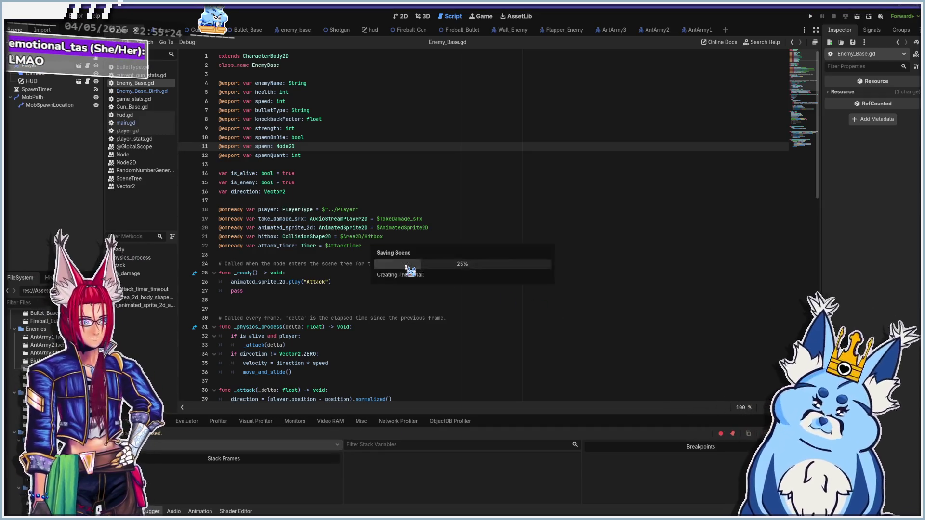
key("F5")
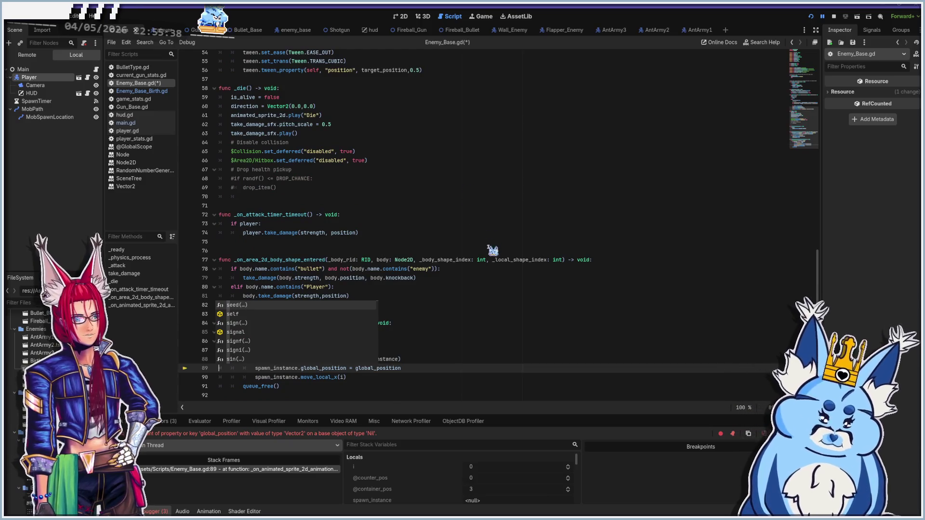
Undo the last edit and review the script around the line 89 Nil error.
scroll(486, 285, "up", 10)
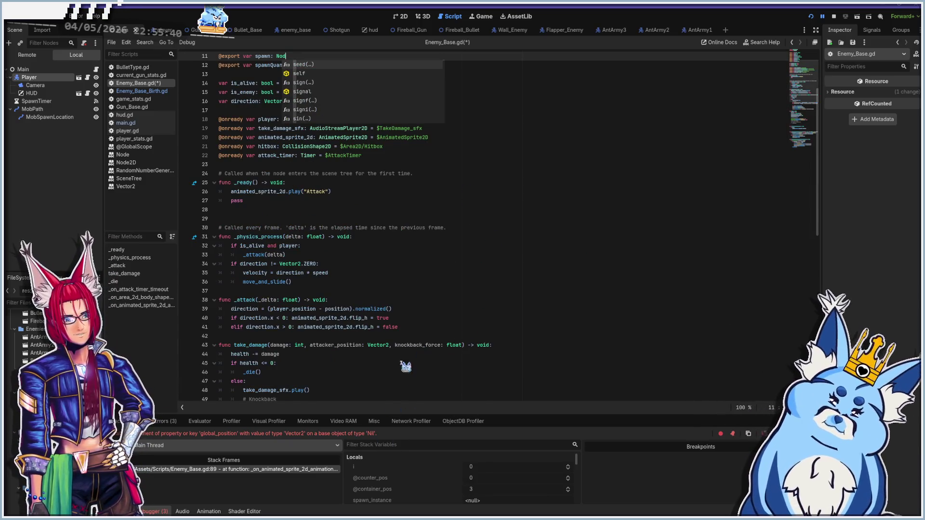
key("ctrl+z")
key("ctrl+z")
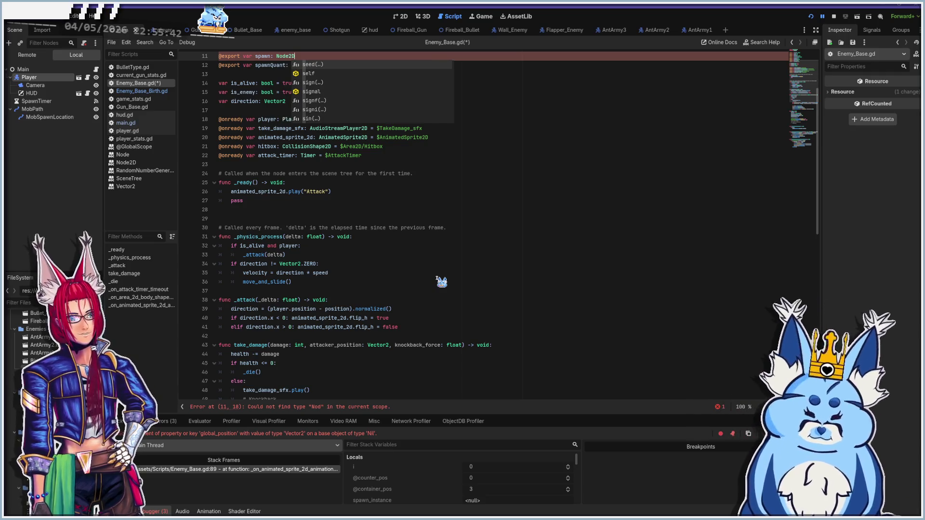
scroll(479, 345, "down", 5)
scroll(479, 346, "down", 5)
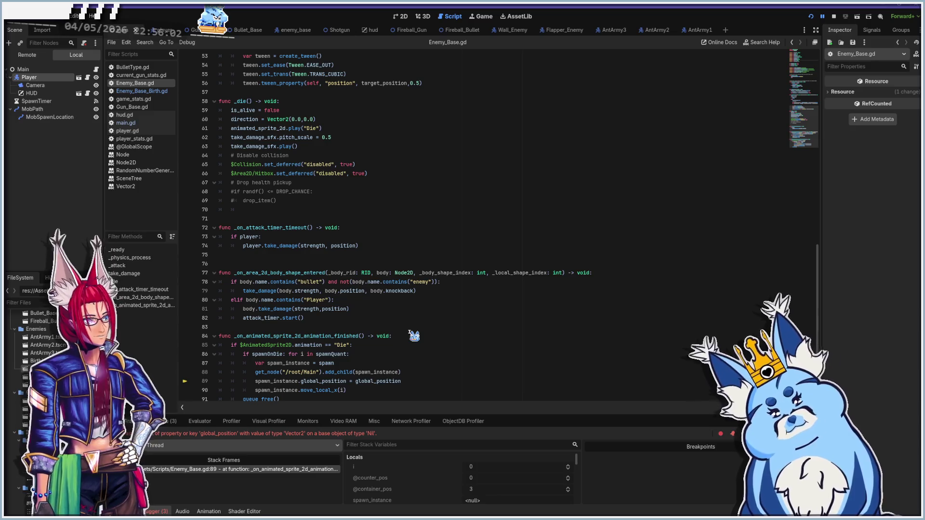
Add a breakpoint on line 89's global_position assignment in Enemy_Base.gd.
scroll(373, 333, "down", 1)
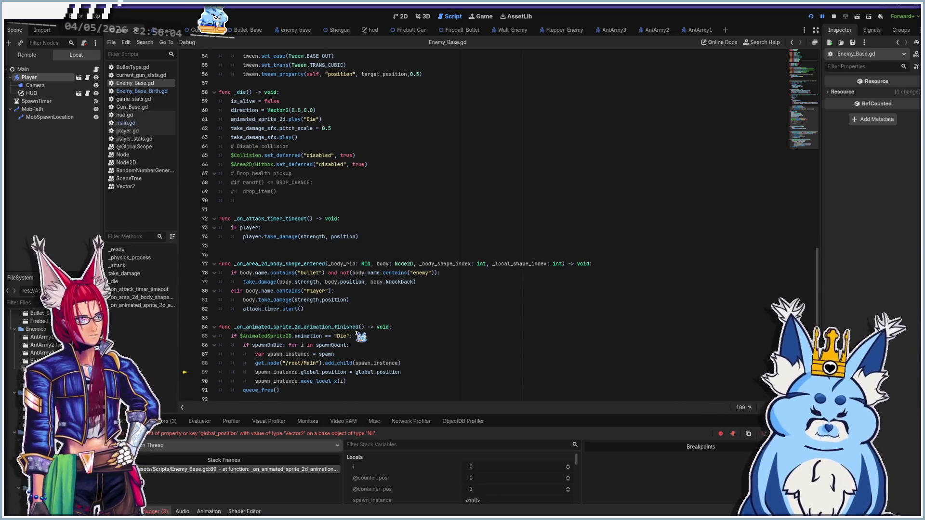
left_click(185, 373)
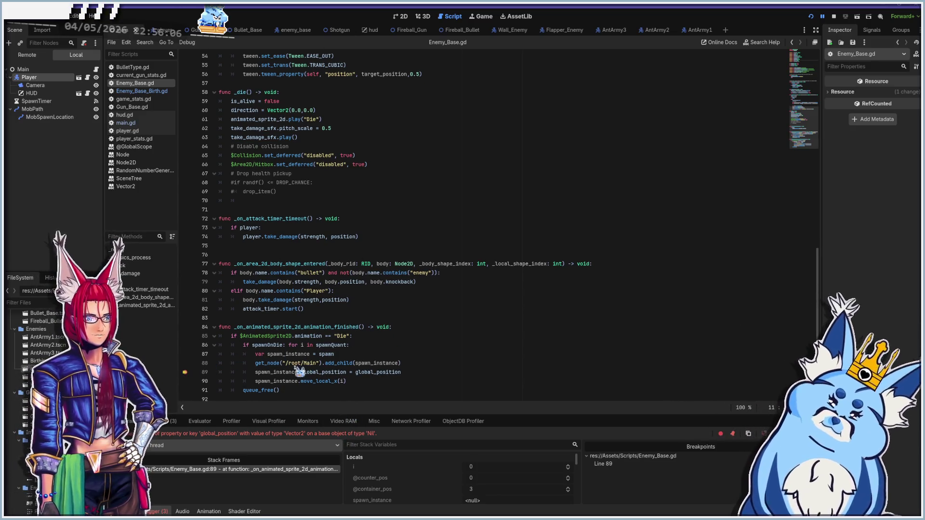
left_click(416, 371)
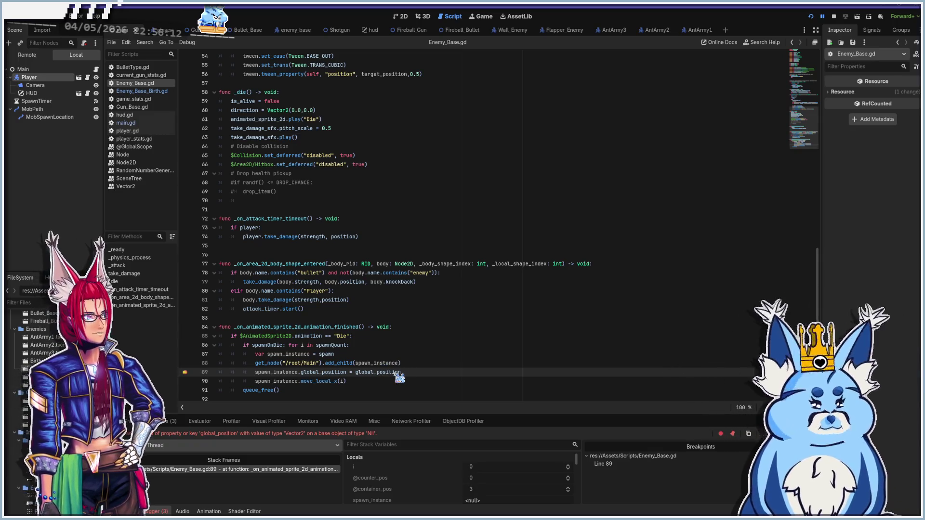
Switch to Enemy_Base_Birth.gd to view its BABY.instantiate() baby-spawning loop.
mouse_move(400, 378)
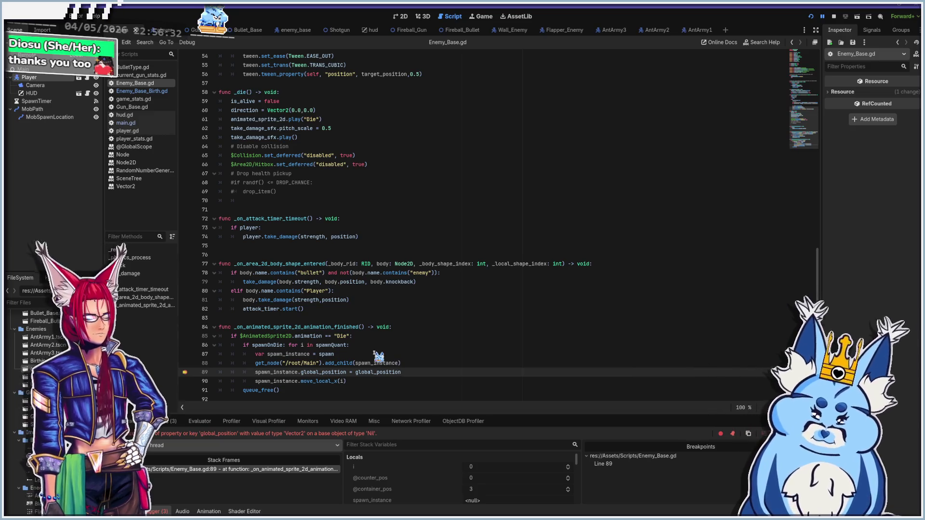
scroll(378, 356, "up", 15)
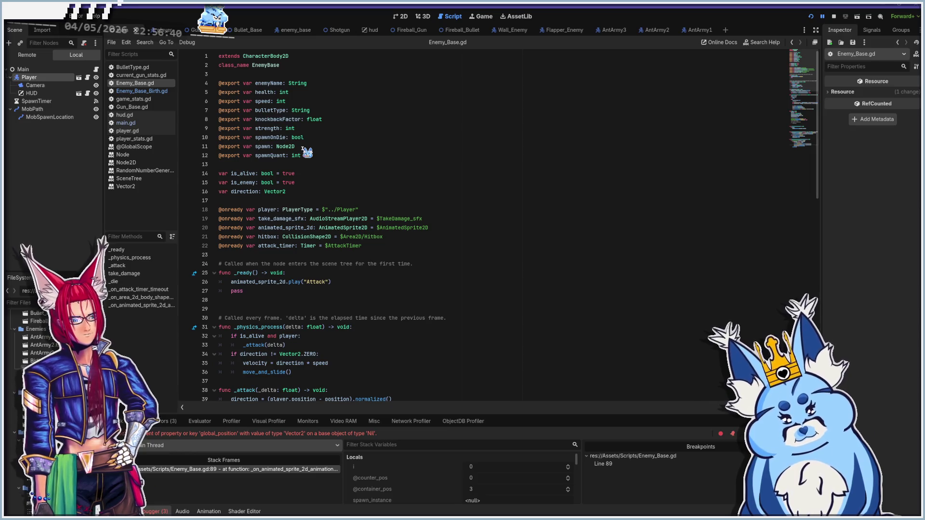
scroll(329, 316, "down", 15)
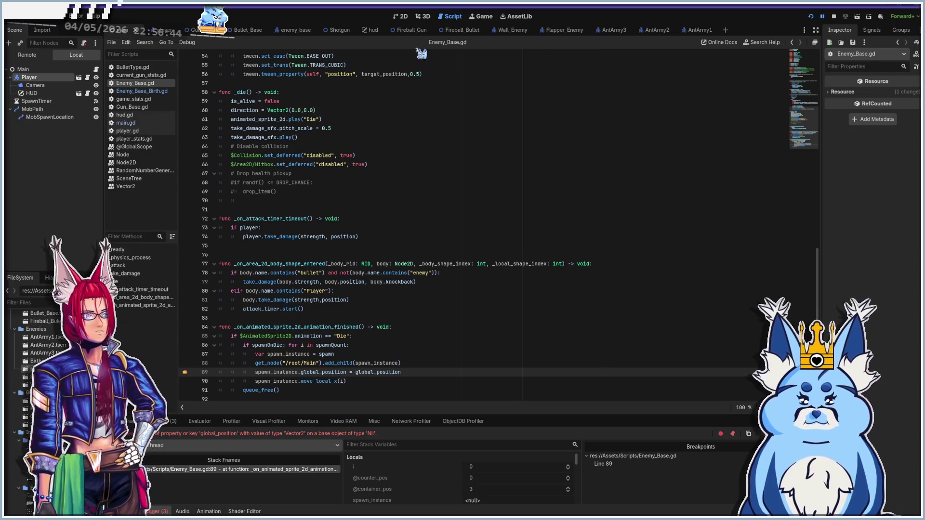
left_click(142, 91)
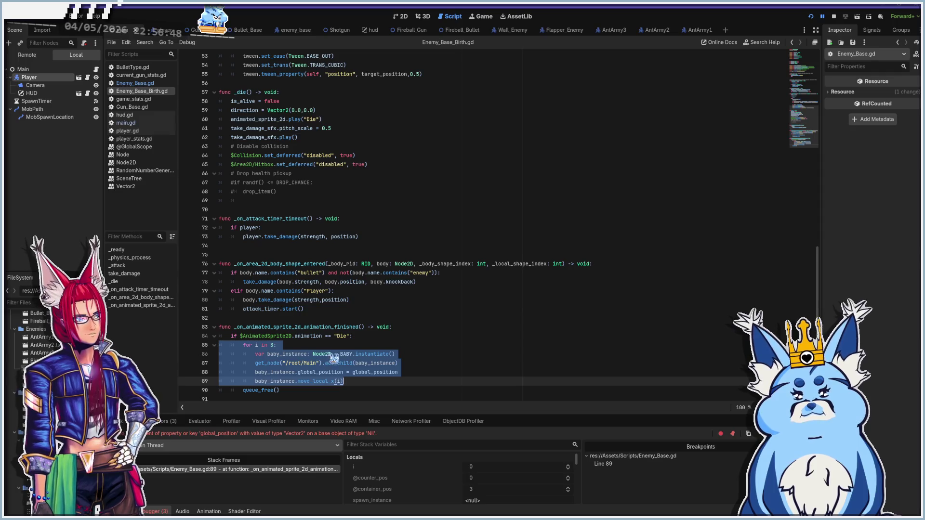
left_click(256, 364)
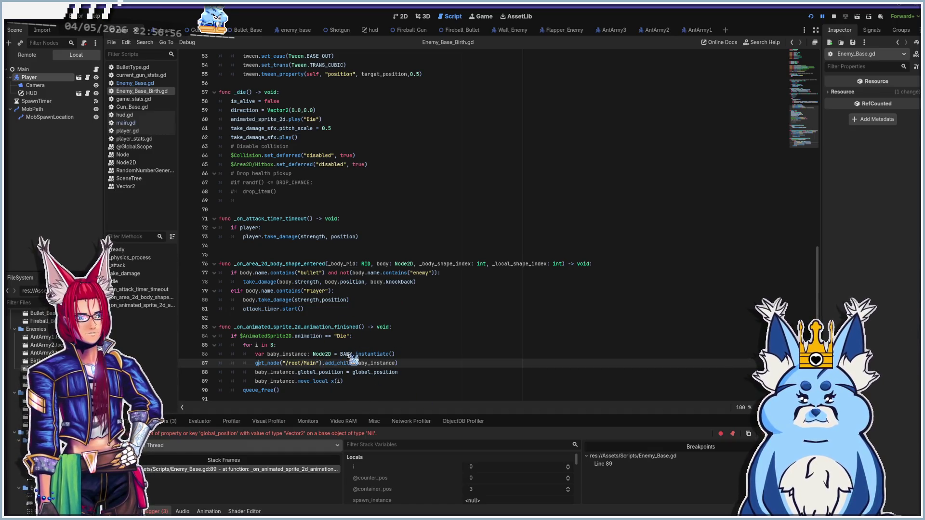
scroll(355, 360, "up", 10)
scroll(378, 347, "up", 4)
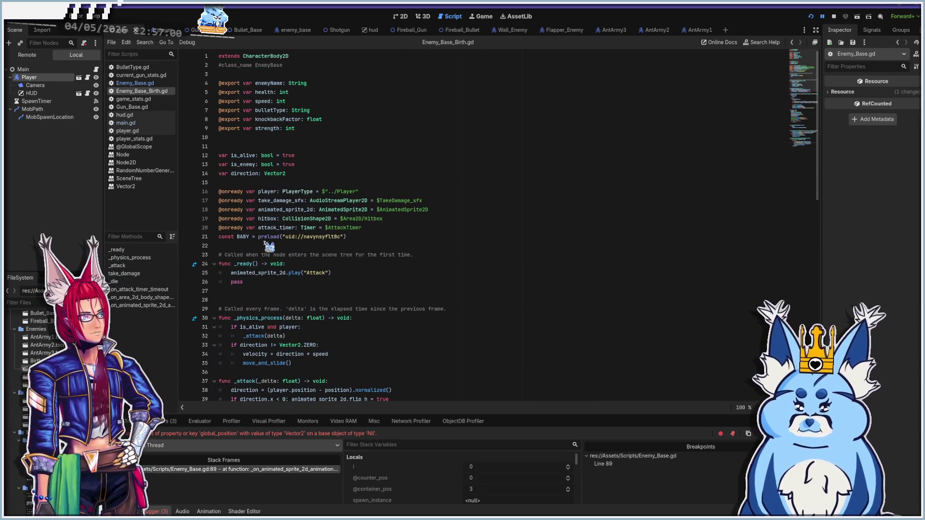
mouse_move(272, 244)
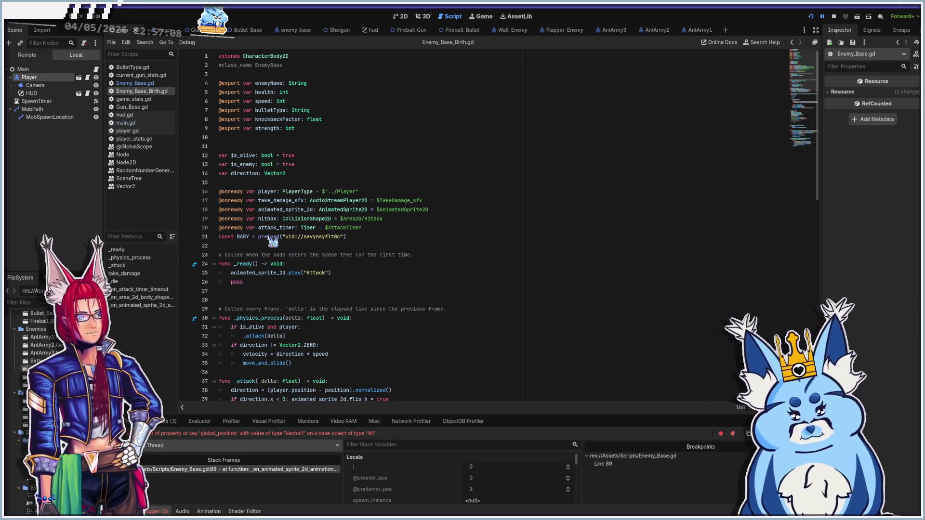
left_click(270, 238, "ctrl")
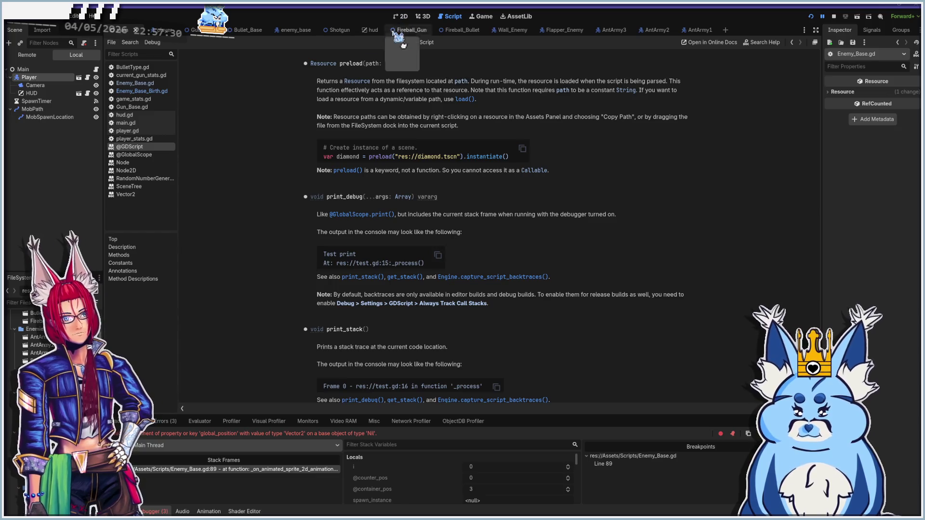
Return to Enemy_Base.gd and inspect the Node2D-typed spawn variable on line 11.
left_click(144, 83)
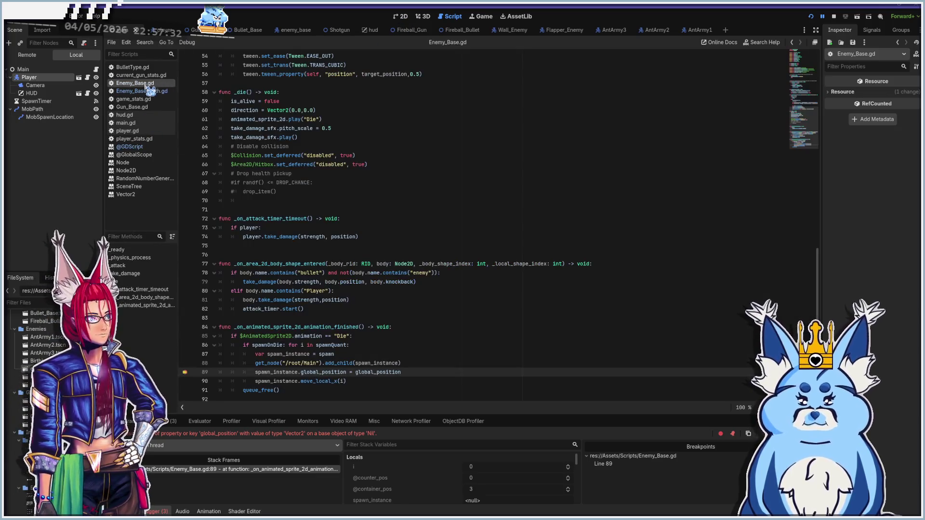
scroll(400, 197, "up", 15)
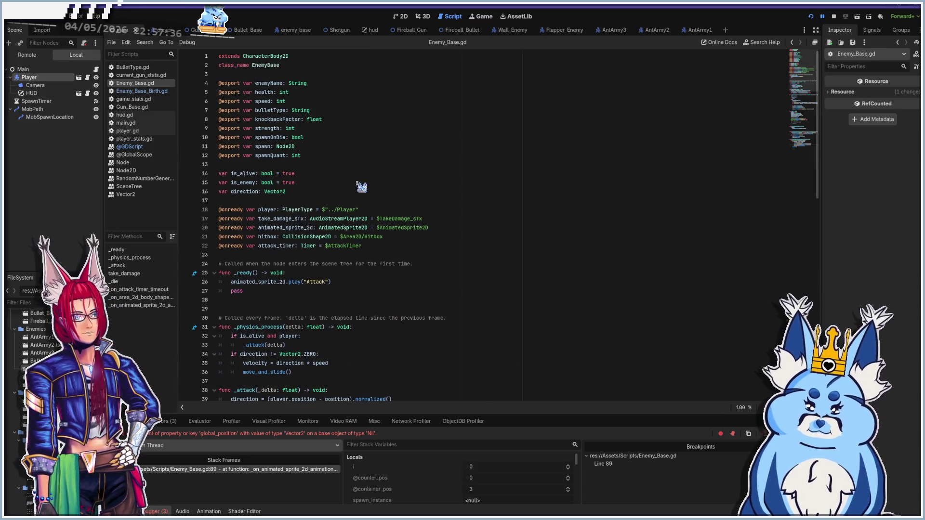
left_click(321, 147)
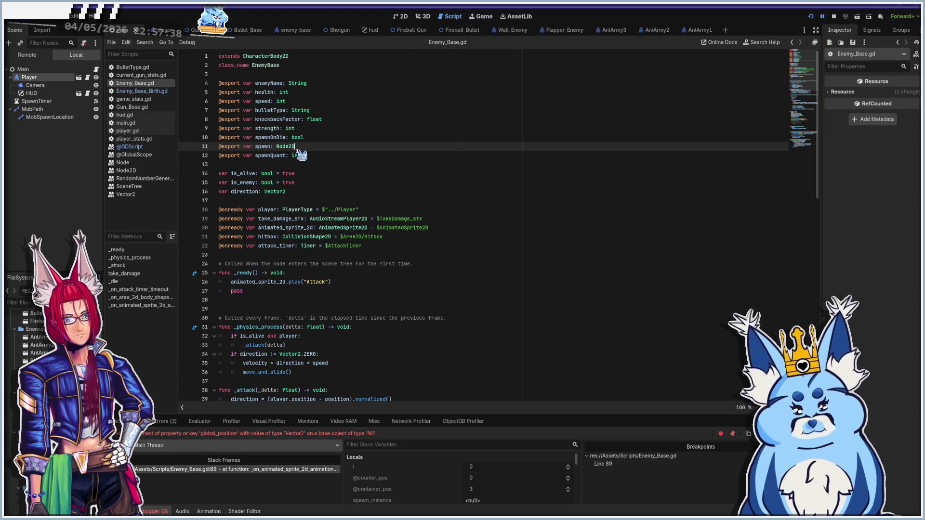
mouse_move(294, 148)
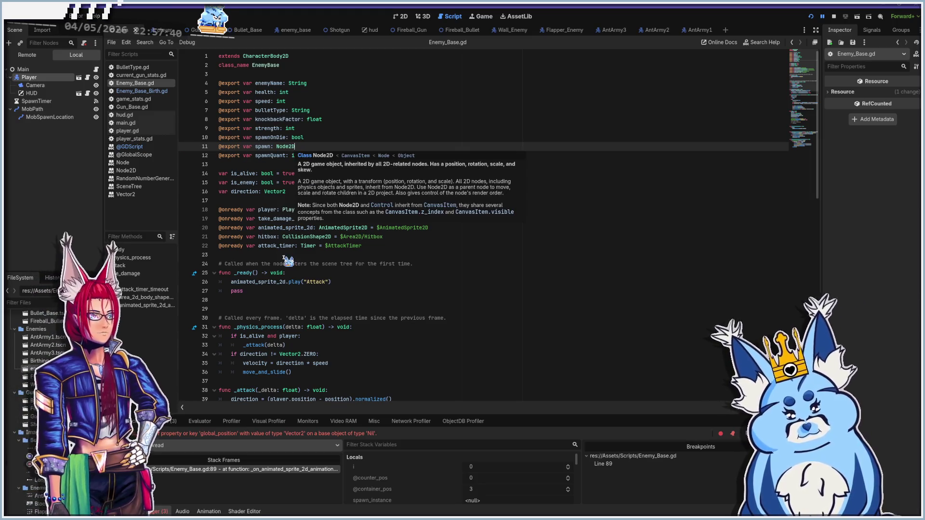
scroll(265, 311, "down", 2)
scroll(268, 312, "down", 1)
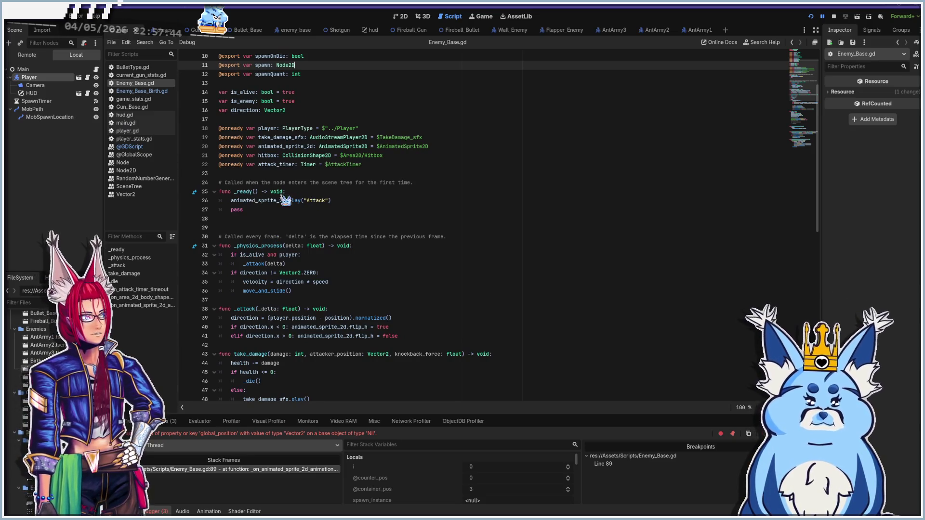
Add 'spawn = load(spawn)' on a new line after play("Attack") in _ready.
left_click(346, 201)
key("Return")
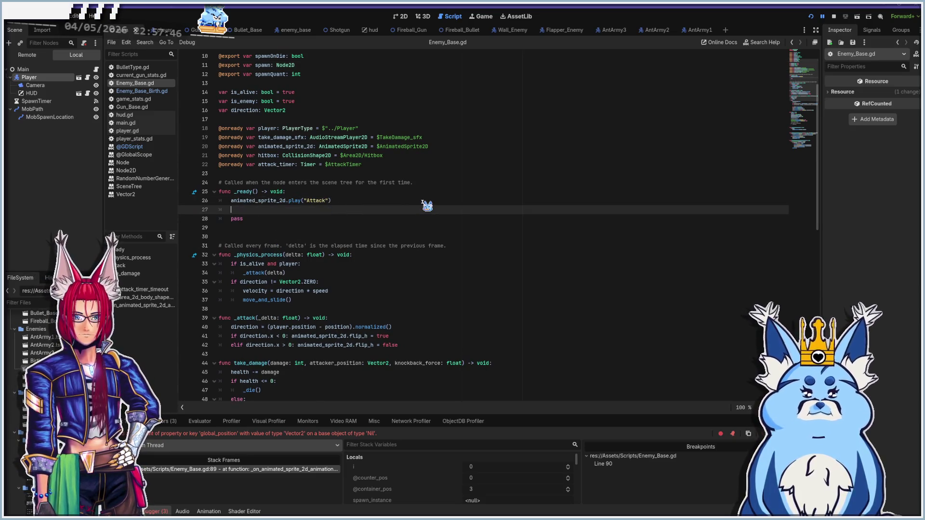
type("spawn=lac")
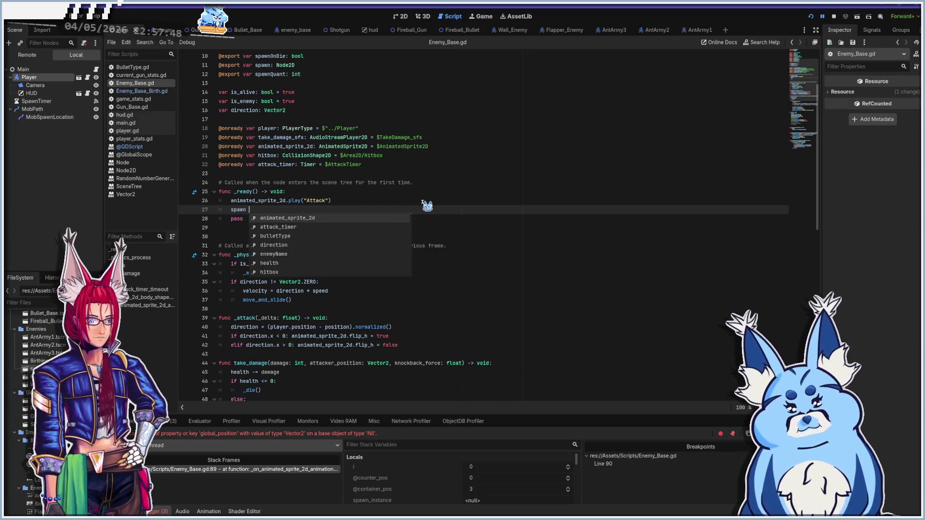
key("BackSpace")
key("BackSpace")
key("BackSpace")
type("load")
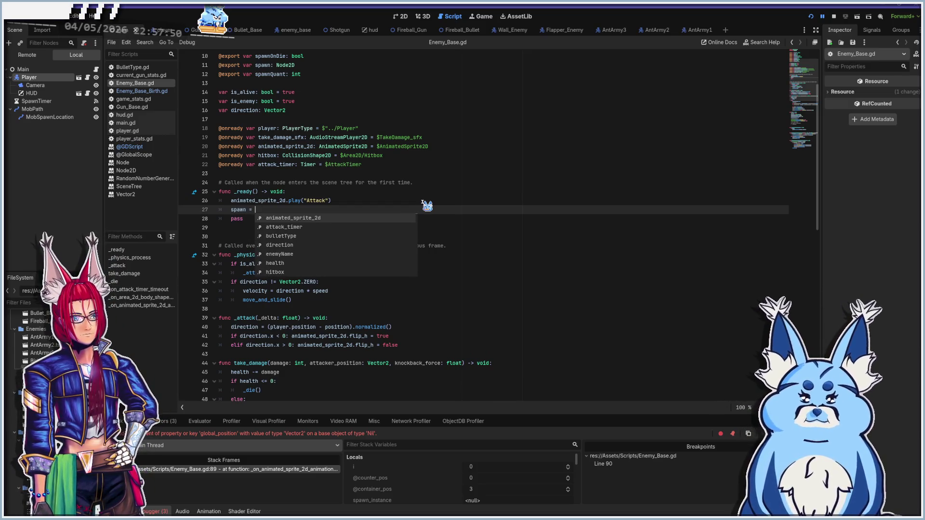
key("Return")
type("spawn")
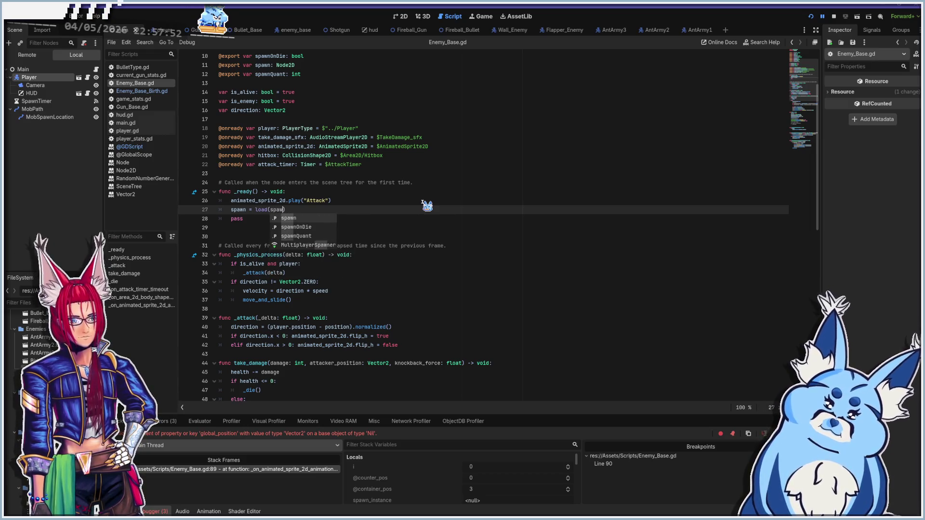
left_click(372, 209)
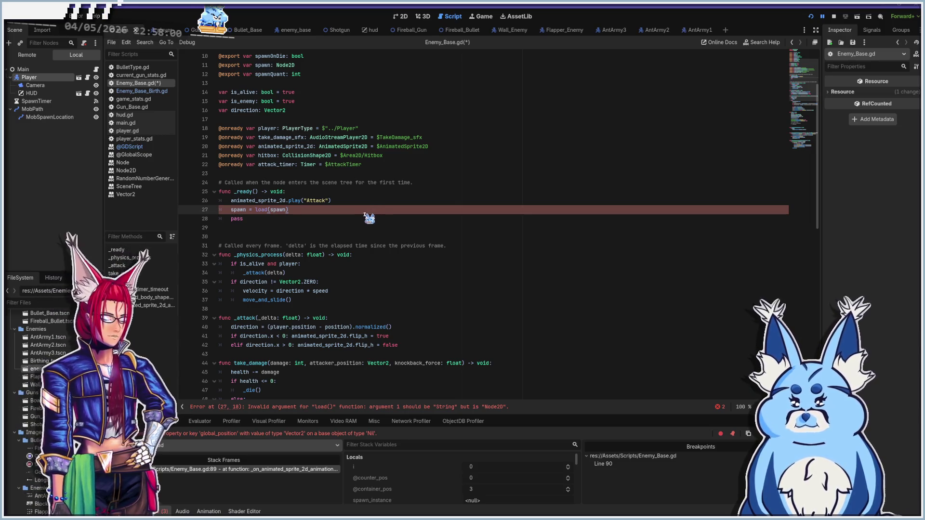
scroll(364, 270, "up", 3)
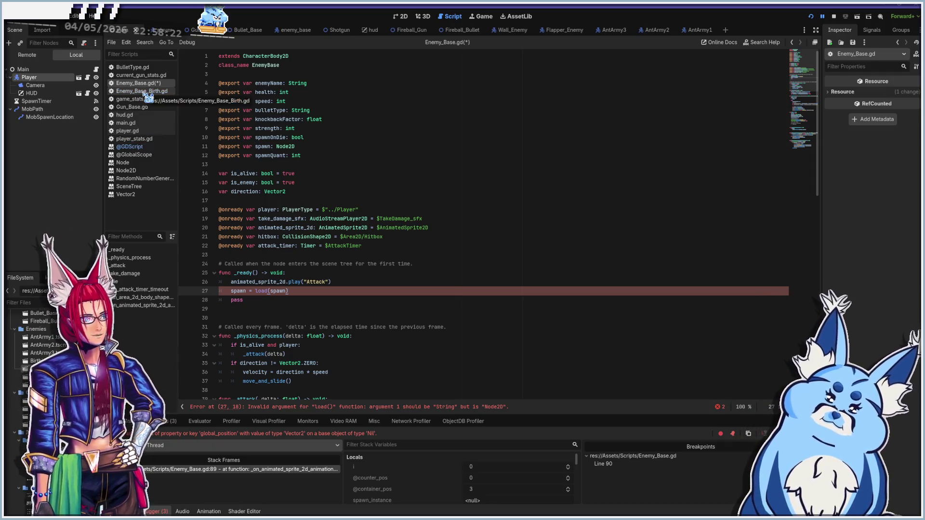
Open Gun_Base.gd and examine line 44's load("res://Assets/Bullets/%s.tscn" % bulletName).
left_click(137, 67)
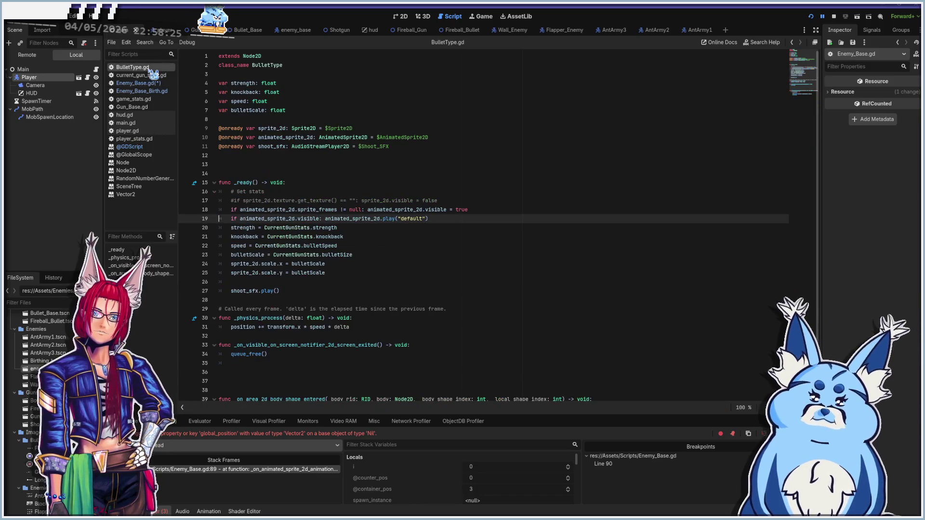
left_click(153, 107)
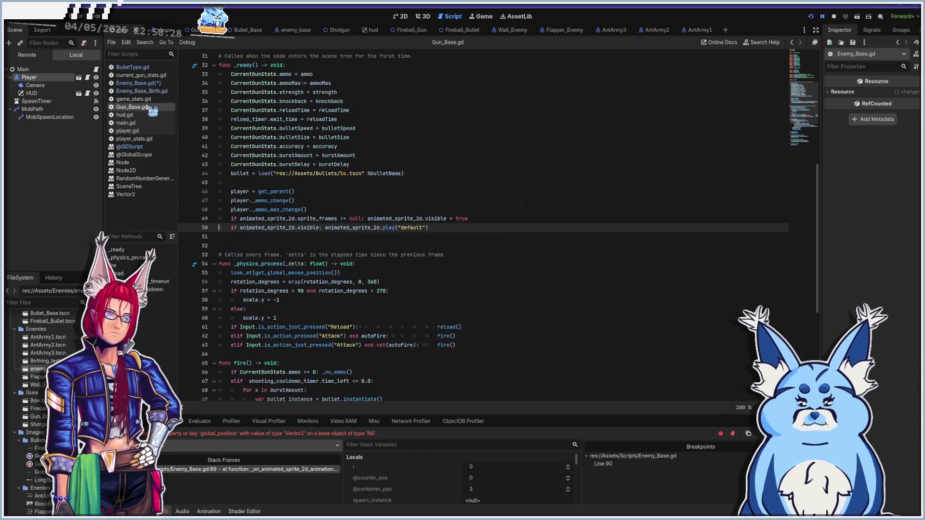
scroll(270, 229, "up", 5)
scroll(269, 229, "up", 3)
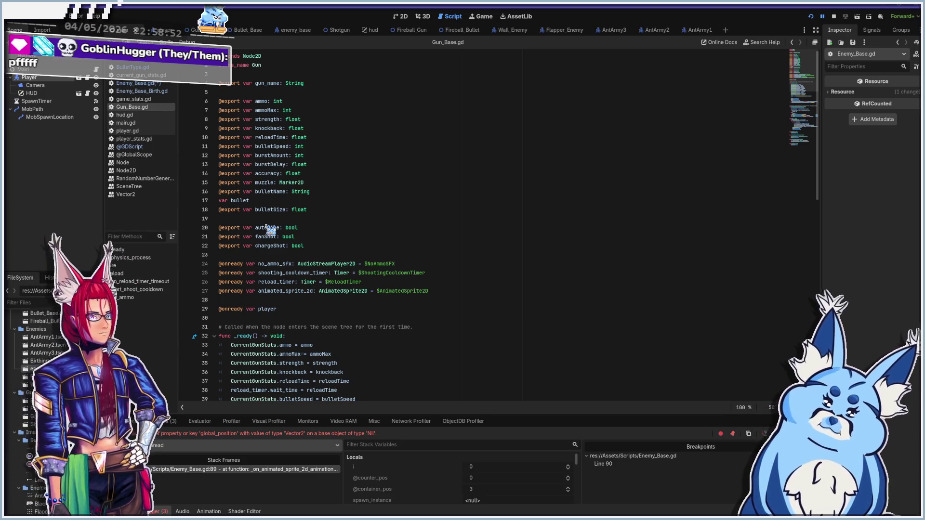
scroll(322, 240, "down", 1)
scroll(321, 241, "down", 3)
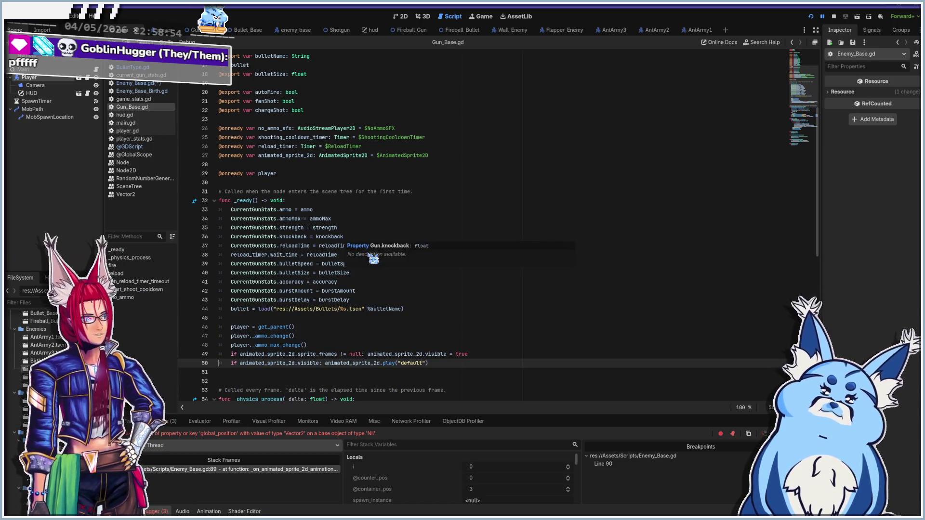
left_click(438, 309)
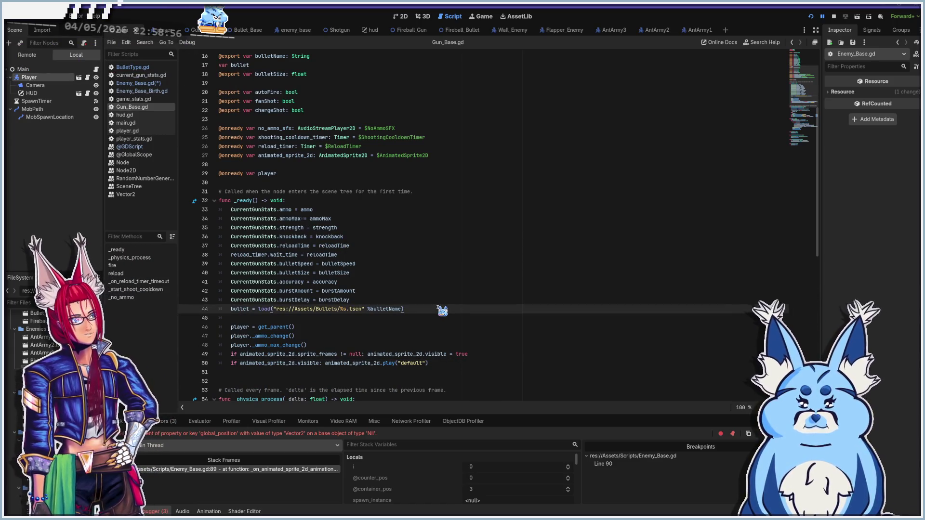
scroll(437, 311, "up", 5)
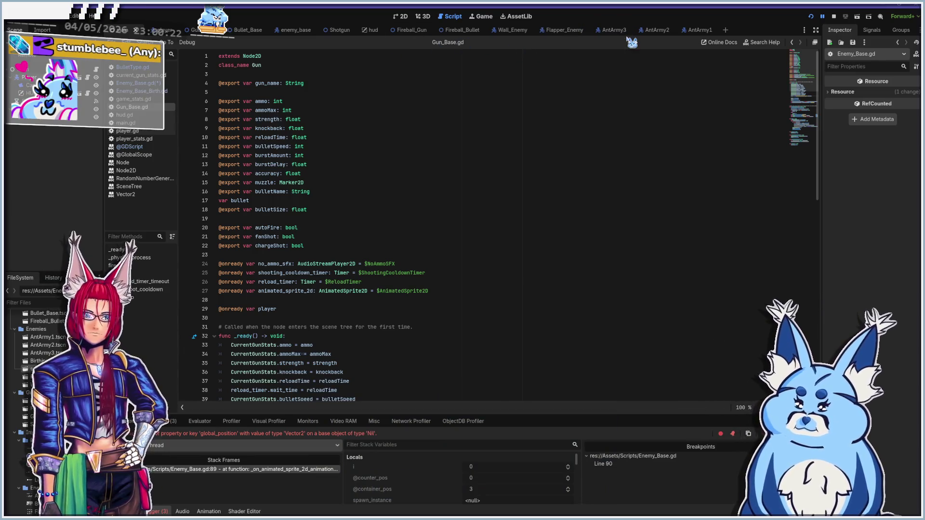
Rename the spawn export to spawnName and add a plain 'var spawn' below it.
left_click(155, 84)
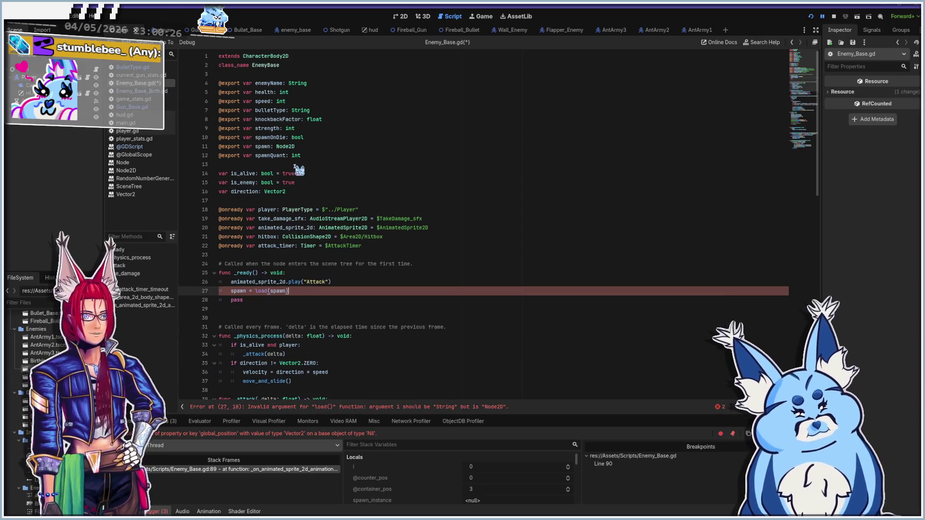
left_click(277, 146)
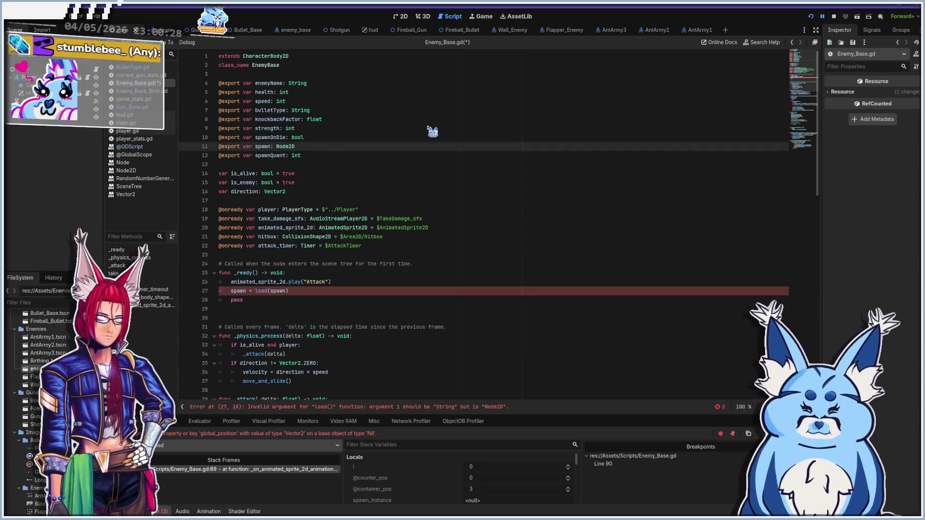
type("Name")
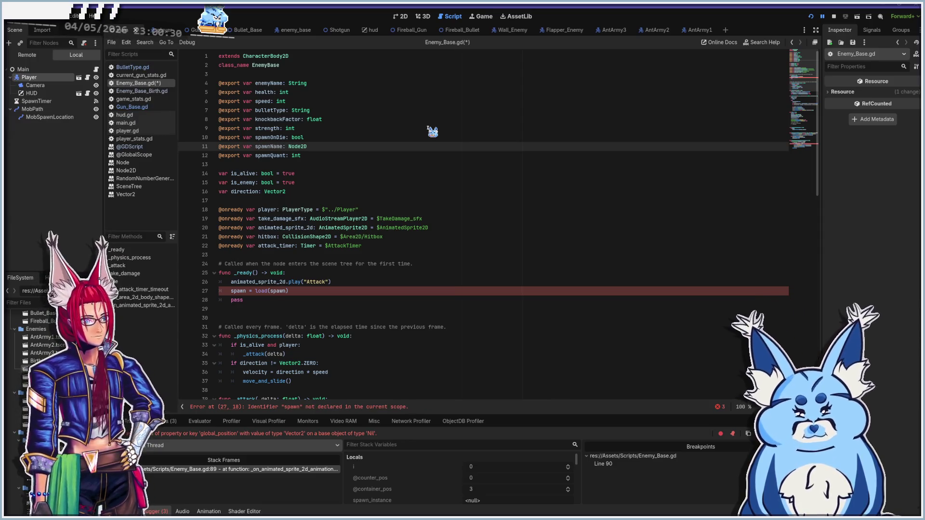
key("End")
key("Return")
type("ar spawn")
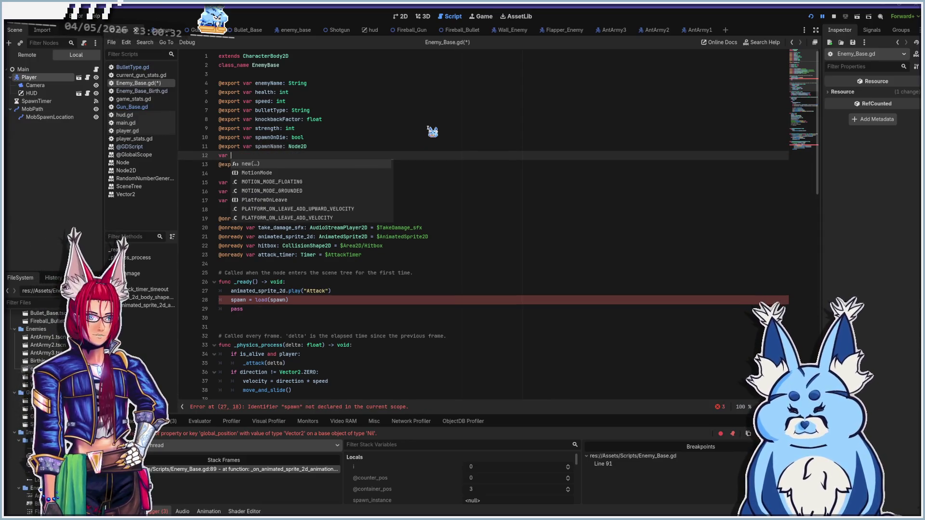
key("Escape")
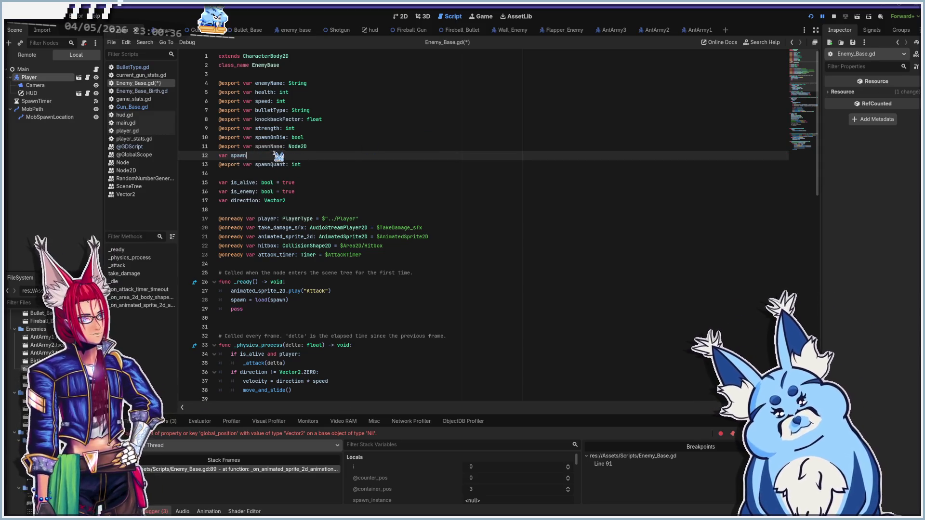
Copy Gun_Base.gd's bullet load line into Enemy_Base.gd's _ready function.
scroll(313, 227, "down", 2)
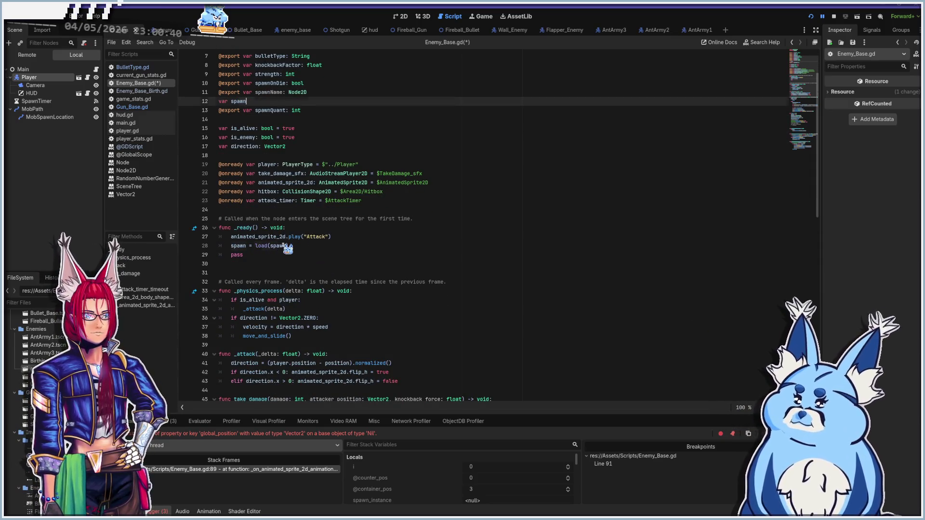
left_click(285, 246)
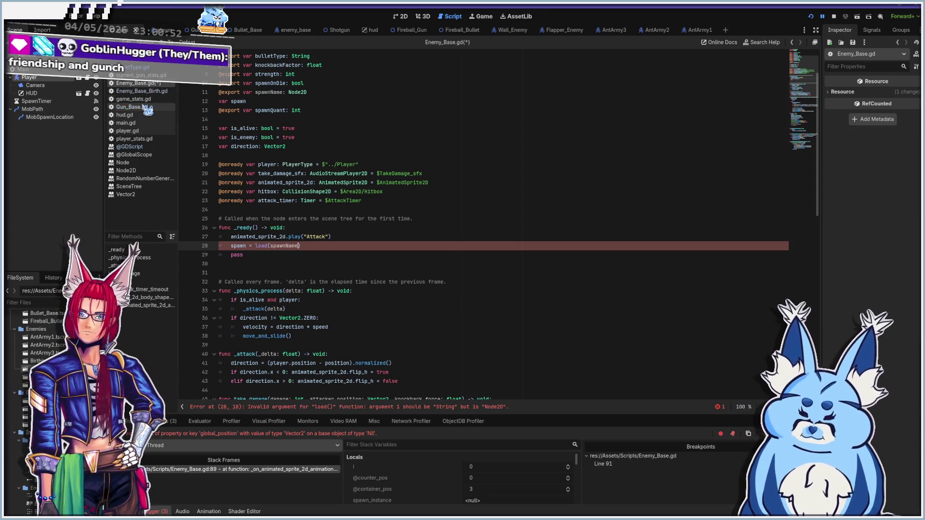
left_click(144, 107)
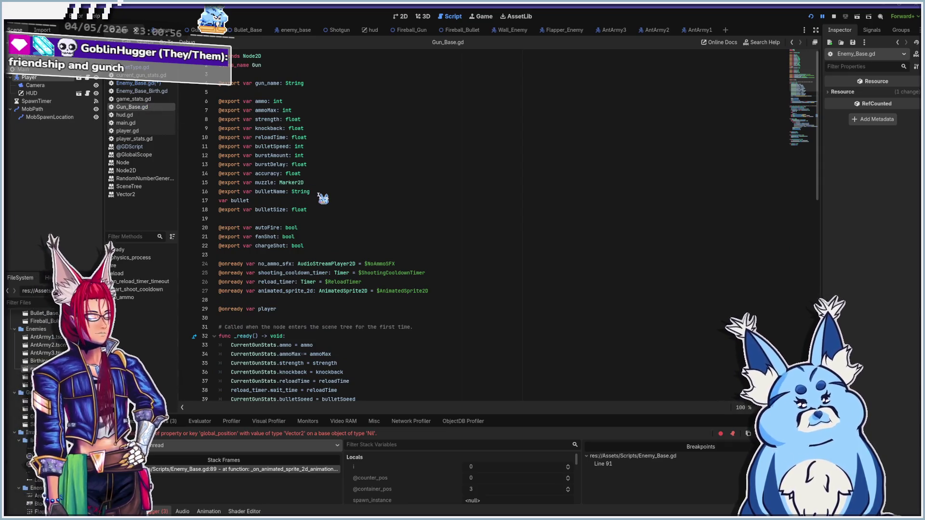
scroll(320, 199, "down", 5)
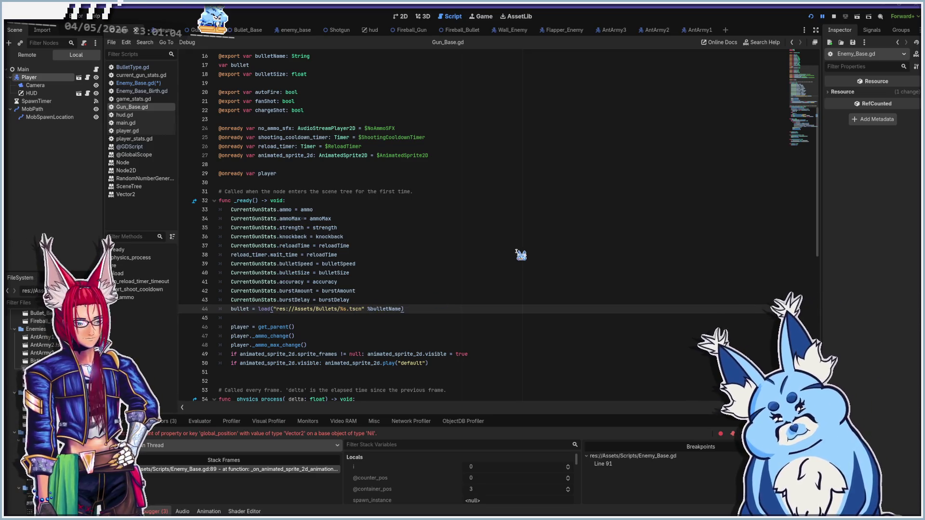
key("shift+Home")
key("ctrl+c")
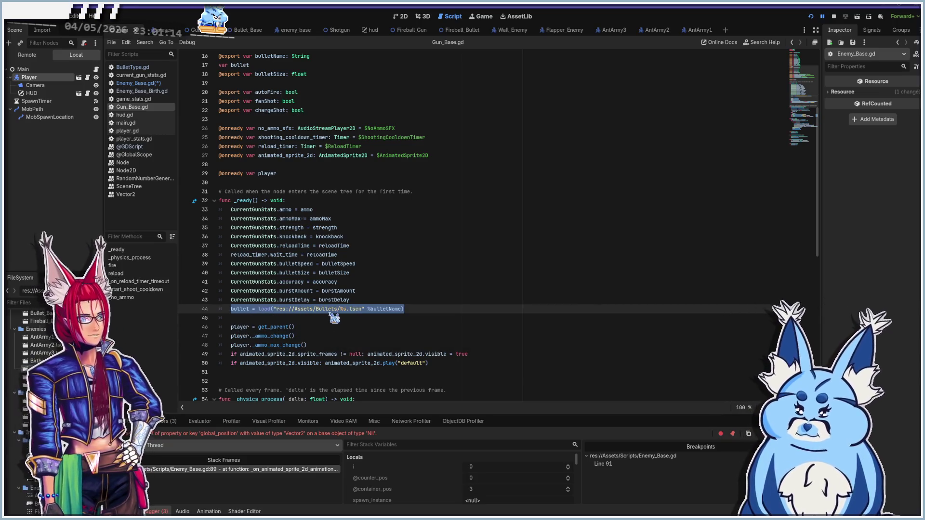
left_click(138, 83)
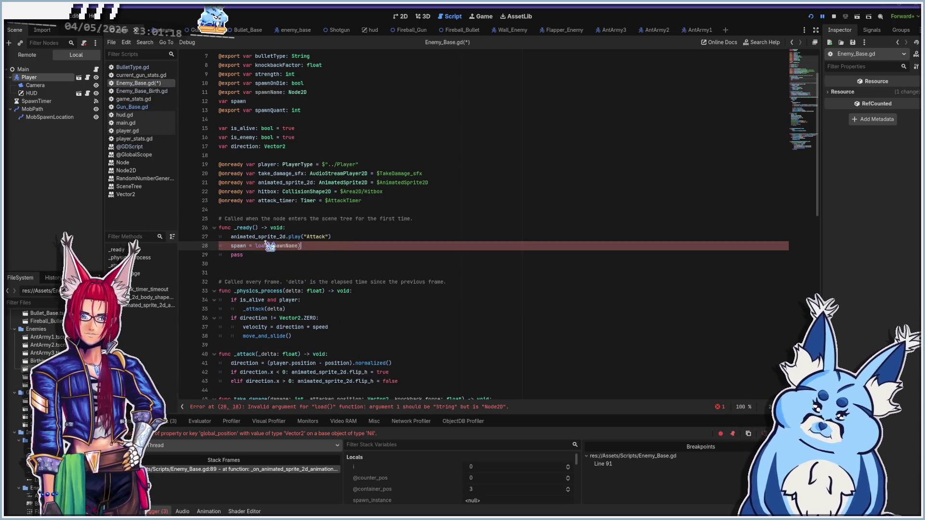
left_click(330, 256)
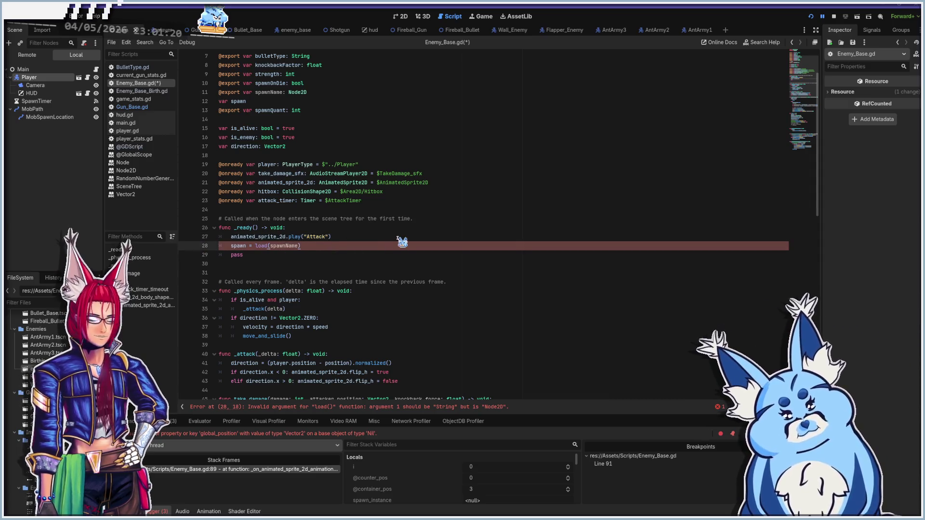
key("ctrl+v")
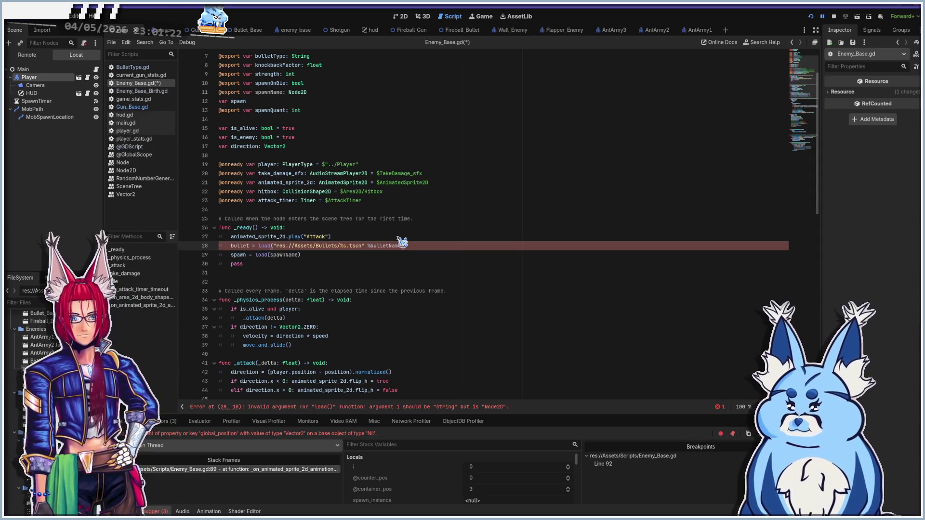
Make it spawn = load("res://Assets/Enemies/%s.tscn" % spawnName), delete the pasted bullet line, and save.
left_click(229, 254)
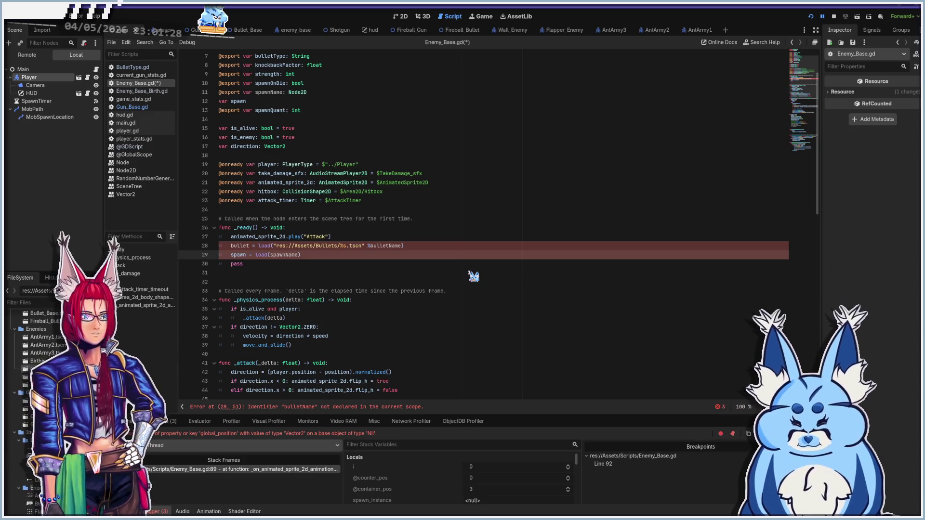
type("\"res")
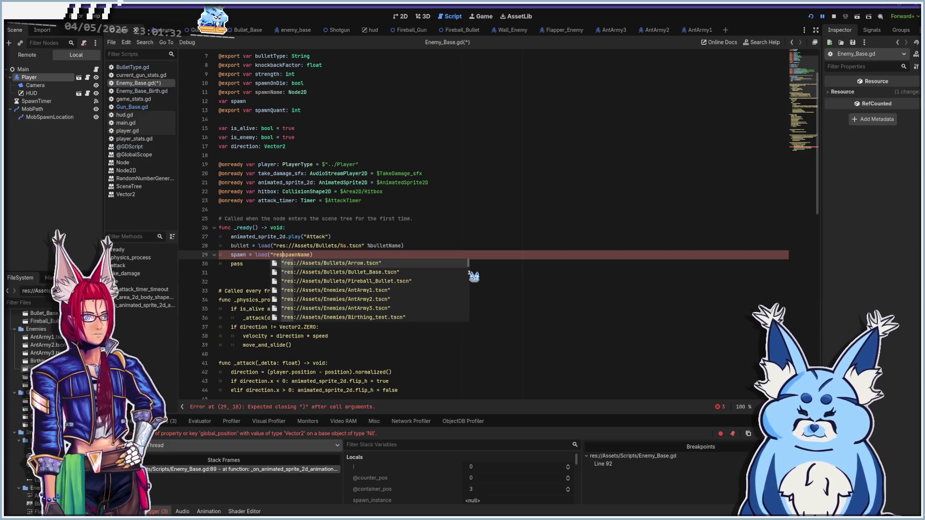
type("://A")
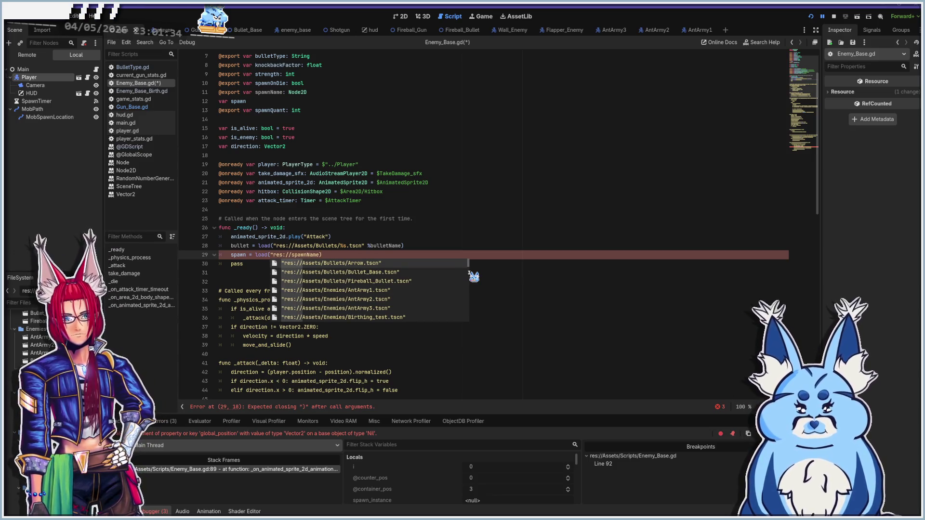
type("ssets/")
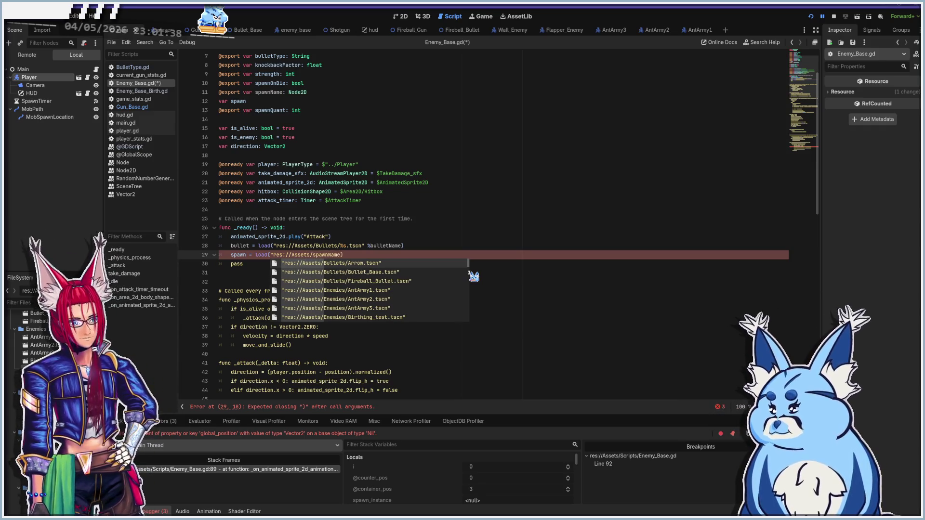
type("Enemies/")
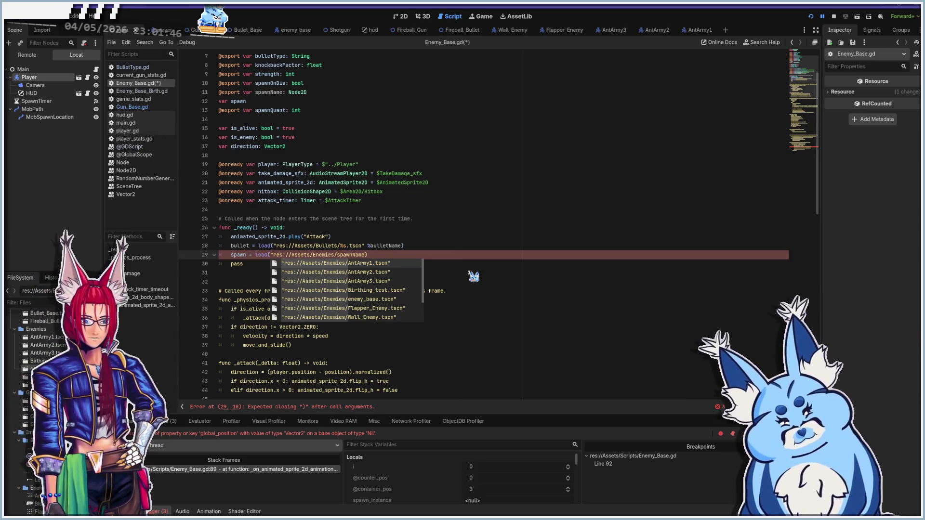
type("%s.tscn")
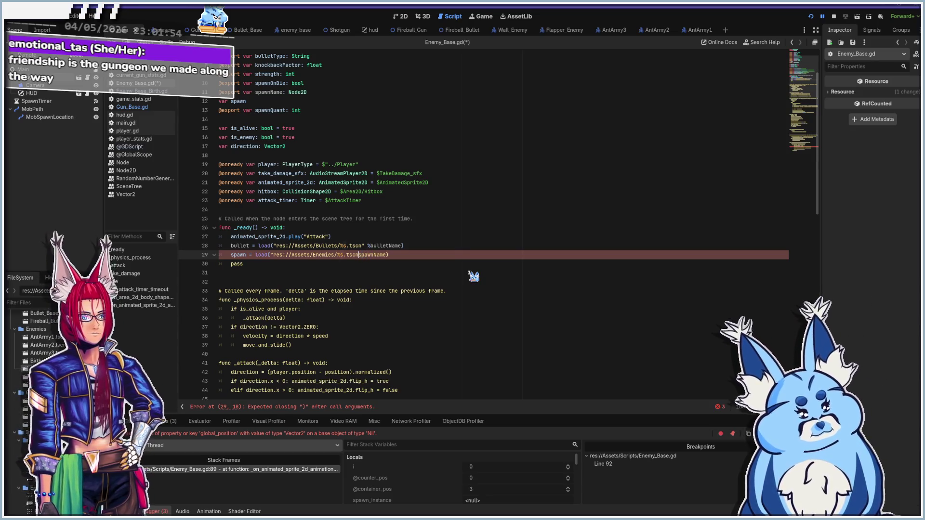
type("\"")
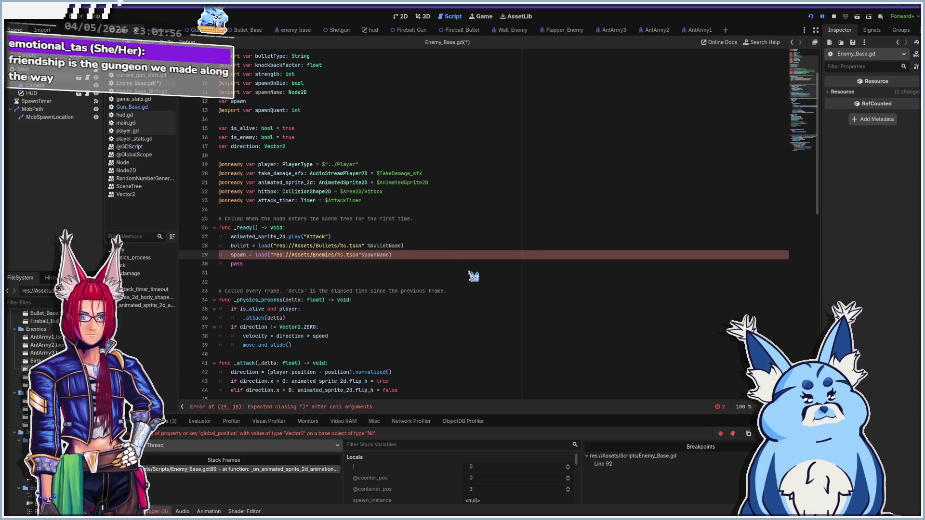
type(" %")
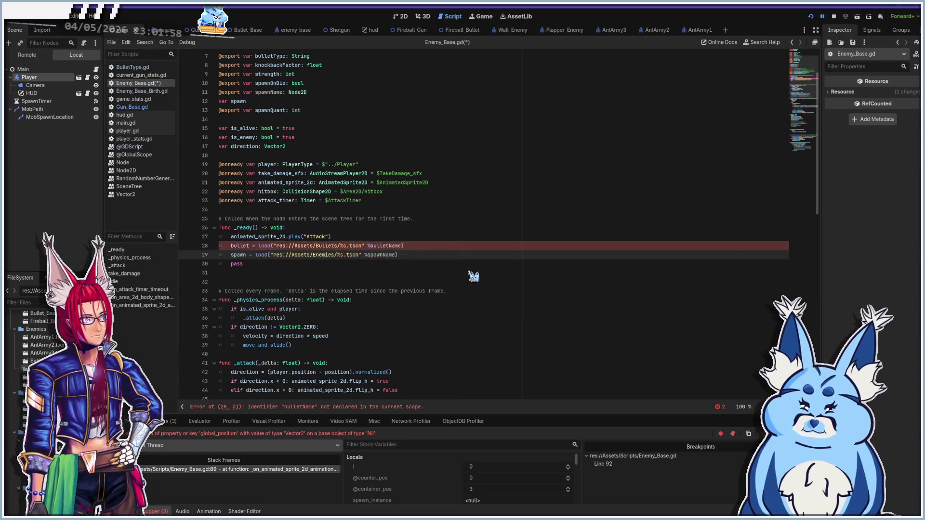
key("Up")
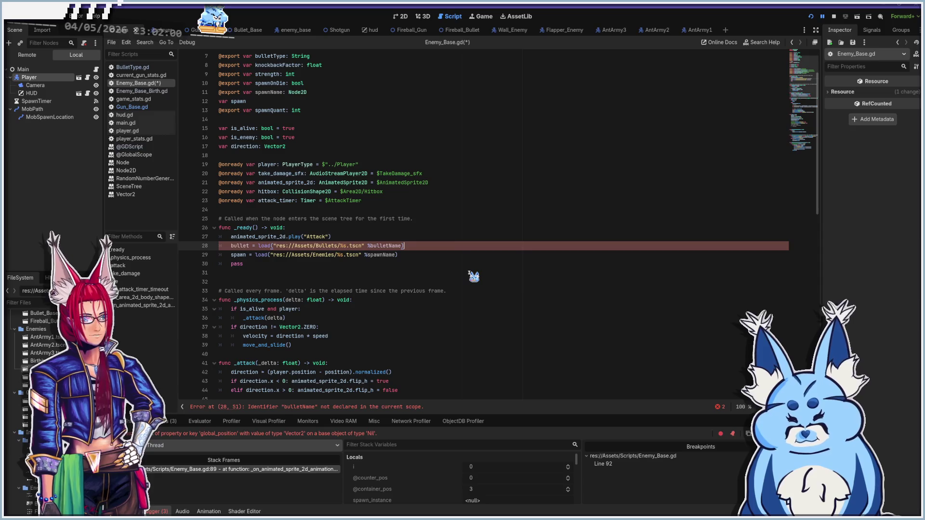
key("shift+Home")
key("BackSpace")
key("BackSpace")
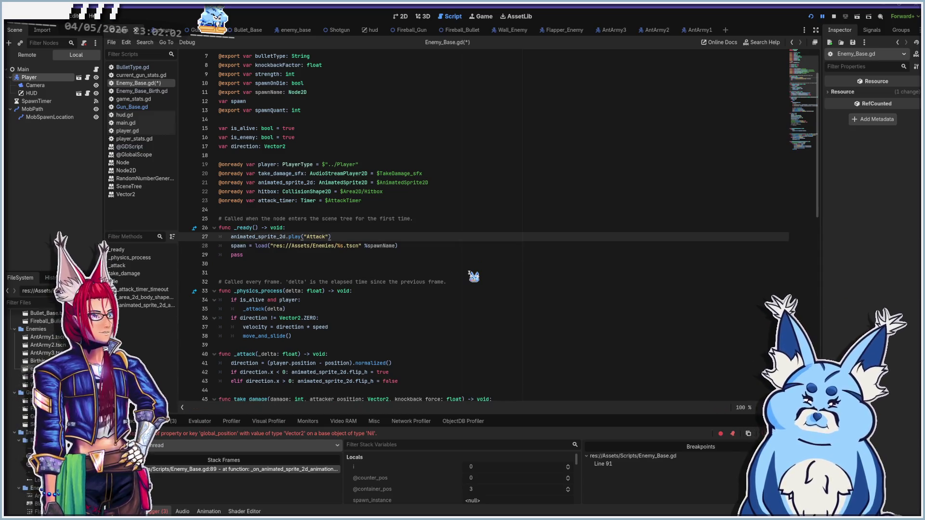
key("ctrl+s")
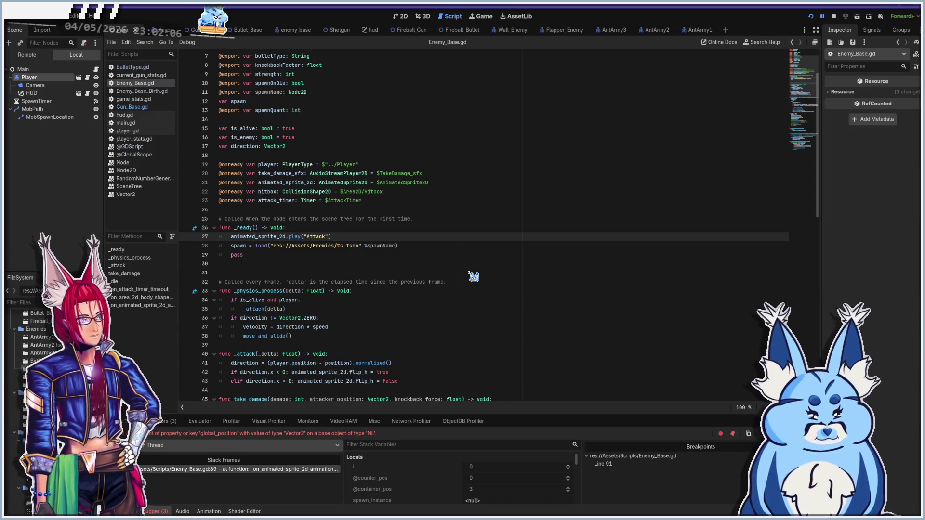
Run the game with F5 and remove stray characters from line 91.
left_click(440, 246)
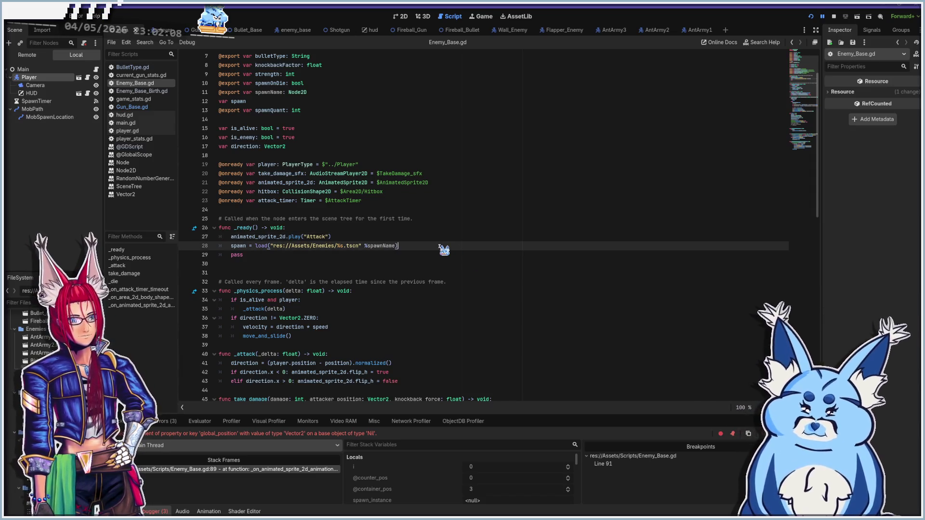
key("F5")
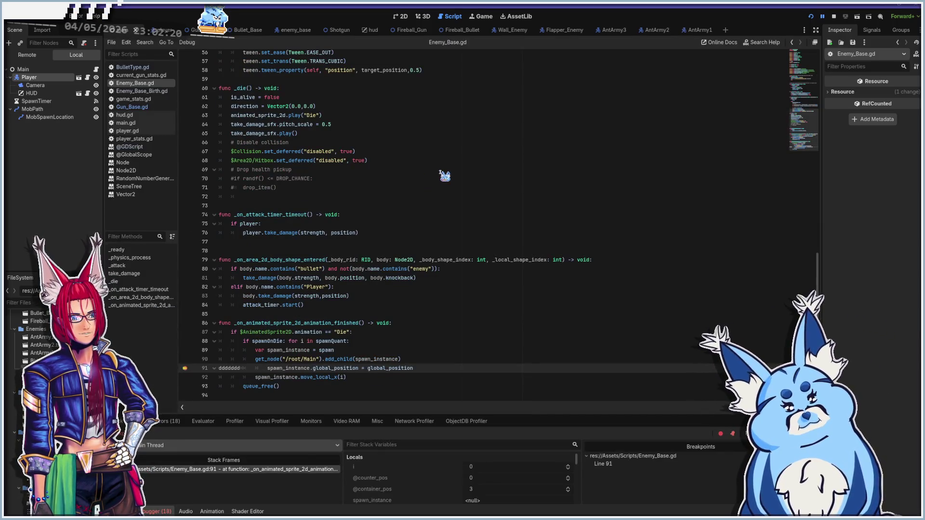
key("BackSpace")
key("BackSpace")
key("BackSpace")
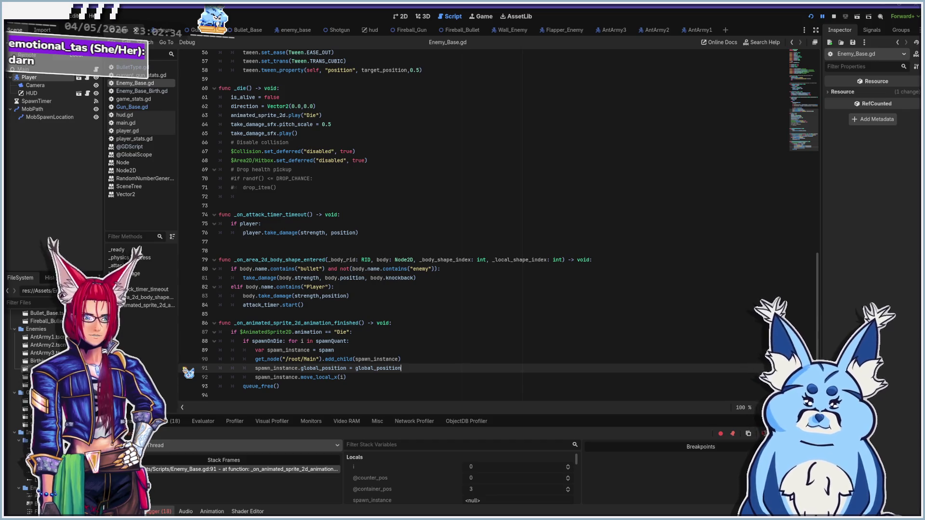
right_click(185, 370)
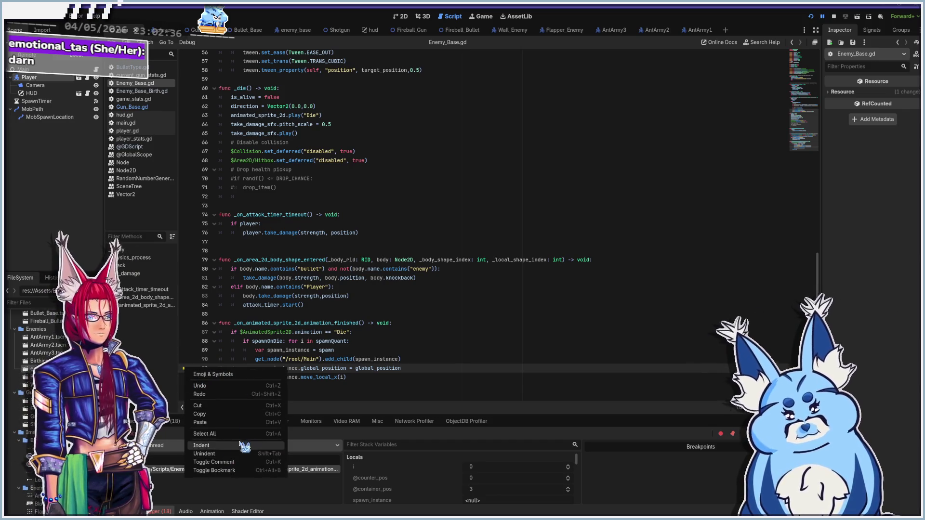
left_click(527, 422)
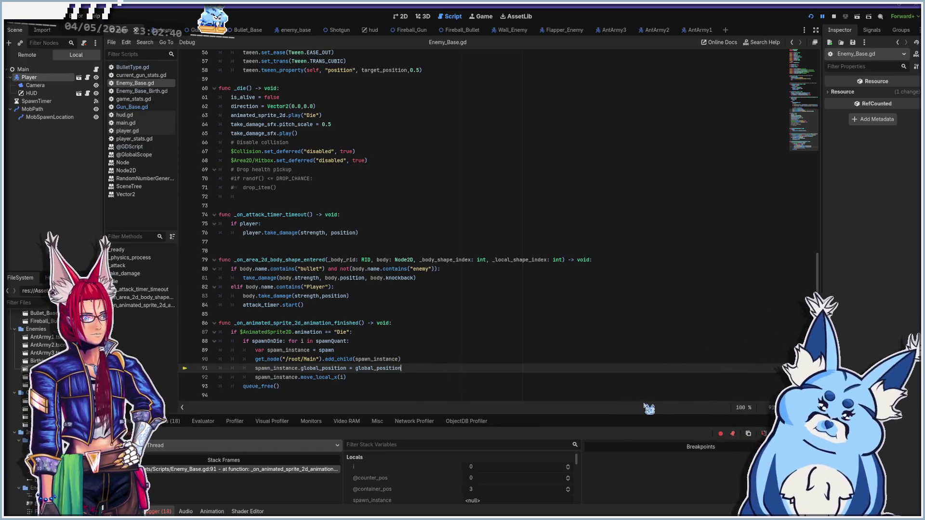
Stop and rerun the game, then show the Debugger's Errors list.
key("alt+Tab")
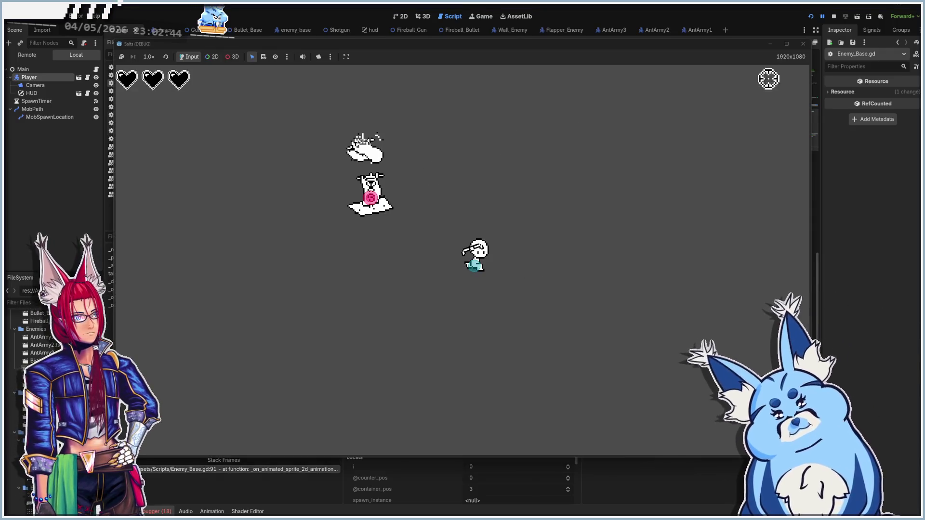
left_click(803, 43)
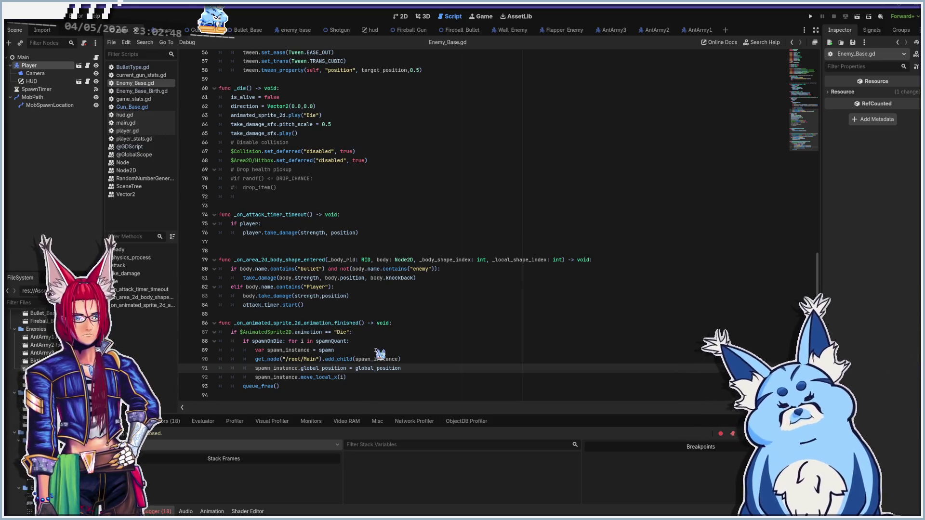
key("F5")
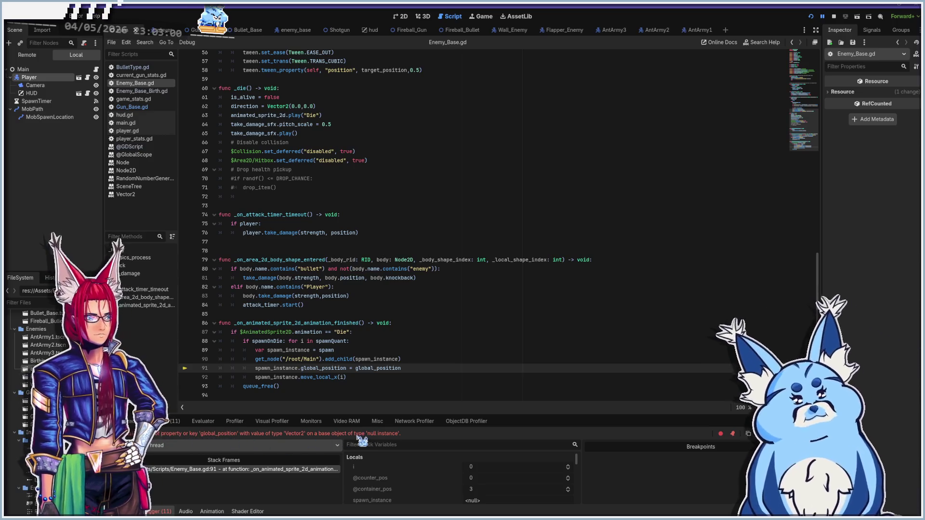
left_click(174, 422)
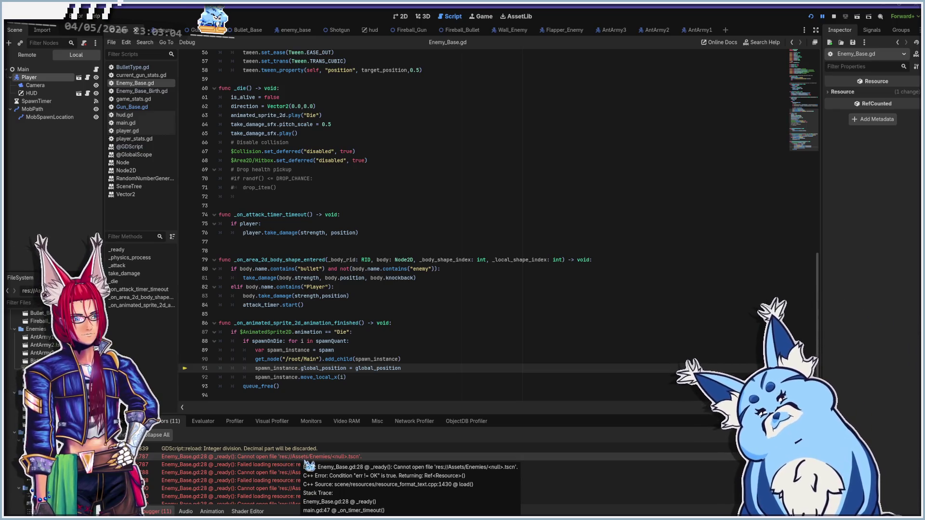
scroll(373, 299, "up", 3)
scroll(374, 299, "up", 10)
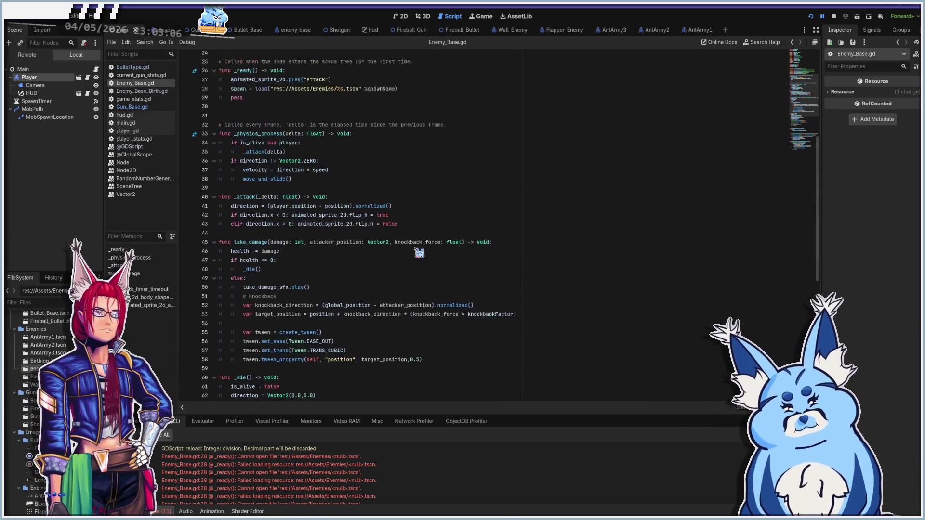
In AntArmy3's 2D scene, try the Spawn Name node picker and close it unassigned.
left_click(610, 30)
left_click(401, 17)
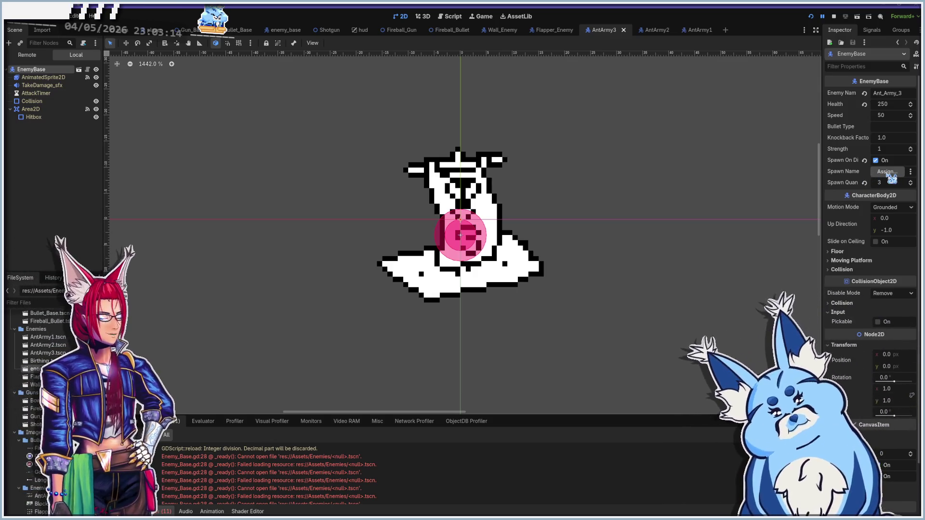
left_click(887, 172)
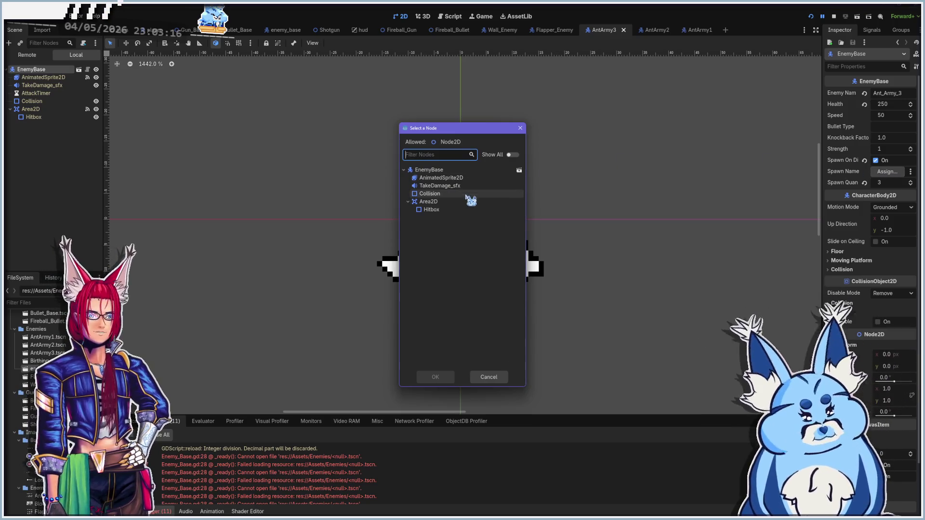
left_click(490, 377)
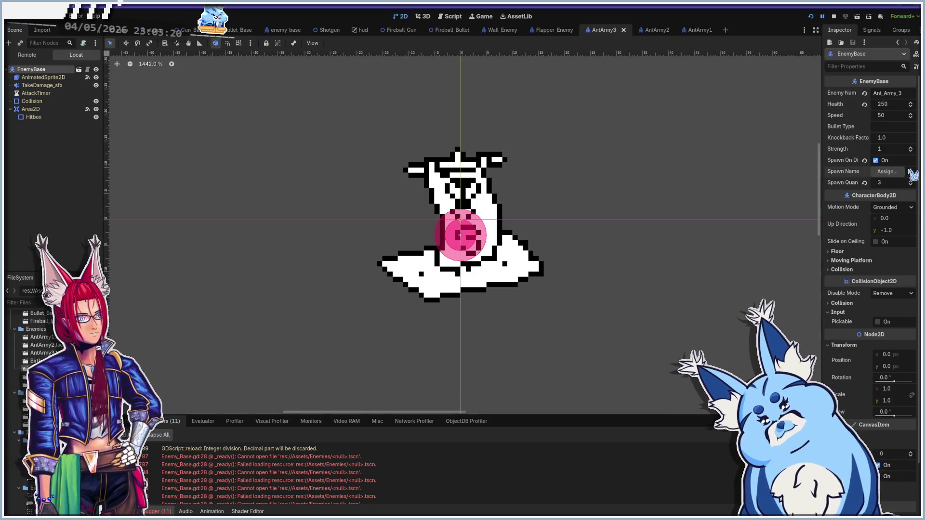
left_click(912, 172)
left_click(886, 172)
left_click(886, 172)
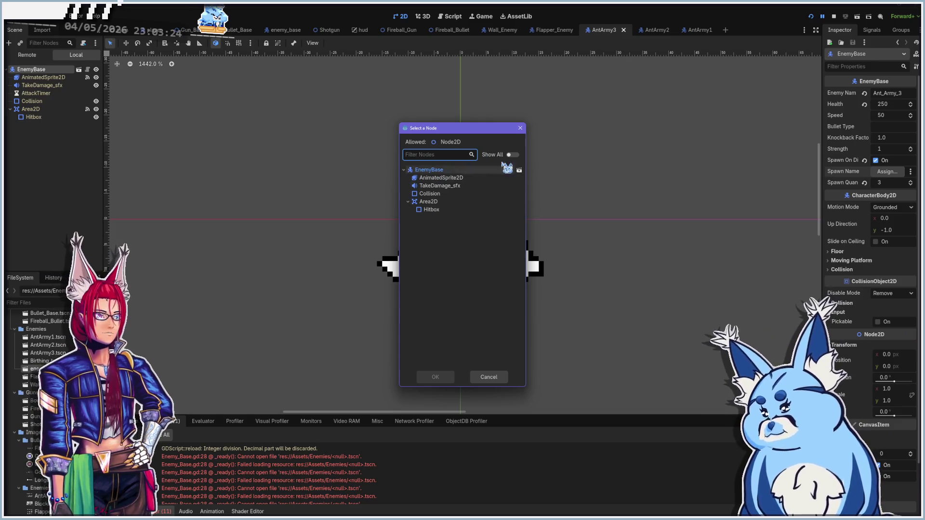
left_click(521, 128)
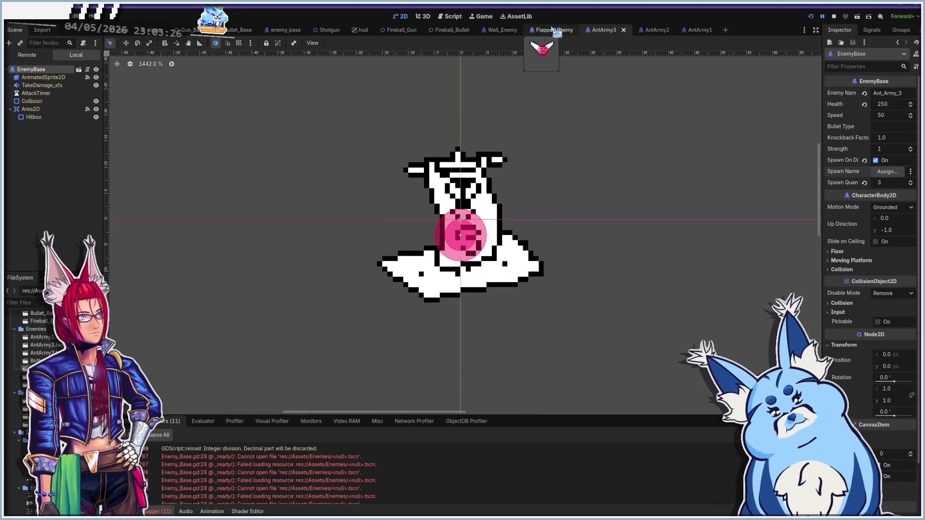
left_click(446, 18)
scroll(402, 209, "up", 5)
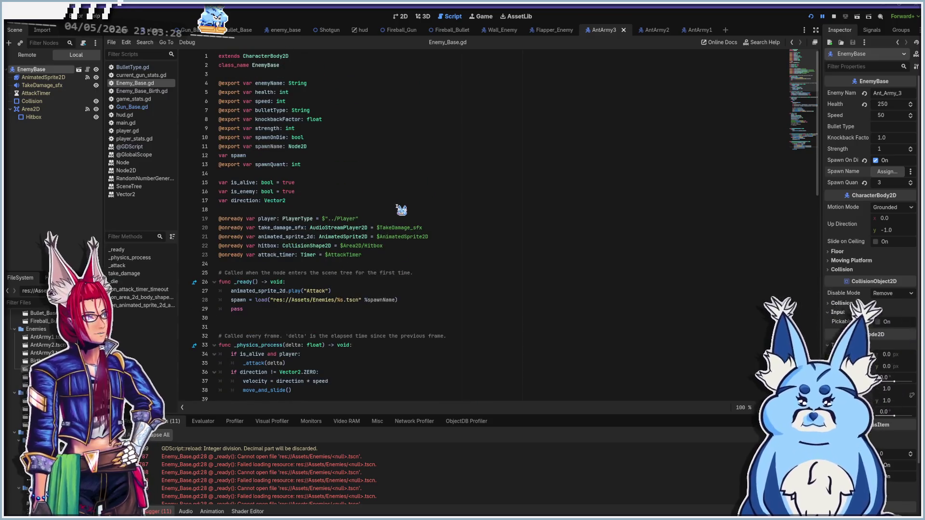
left_click(334, 148)
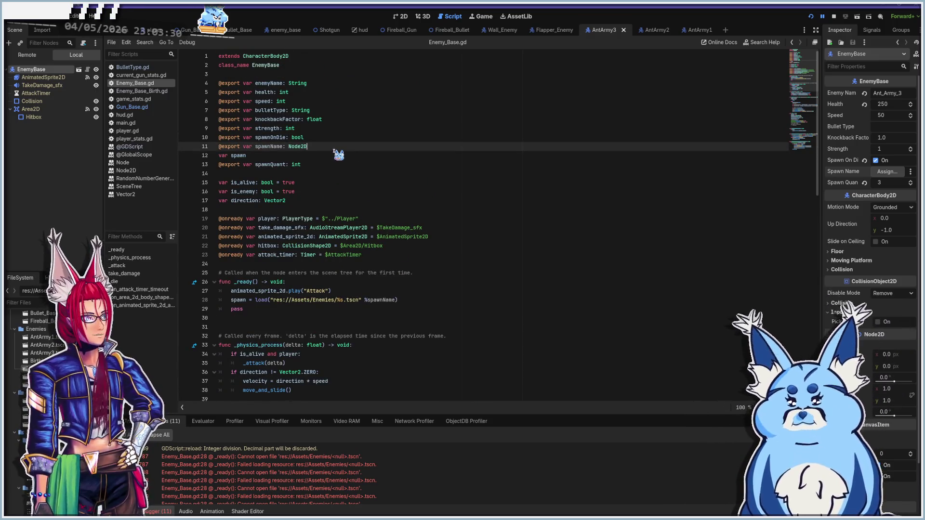
key("BackSpace")
key("BackSpace")
key("BackSpace")
type("String")
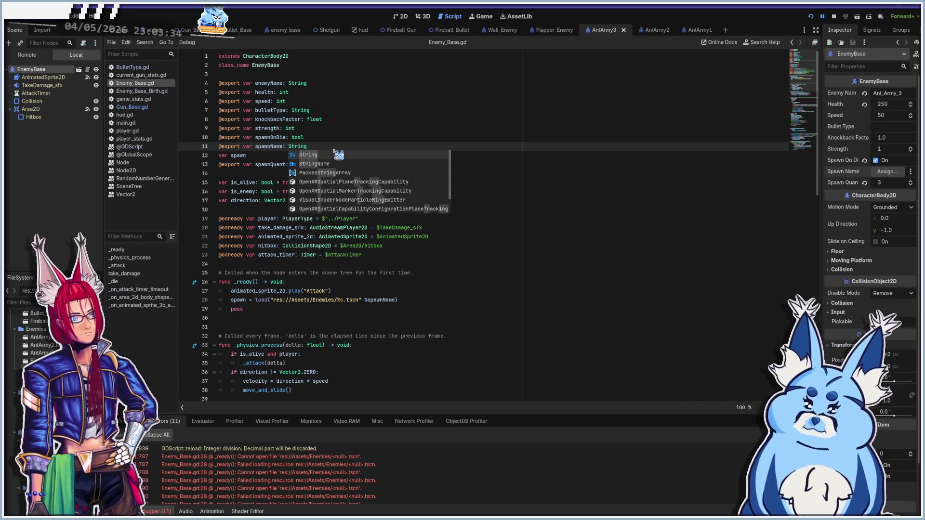
key("Escape")
key("ctrl+s")
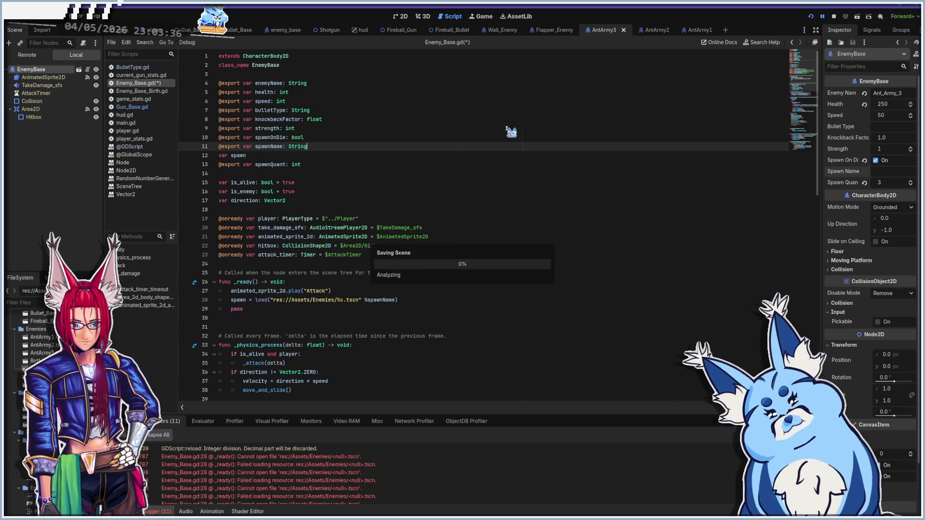
Check the AntArmy2 scene, then return to AntArmy3 in the 2D view.
left_click(648, 30)
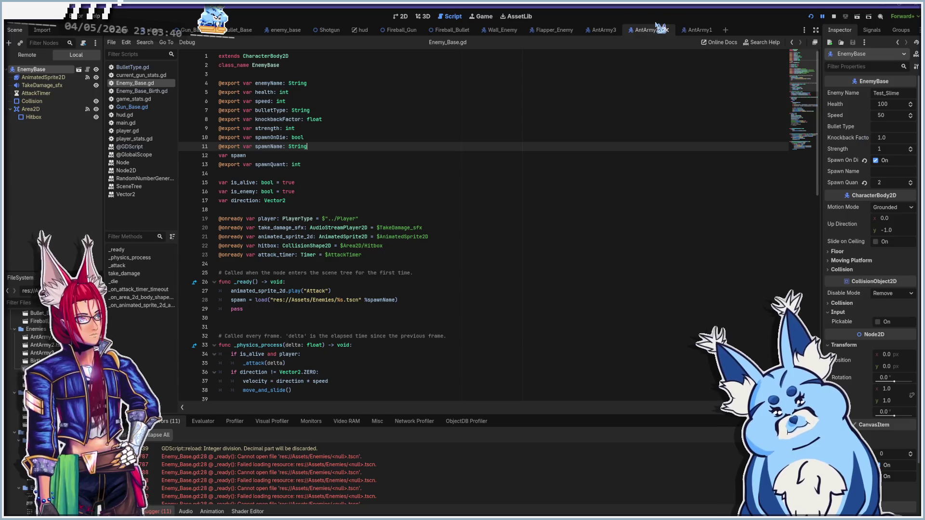
left_click(602, 30)
left_click(403, 17)
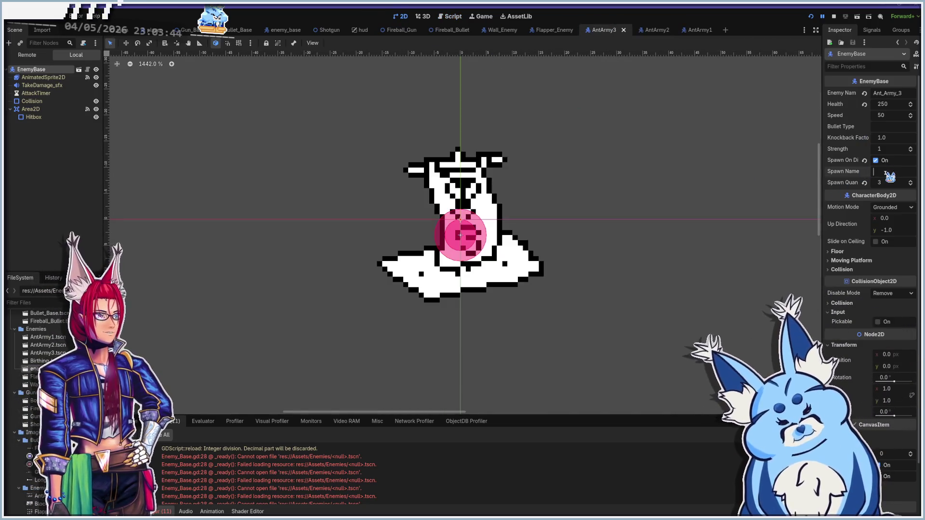
Set AntArmy3's Spawn Name to AntArmy2 and AntArmy2's to AntArmy1, then save.
type("Ant")
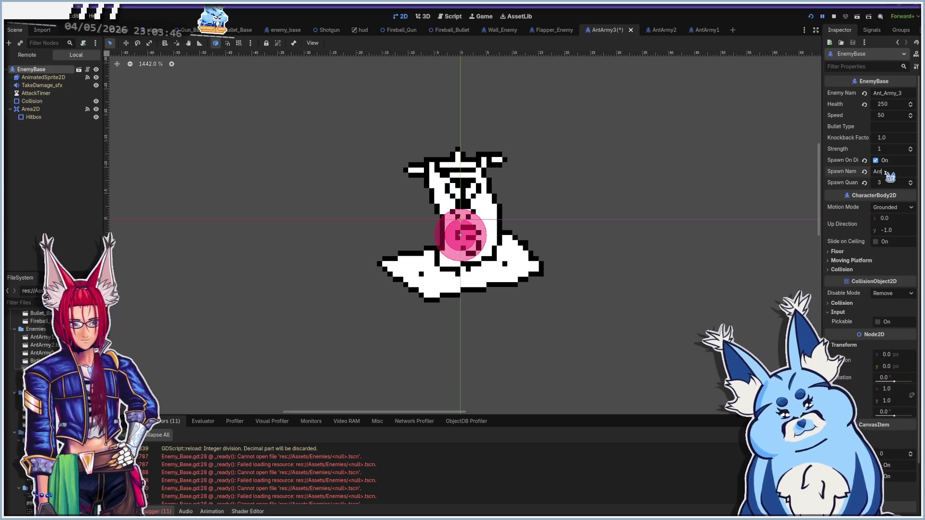
type("A")
type("rmy3")
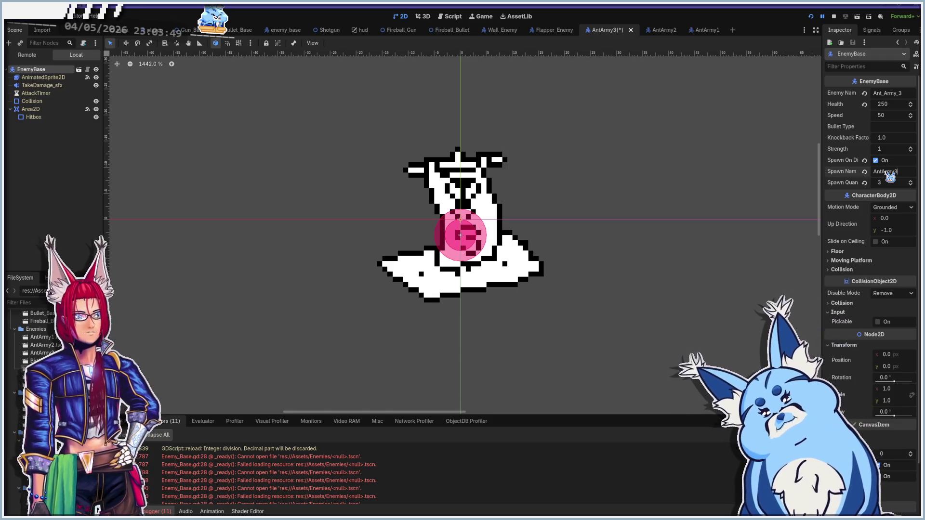
key("BackSpace")
type("2")
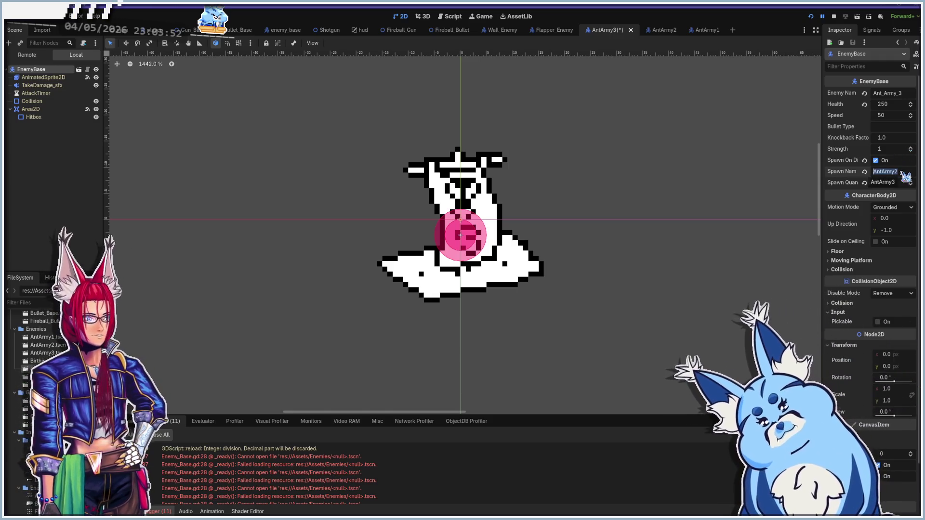
key("Return")
key("ctrl+Tab")
left_click(878, 172)
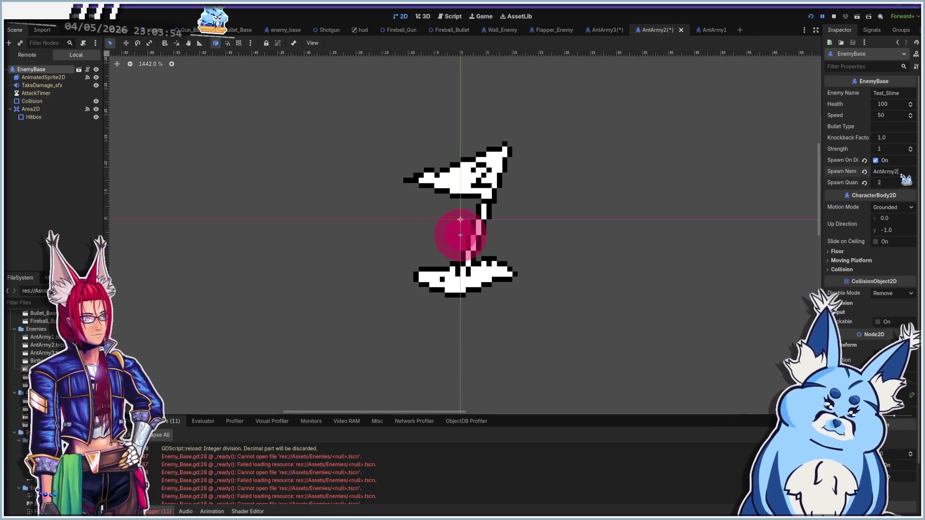
type("AntArmy1")
key("Return")
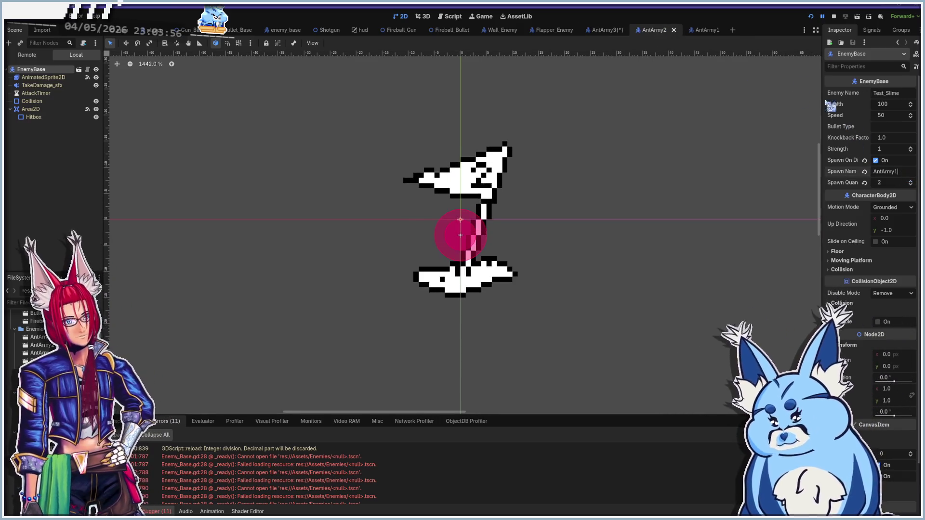
key("ctrl+s")
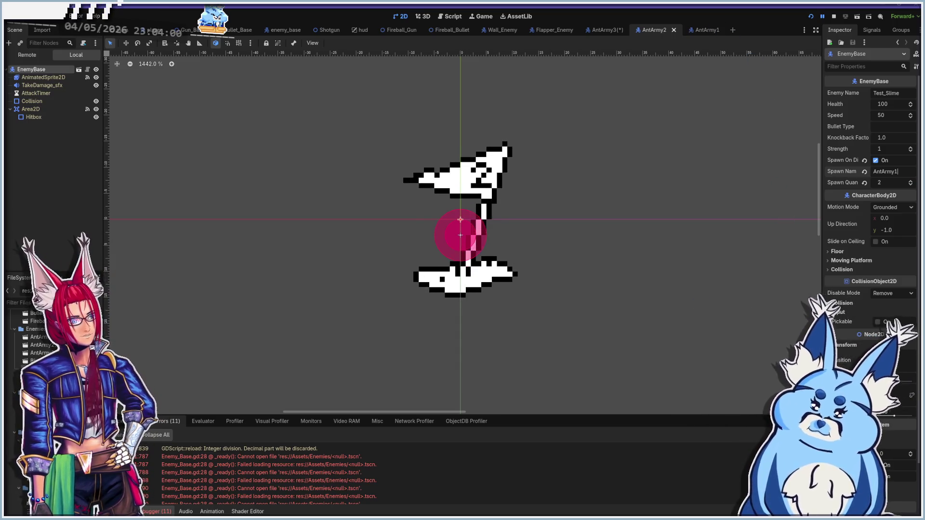
Relaunch the game, shoot the ants, and clean stray characters off line 91.
key("F8")
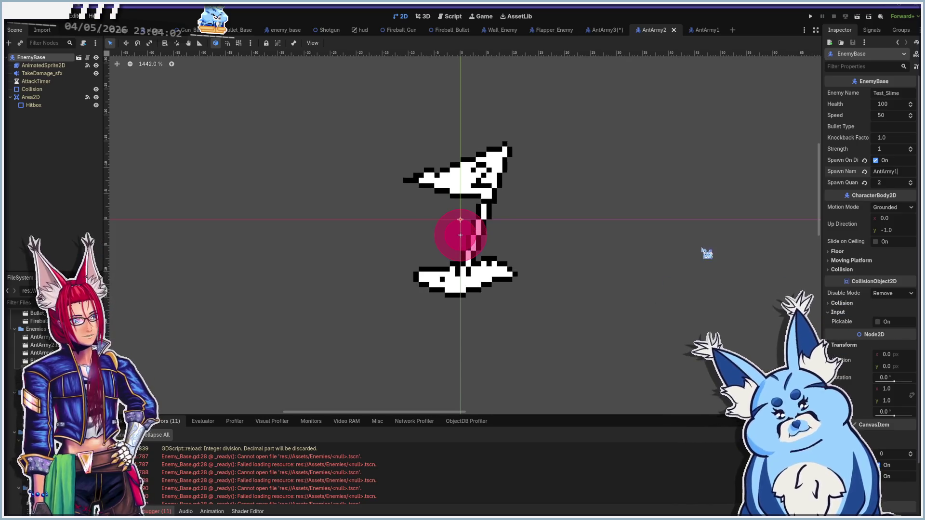
key("F5")
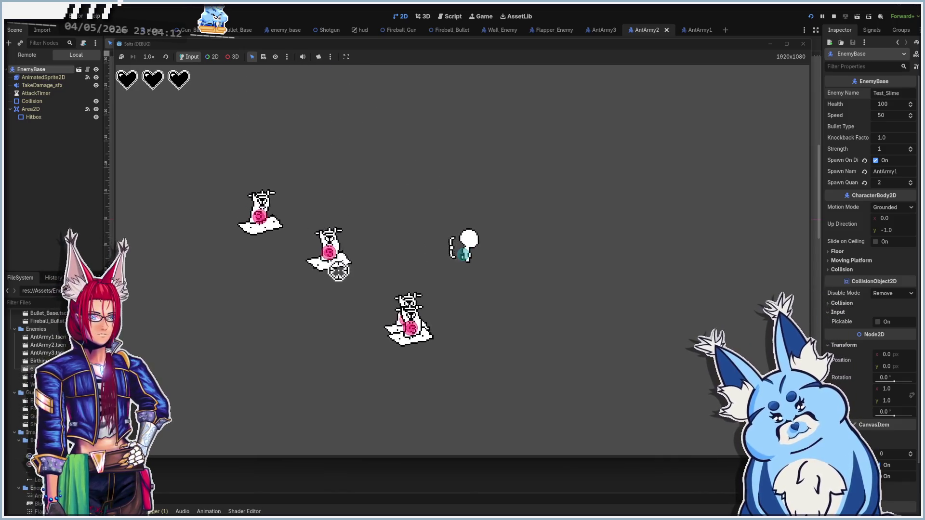
left_click(340, 264)
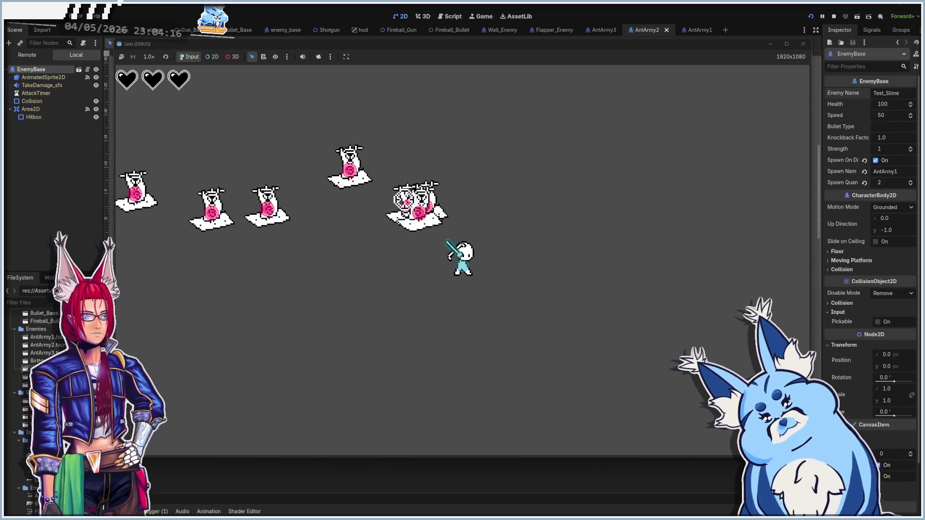
type("ssss")
key("BackSpace")
key("BackSpace")
key("BackSpace")
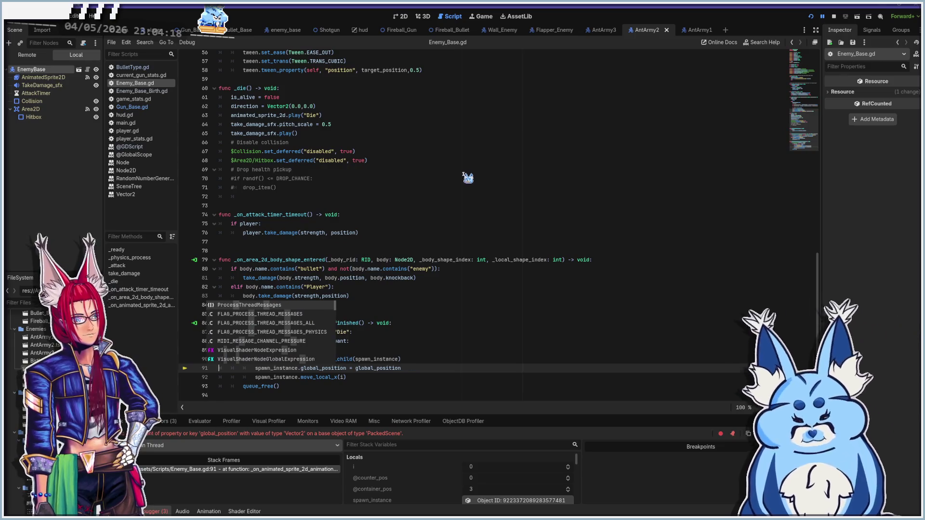